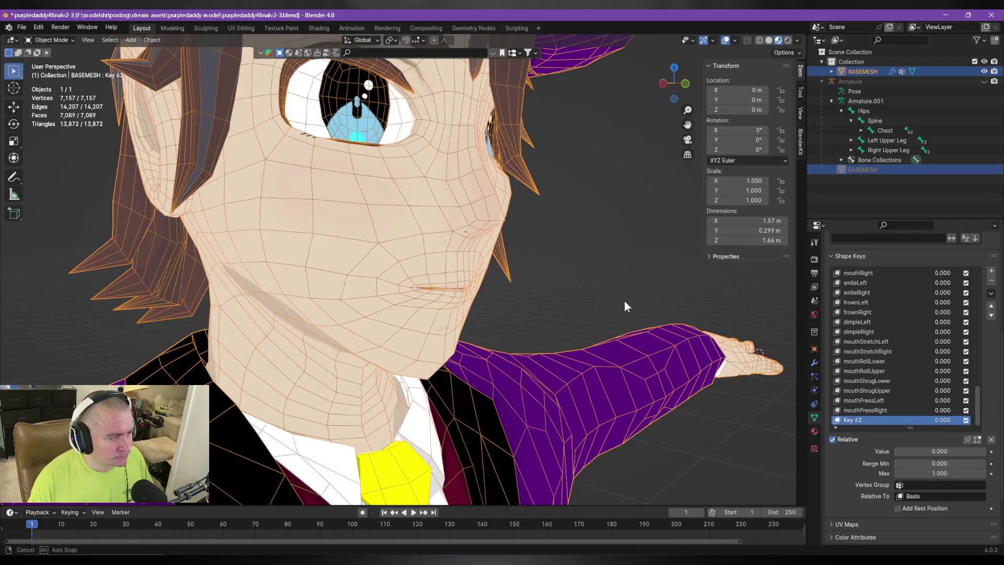
Set Key 62's value to 1.000 and enter Edit Mode zoomed in on the mouth.
{"action": "middle_click_drag", "start_coordinate": [620, 305], "coordinate": [563, 298]}
{"action": "left_click_drag", "start_coordinate": [911, 452], "coordinate": [983, 453]}
{"action": "scroll", "coordinate": [507, 300], "scroll_direction": "up", "scroll_amount": 6}
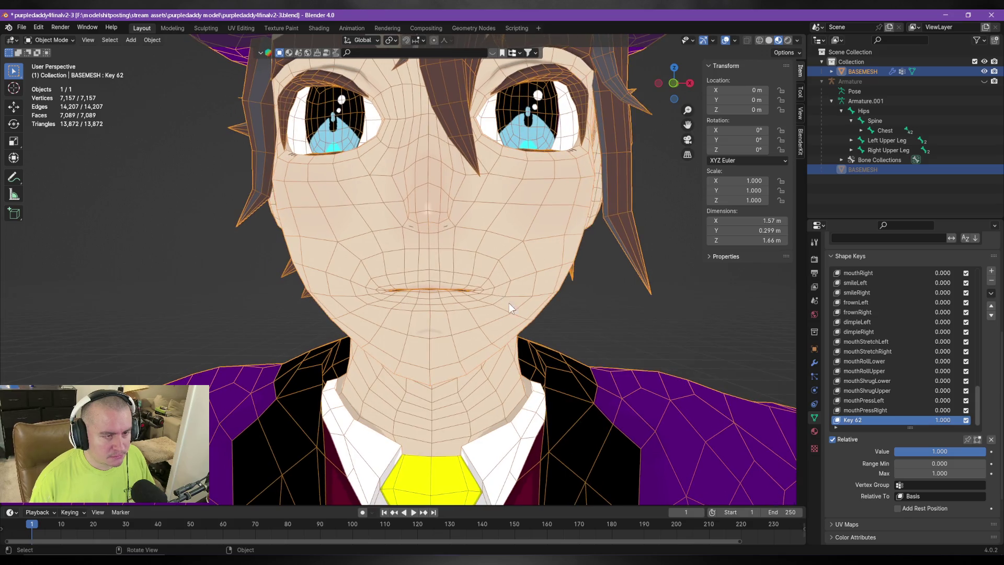
{"action": "key", "text": "Tab"}
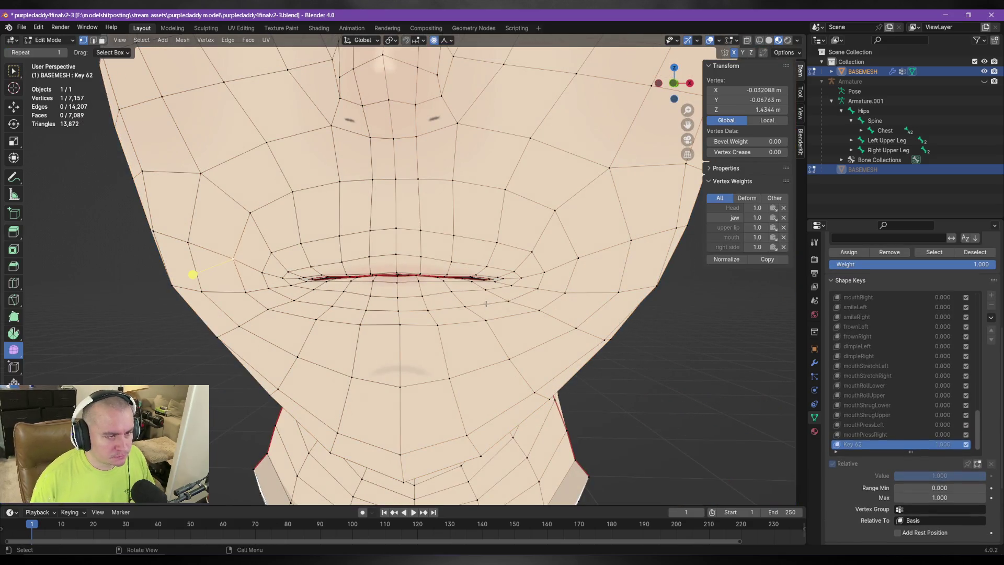
{"action": "scroll", "coordinate": [454, 335], "scroll_direction": "up", "scroll_amount": 3}
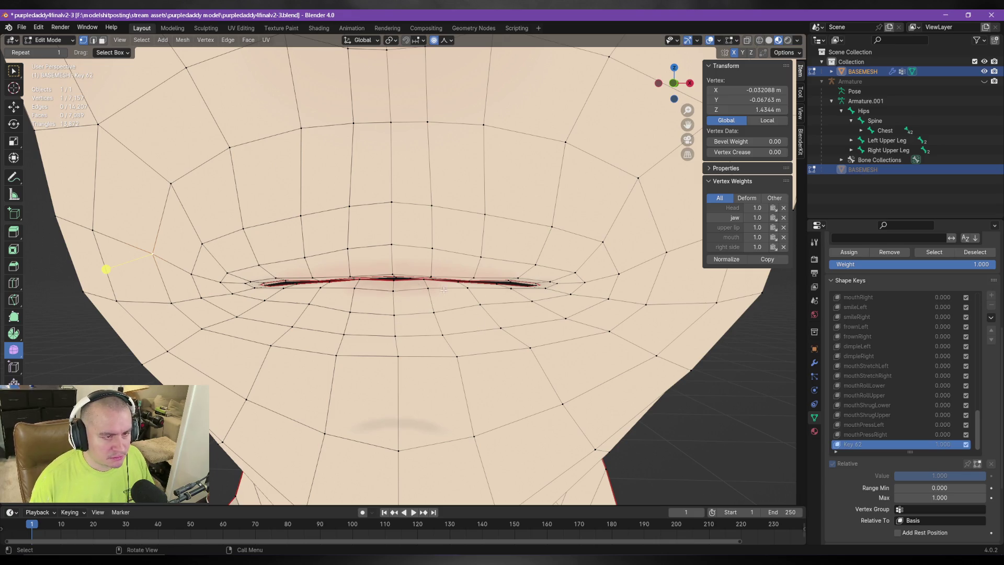
Check the ARKit mouthLowerDownLeft reference, then select two lip vertices.
{"action": "key", "text": "alt+Tab"}
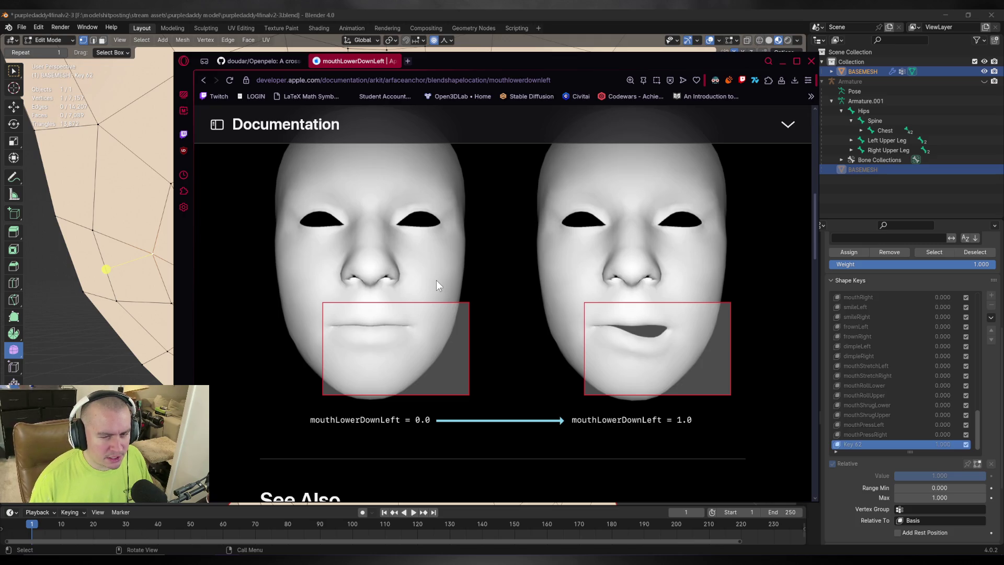
{"action": "key", "text": "alt+Tab"}
{"action": "left_click", "coordinate": [430, 277]}
{"action": "left_click", "coordinate": [392, 276], "text": "shift"}
In face select mode, select the faces beneath one side of the lower lip.
{"action": "mouse_move", "coordinate": [418, 282]}
{"action": "middle_mouse_down"}
{"action": "mouse_move", "coordinate": [467, 303]}
{"action": "mouse_move", "coordinate": [462, 295]}
{"action": "middle_mouse_up"}
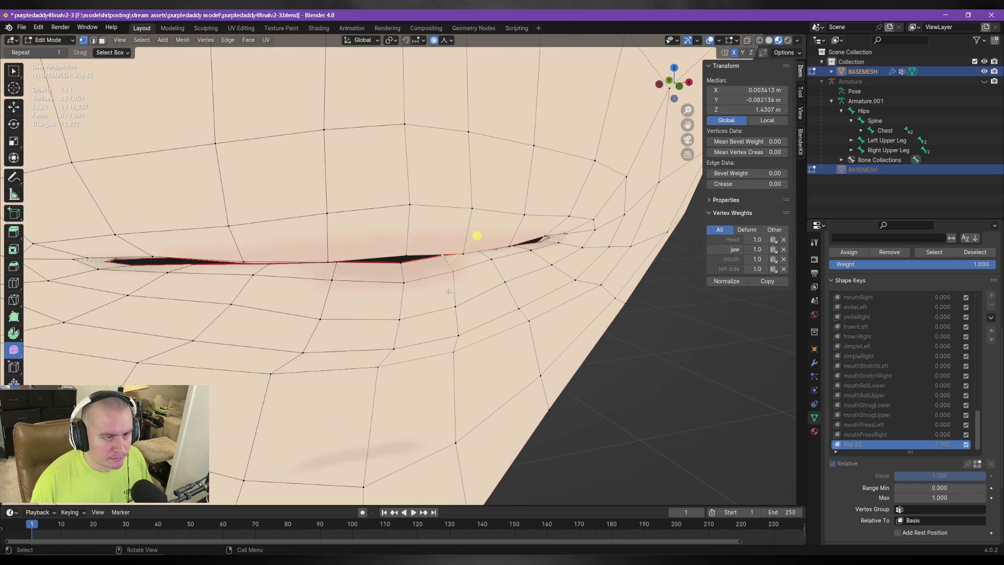
{"action": "middle_click_drag", "start_coordinate": [490, 258], "coordinate": [469, 260]}
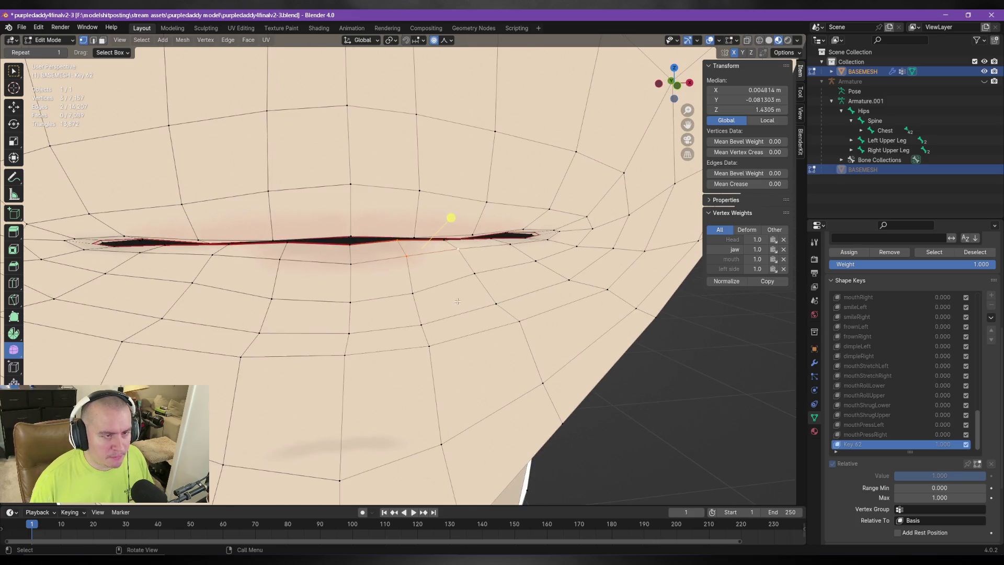
{"action": "key", "text": "3"}
{"action": "left_click", "coordinate": [469, 260]}
{"action": "left_click", "coordinate": [470, 245], "text": "shift"}
{"action": "left_click", "coordinate": [502, 259], "text": "shift"}
{"action": "left_click", "coordinate": [442, 272], "text": "shift"}
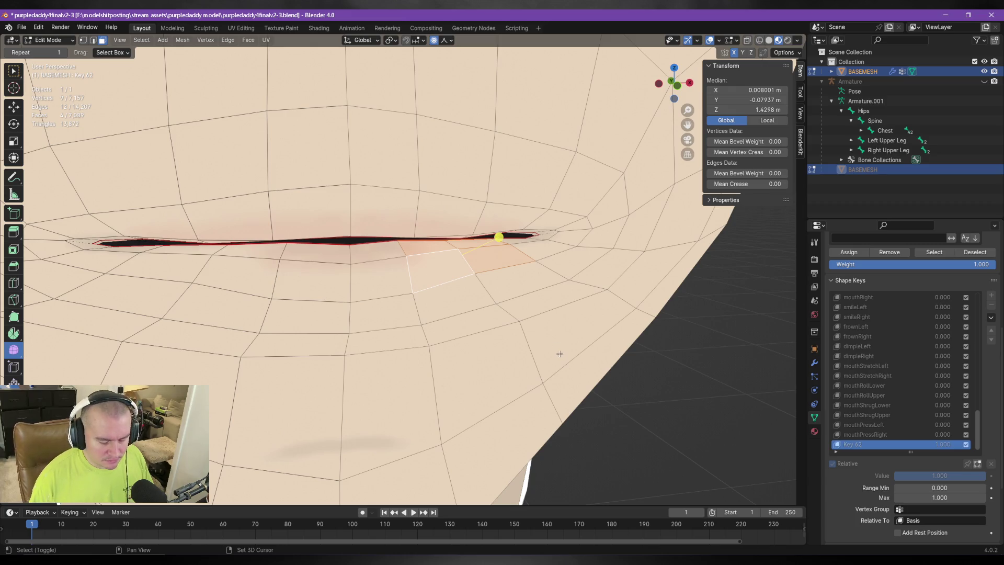
{"action": "left_click", "coordinate": [455, 268], "text": "shift"}
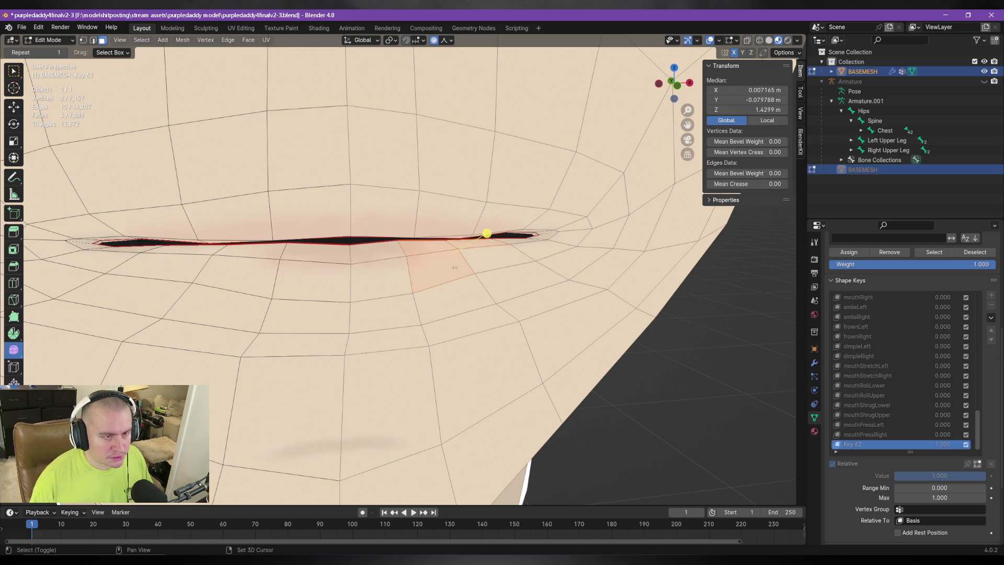
{"action": "left_click", "coordinate": [501, 325], "text": "ctrl"}
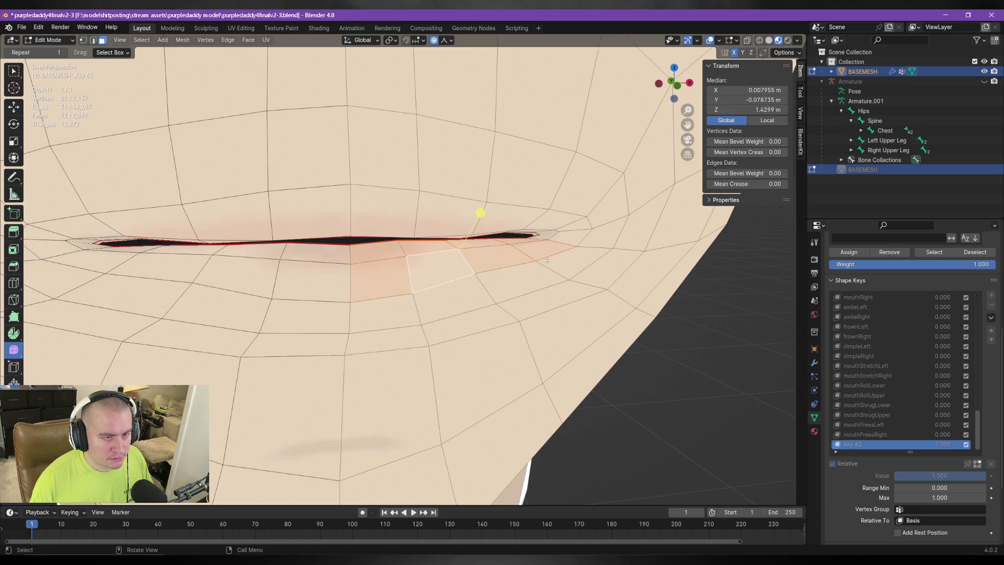
{"action": "left_click", "coordinate": [517, 242], "text": "shift"}
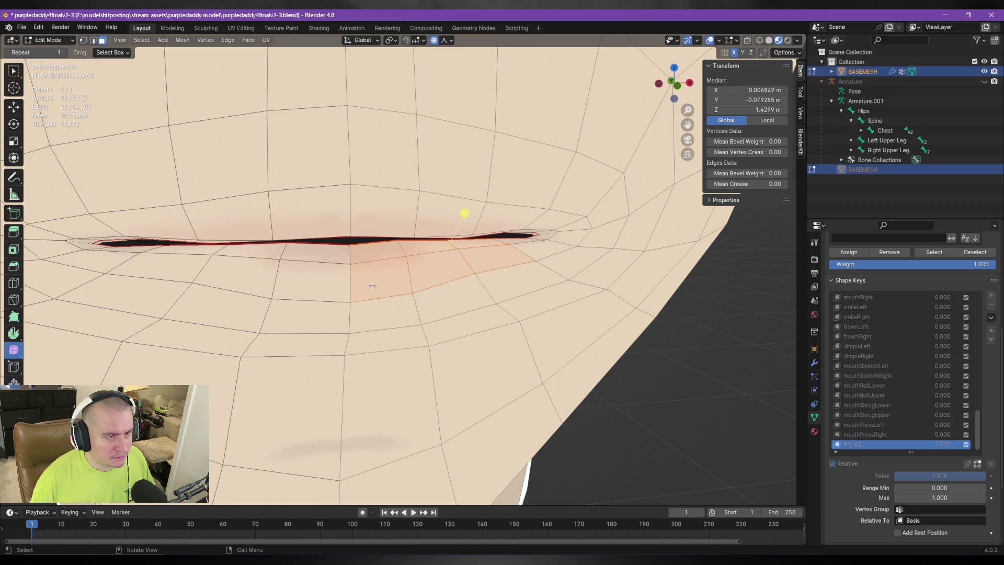
Trim the selection with circle select and test a vertical move without proportional falloff.
{"action": "key", "text": "c"}
{"action": "left_click", "coordinate": [349, 246], "text": "shift"}
{"action": "key", "text": "Escape"}
{"action": "mouse_move", "coordinate": [349, 246]}
{"action": "middle_mouse_down"}
{"action": "mouse_move", "coordinate": [449, 304]}
{"action": "mouse_move", "coordinate": [549, 331]}
{"action": "mouse_move", "coordinate": [459, 309]}
{"action": "middle_mouse_up"}
{"action": "key", "text": "g"}
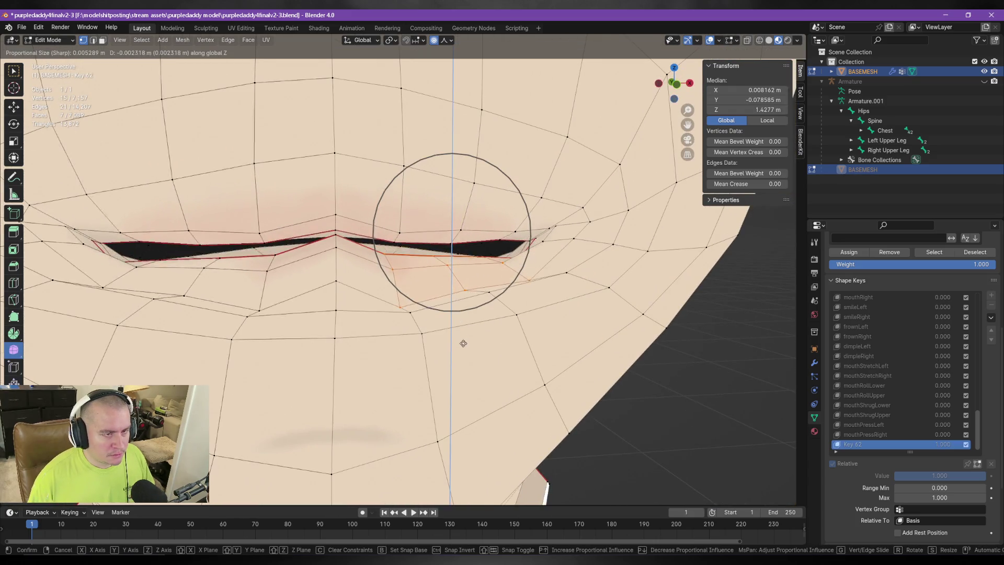
{"action": "key", "text": "o"}
{"action": "key", "text": "z"}
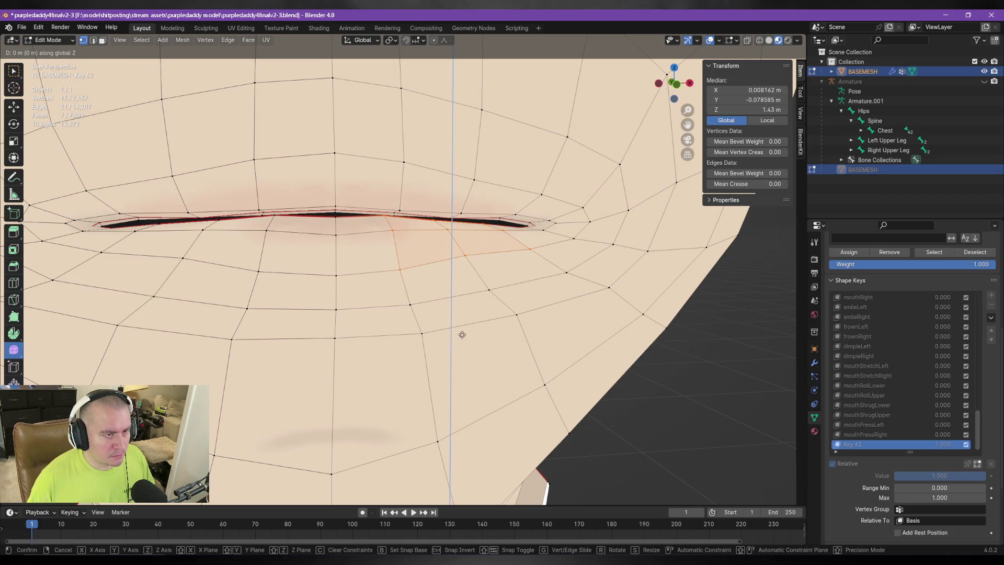
{"action": "left_click", "coordinate": [414, 257]}
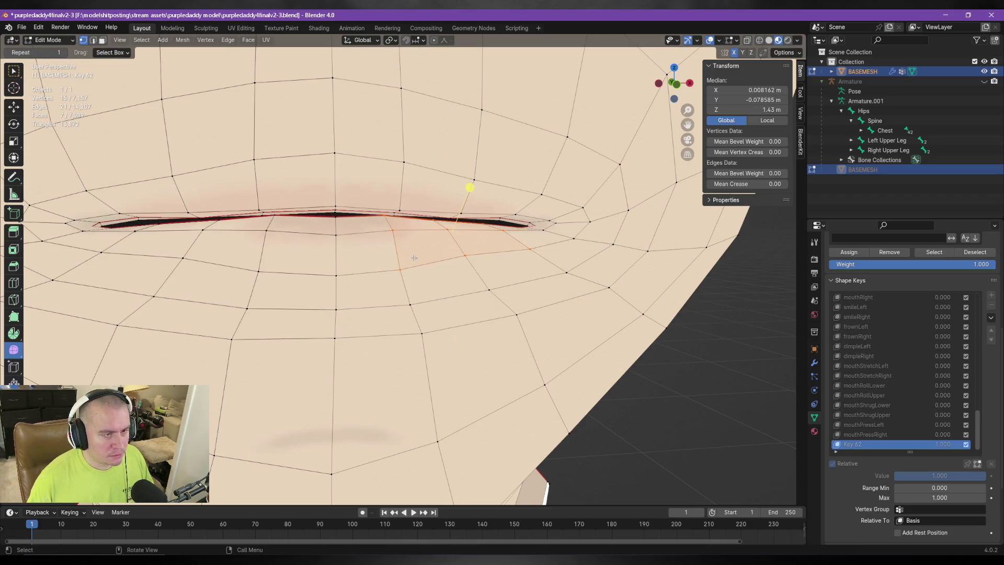
Grow and re-trim the selection, test-lower the lip, undo it, and enable X-ray.
{"action": "key", "text": "ctrl+KP_Add"}
{"action": "key", "text": "c"}
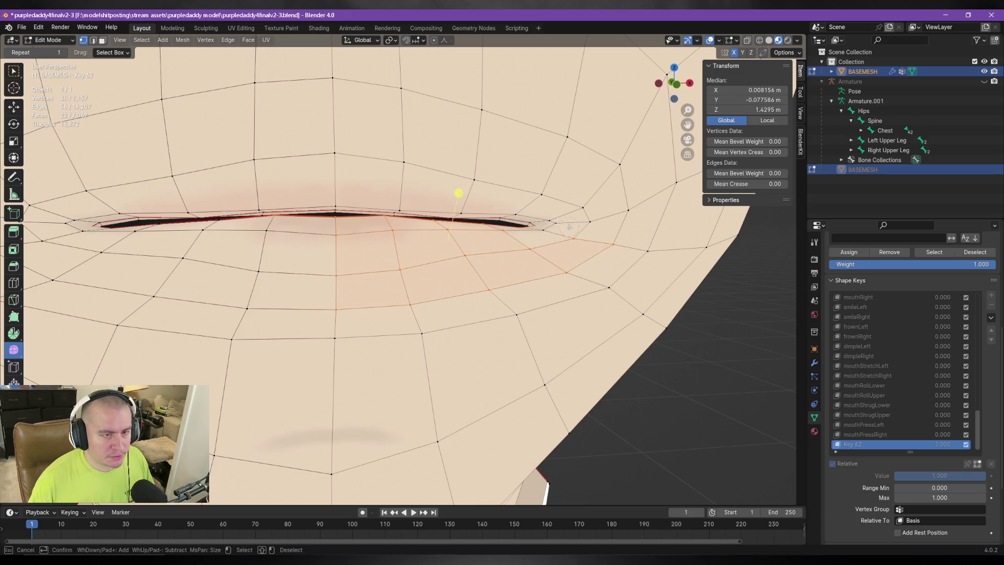
{"action": "key", "text": "Escape"}
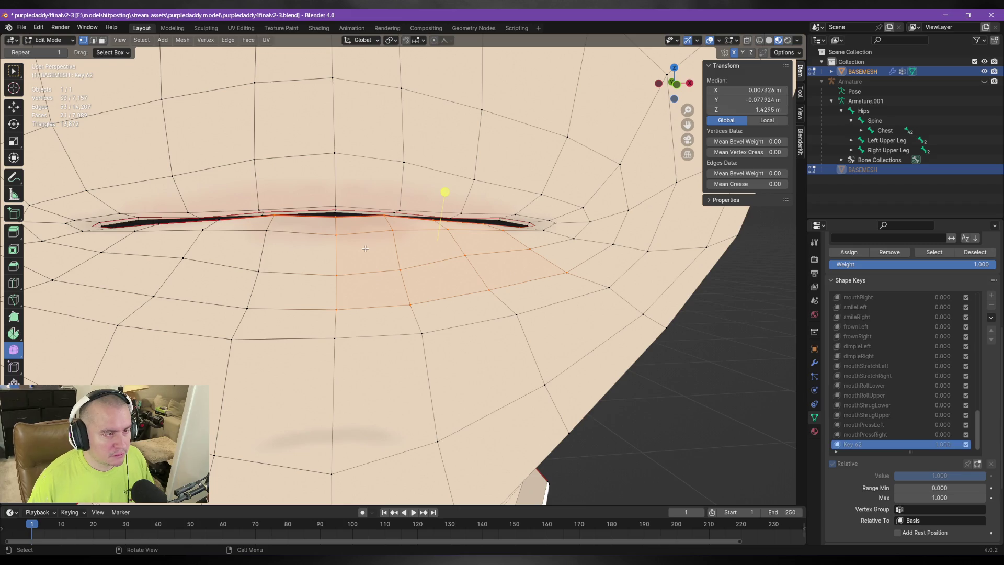
{"action": "key", "text": "c"}
{"action": "mouse_move", "coordinate": [335, 277]}
{"action": "middle_mouse_down"}
{"action": "mouse_move", "coordinate": [430, 321]}
{"action": "mouse_move", "coordinate": [349, 254]}
{"action": "mouse_move", "coordinate": [454, 302]}
{"action": "middle_mouse_up"}
{"action": "key", "text": "g"}
{"action": "key", "text": "z"}
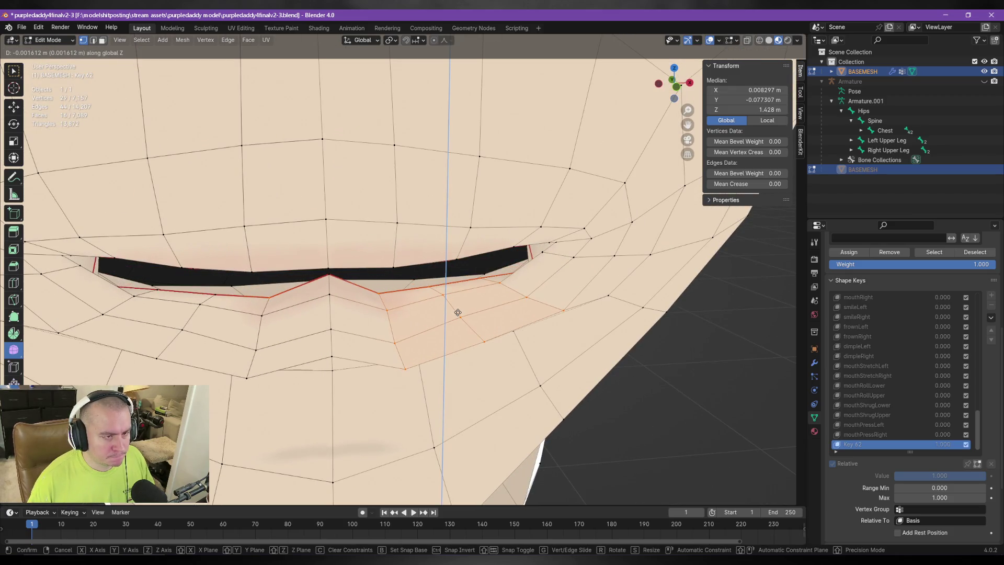
{"action": "left_click", "coordinate": [457, 308]}
{"action": "mouse_move", "coordinate": [457, 308]}
{"action": "middle_mouse_down"}
{"action": "mouse_move", "coordinate": [489, 307]}
{"action": "mouse_move", "coordinate": [483, 333]}
{"action": "middle_mouse_up"}
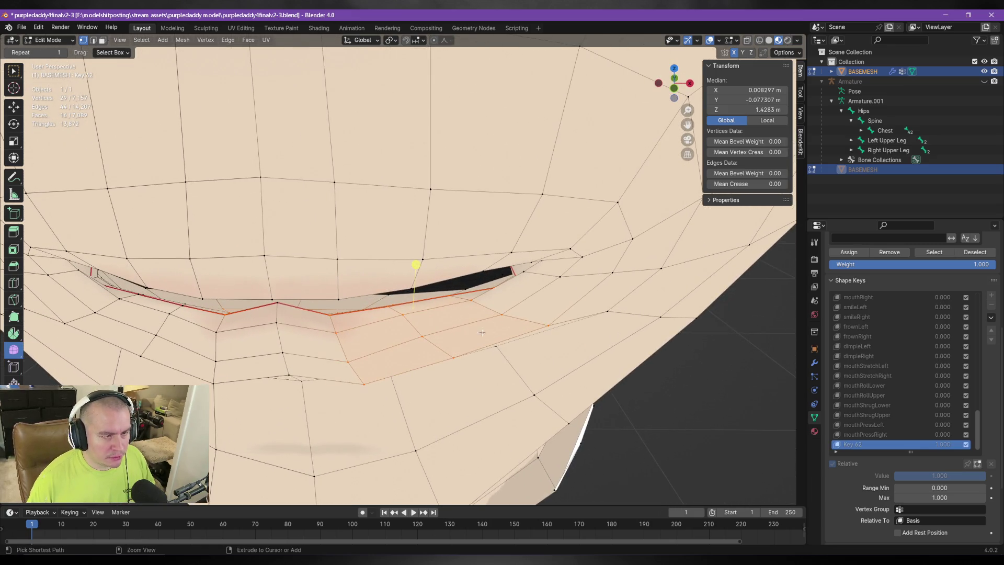
{"action": "key", "text": "ctrl+z"}
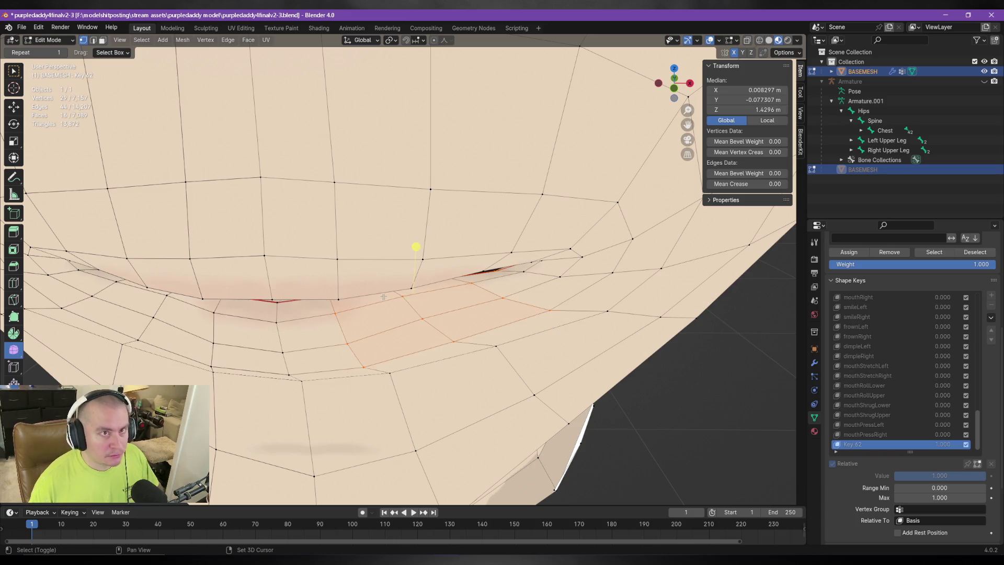
{"action": "left_click", "coordinate": [745, 41]}
Refine the lower-lip vertex selection with circle select from a close side view.
{"action": "mouse_move", "coordinate": [460, 325]}
{"action": "middle_mouse_down"}
{"action": "mouse_move", "coordinate": [425, 381]}
{"action": "mouse_move", "coordinate": [401, 289]}
{"action": "mouse_move", "coordinate": [473, 273]}
{"action": "mouse_move", "coordinate": [437, 265]}
{"action": "mouse_move", "coordinate": [441, 327]}
{"action": "mouse_move", "coordinate": [459, 296]}
{"action": "mouse_move", "coordinate": [466, 311]}
{"action": "mouse_move", "coordinate": [437, 316]}
{"action": "mouse_move", "coordinate": [481, 271]}
{"action": "mouse_move", "coordinate": [468, 336]}
{"action": "mouse_move", "coordinate": [470, 258]}
{"action": "middle_mouse_up"}
{"action": "key", "text": "c"}
{"action": "key", "text": "Escape"}
{"action": "key", "text": "c"}
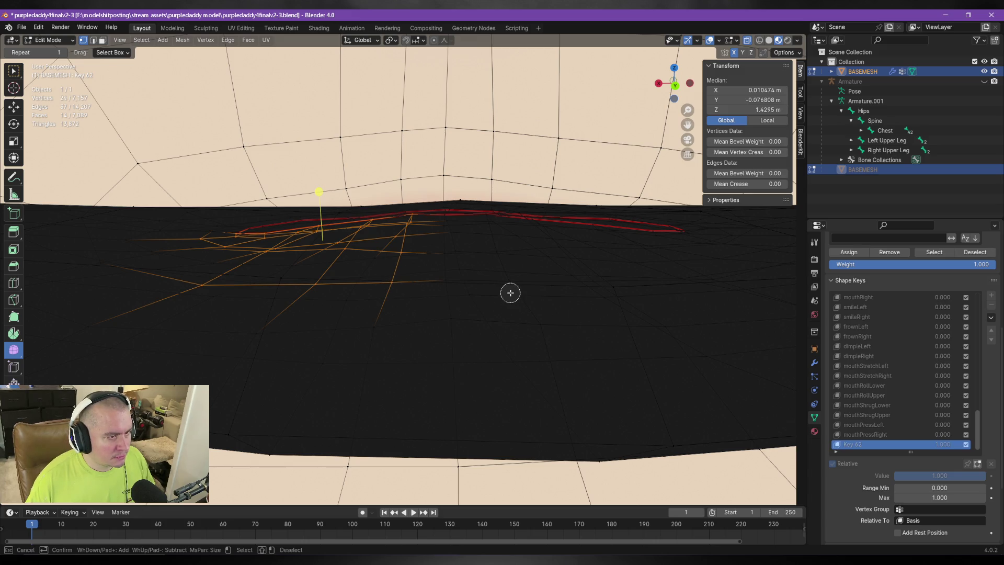
{"action": "key", "text": "Escape"}
{"action": "mouse_move", "coordinate": [511, 291]}
{"action": "middle_mouse_down"}
{"action": "mouse_move", "coordinate": [515, 305]}
{"action": "mouse_move", "coordinate": [529, 293]}
{"action": "mouse_move", "coordinate": [380, 272]}
{"action": "mouse_move", "coordinate": [366, 277]}
{"action": "mouse_move", "coordinate": [398, 293]}
{"action": "mouse_move", "coordinate": [361, 285]}
{"action": "mouse_move", "coordinate": [320, 294]}
{"action": "mouse_move", "coordinate": [307, 279]}
{"action": "mouse_move", "coordinate": [533, 284]}
{"action": "mouse_move", "coordinate": [527, 291]}
{"action": "middle_mouse_up"}
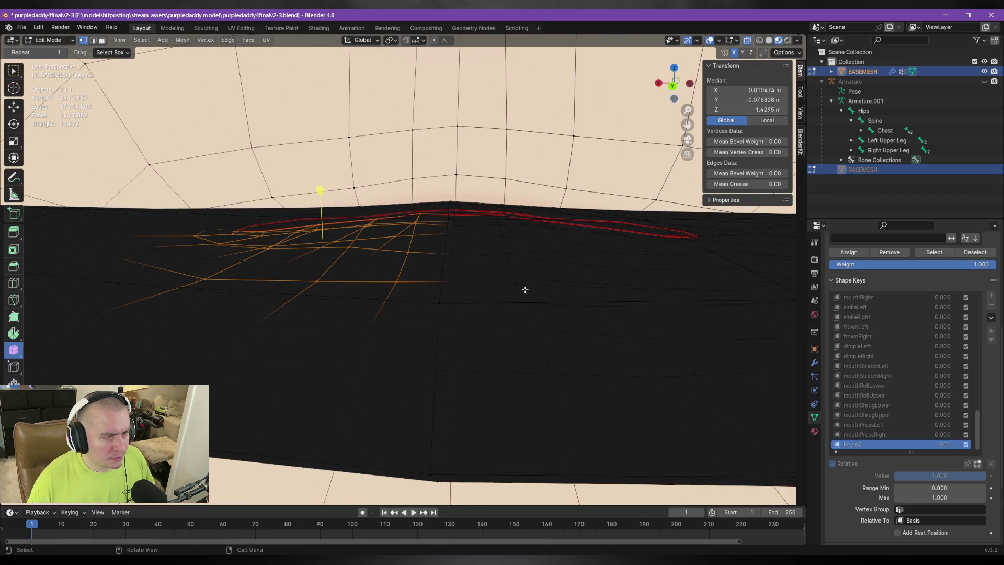
Grow the selection one ring, then deselect the extra vertical column and lower-left edges.
{"action": "key", "text": "ctrl+KP_Add"}
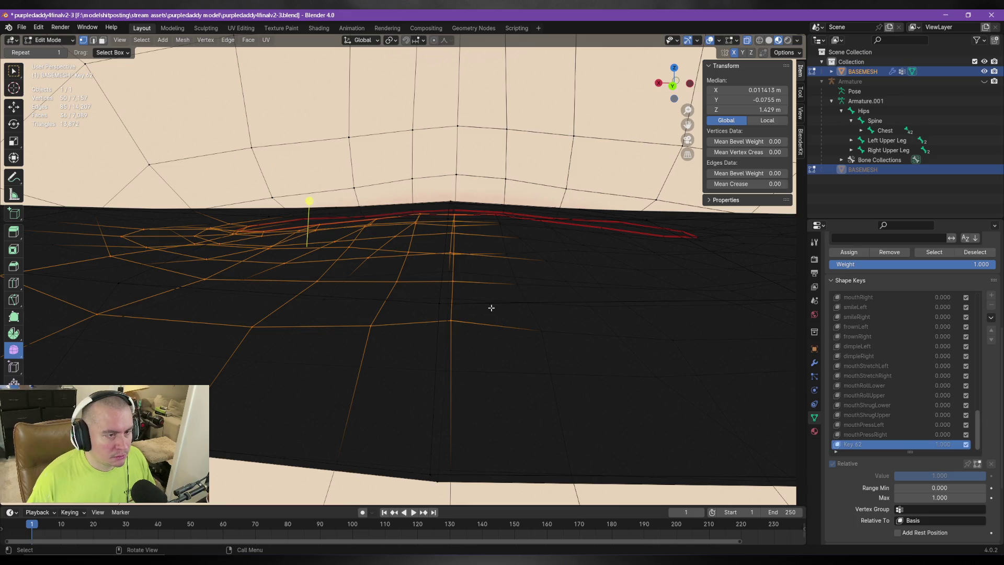
{"action": "left_click", "coordinate": [453, 330], "text": "alt+shift"}
{"action": "left_click", "coordinate": [221, 316], "text": "alt+shift"}
{"action": "left_click", "coordinate": [97, 311], "text": "alt+shift"}
{"action": "mouse_move", "coordinate": [96, 312]}
{"action": "middle_mouse_down"}
{"action": "mouse_move", "coordinate": [307, 278]}
{"action": "mouse_move", "coordinate": [293, 264]}
{"action": "middle_mouse_up"}
{"action": "key", "text": "c"}
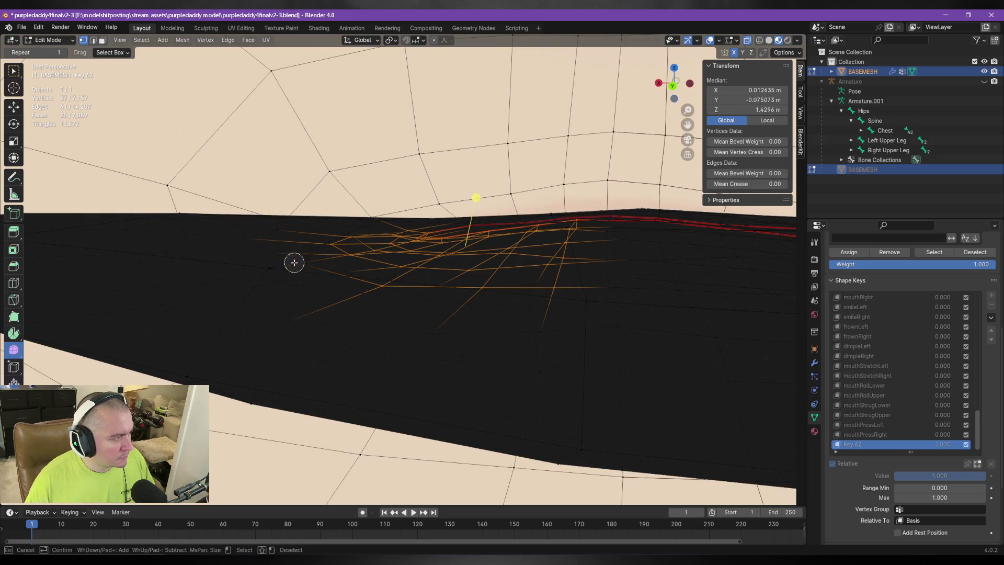
{"action": "middle_click_drag", "start_coordinate": [368, 294], "coordinate": [488, 295]}
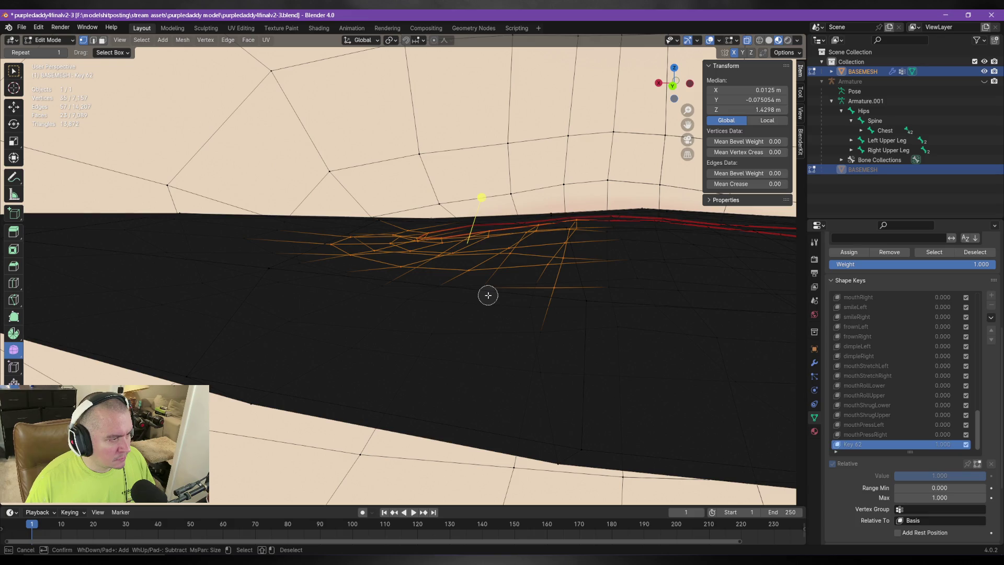
{"action": "key", "text": "Escape"}
{"action": "key", "text": "ctrl+z"}
{"action": "key", "text": "c"}
{"action": "mouse_move", "coordinate": [197, 283]}
{"action": "middle_mouse_down"}
{"action": "mouse_move", "coordinate": [293, 269]}
{"action": "mouse_move", "coordinate": [298, 297]}
{"action": "mouse_move", "coordinate": [289, 293]}
{"action": "mouse_move", "coordinate": [300, 301]}
{"action": "middle_mouse_up"}
{"action": "key", "text": "Escape"}
Test-lower the selected lip vertices along Z, then revert the move.
{"action": "key", "text": "g"}
{"action": "key", "text": "z"}
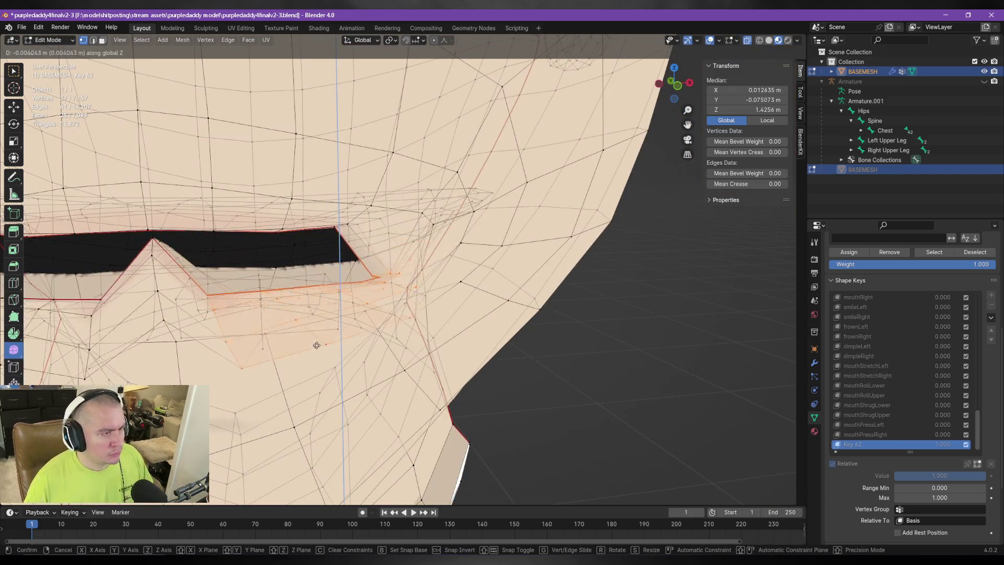
{"action": "left_click", "coordinate": [325, 350]}
{"action": "mouse_move", "coordinate": [339, 254]}
{"action": "middle_mouse_down"}
{"action": "mouse_move", "coordinate": [385, 321]}
{"action": "mouse_move", "coordinate": [390, 341]}
{"action": "mouse_move", "coordinate": [377, 347]}
{"action": "mouse_move", "coordinate": [371, 313]}
{"action": "middle_mouse_up"}
{"action": "key", "text": "g"}
{"action": "key", "text": "z"}
{"action": "left_click", "coordinate": [372, 310]}
{"action": "mouse_move", "coordinate": [273, 312]}
{"action": "middle_mouse_down"}
{"action": "mouse_move", "coordinate": [381, 316]}
{"action": "mouse_move", "coordinate": [397, 302]}
{"action": "mouse_move", "coordinate": [243, 301]}
{"action": "mouse_move", "coordinate": [236, 341]}
{"action": "middle_mouse_up"}
Deselect one lip vertex with circle select and retest the vertical move, ending closed.
{"action": "key", "text": "c"}
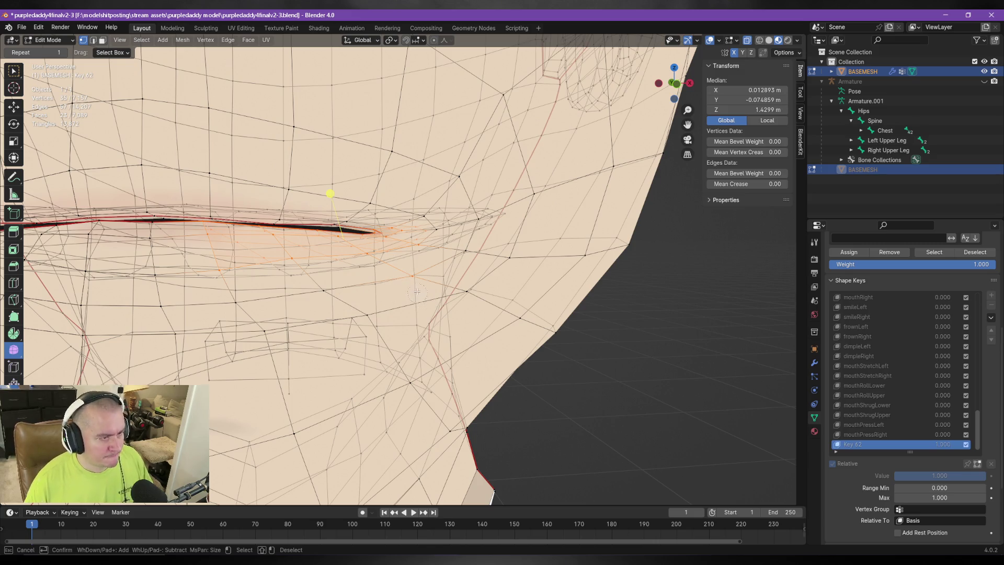
{"action": "left_click_drag", "start_coordinate": [353, 283], "coordinate": [412, 274], "text": "shift"}
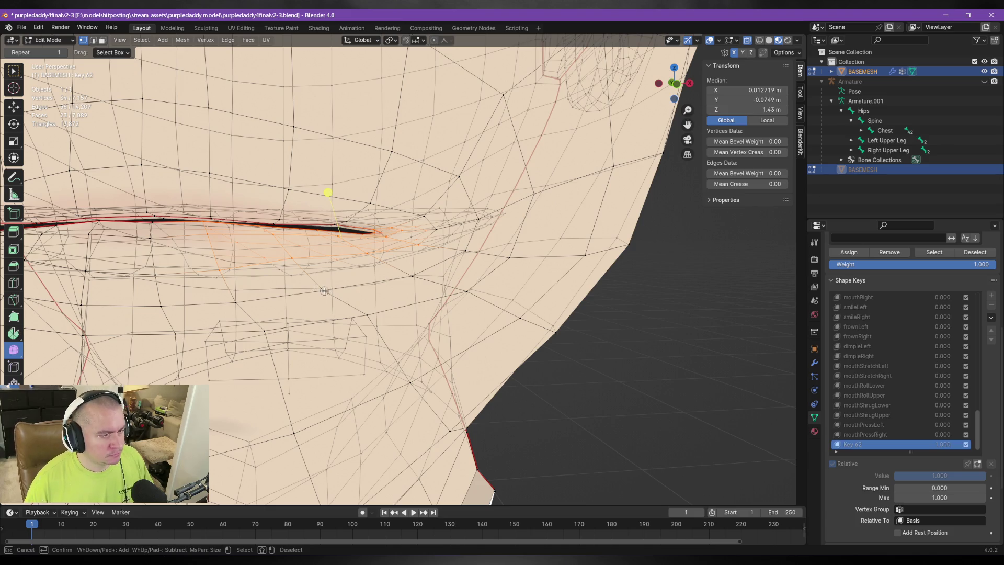
{"action": "key", "text": "Escape"}
{"action": "mouse_move", "coordinate": [307, 308]}
{"action": "middle_mouse_down"}
{"action": "mouse_move", "coordinate": [283, 317]}
{"action": "mouse_move", "coordinate": [366, 262]}
{"action": "middle_mouse_up"}
{"action": "key", "text": "g"}
{"action": "key", "text": "z"}
{"action": "left_click", "coordinate": [264, 320]}
{"action": "scroll", "coordinate": [366, 262], "scroll_direction": "up", "scroll_amount": 4}
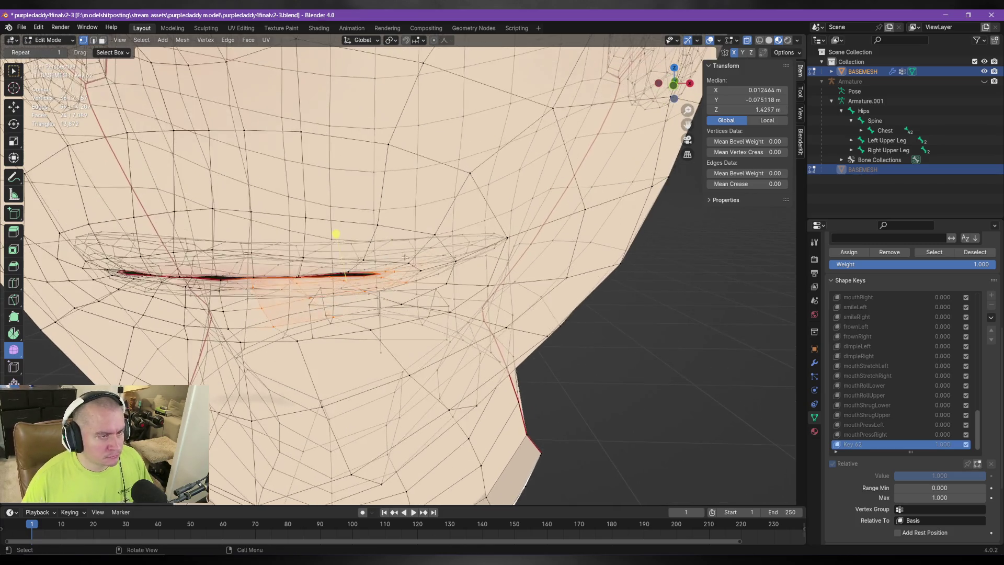
Adjust the selection further with circle select, adding a lip vertex.
{"action": "key", "text": "c"}
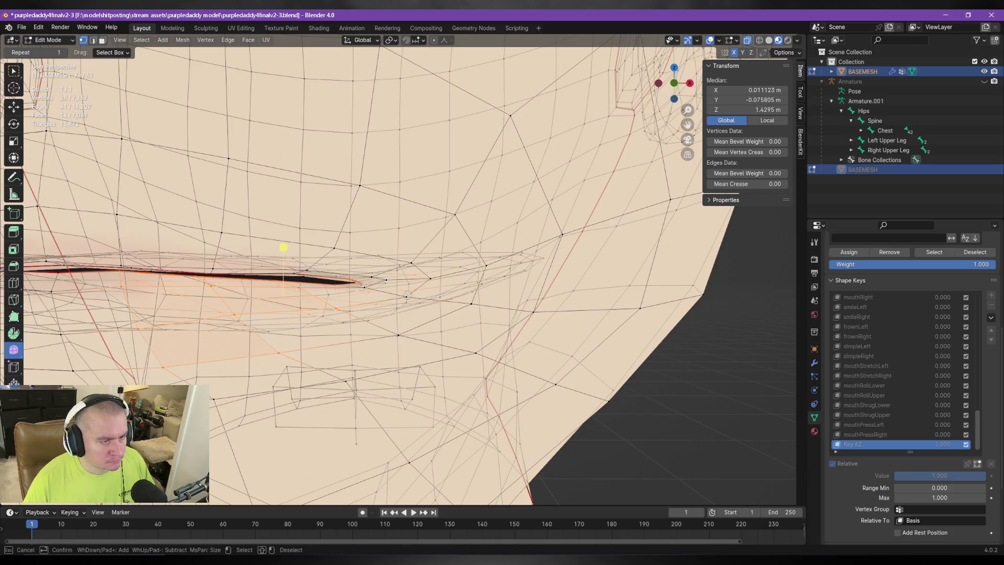
{"action": "key", "text": "Escape"}
{"action": "mouse_move", "coordinate": [409, 287]}
{"action": "middle_mouse_down"}
{"action": "mouse_move", "coordinate": [282, 306]}
{"action": "mouse_move", "coordinate": [575, 273]}
{"action": "mouse_move", "coordinate": [339, 295]}
{"action": "middle_mouse_up"}
{"action": "key", "text": "c"}
{"action": "key", "text": "Escape"}
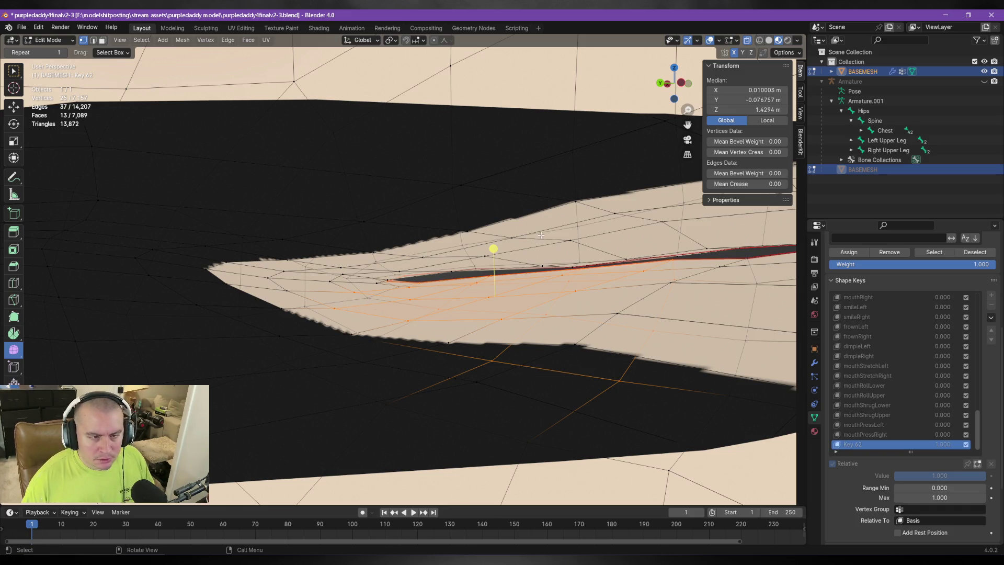
{"action": "key", "text": "c"}
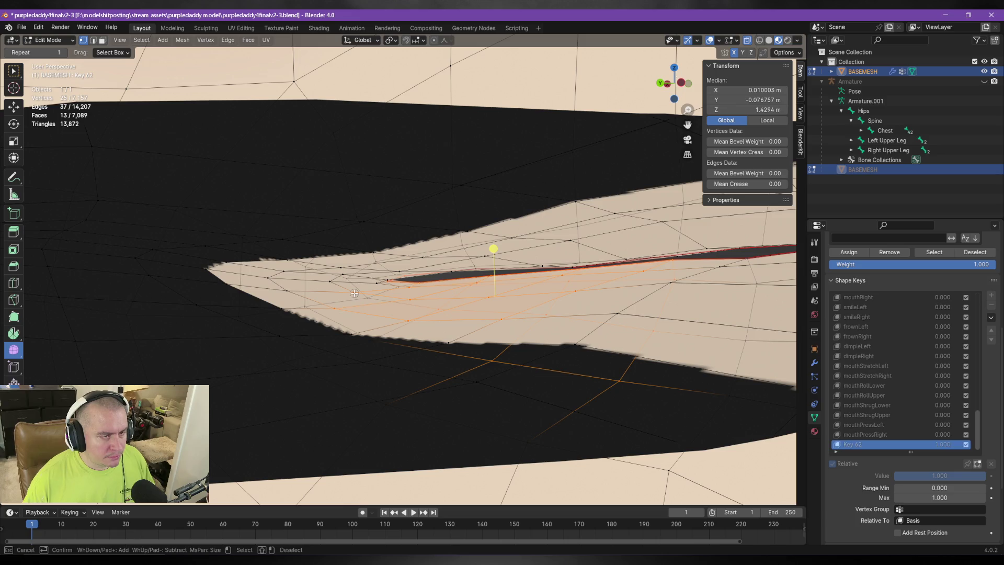
{"action": "left_click", "coordinate": [290, 292]}
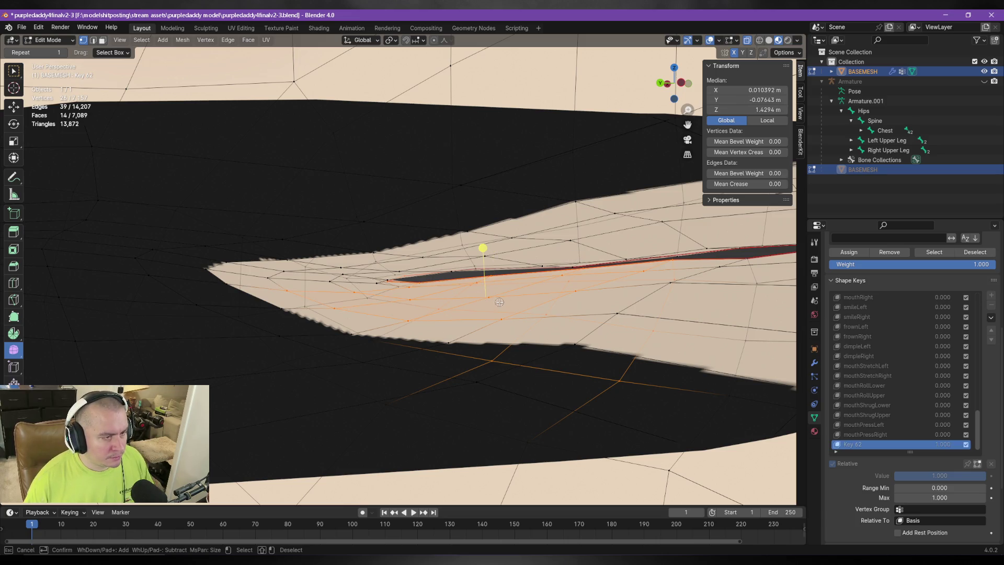
{"action": "key", "text": "Escape"}
{"action": "scroll", "coordinate": [500, 302], "scroll_direction": "up", "scroll_amount": 5}
{"action": "mouse_move", "coordinate": [500, 302]}
{"action": "middle_mouse_down"}
{"action": "mouse_move", "coordinate": [469, 263]}
{"action": "mouse_move", "coordinate": [473, 356]}
{"action": "mouse_move", "coordinate": [458, 261]}
{"action": "mouse_move", "coordinate": [468, 334]}
{"action": "mouse_move", "coordinate": [491, 334]}
{"action": "mouse_move", "coordinate": [403, 324]}
{"action": "mouse_move", "coordinate": [398, 309]}
{"action": "mouse_move", "coordinate": [298, 309]}
{"action": "mouse_move", "coordinate": [238, 324]}
{"action": "middle_mouse_up"}
Test-lower the lower lip again, undo it, and add one more vertex.
{"action": "key", "text": "g"}
{"action": "key", "text": "z"}
{"action": "left_click", "coordinate": [463, 329]}
{"action": "key", "text": "ctrl+z"}
{"action": "left_click", "coordinate": [255, 314], "text": "shift"}
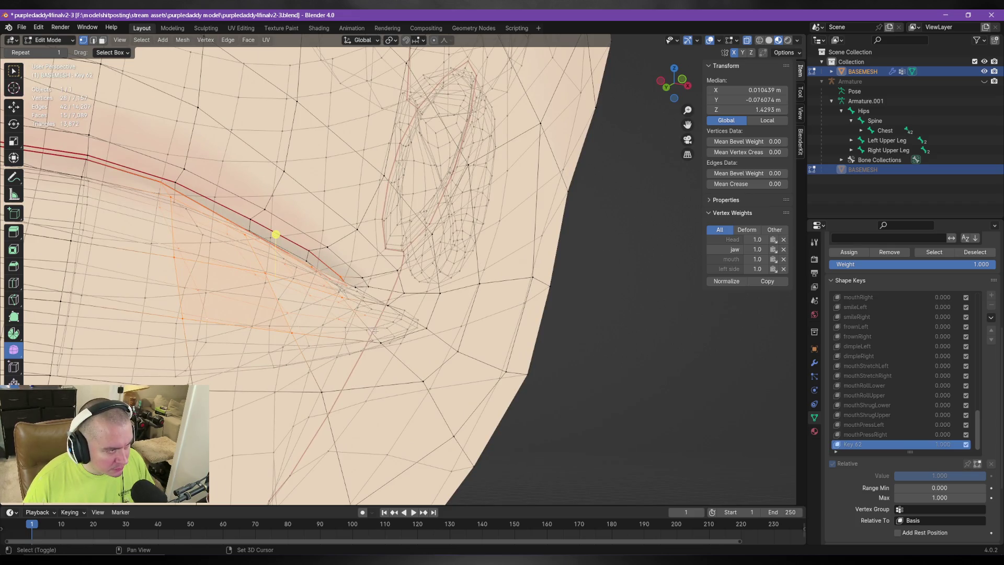
Try lowering the selected lip vertices along Z, then cancel the move.
{"action": "middle_click_drag", "start_coordinate": [357, 324], "coordinate": [362, 327]}
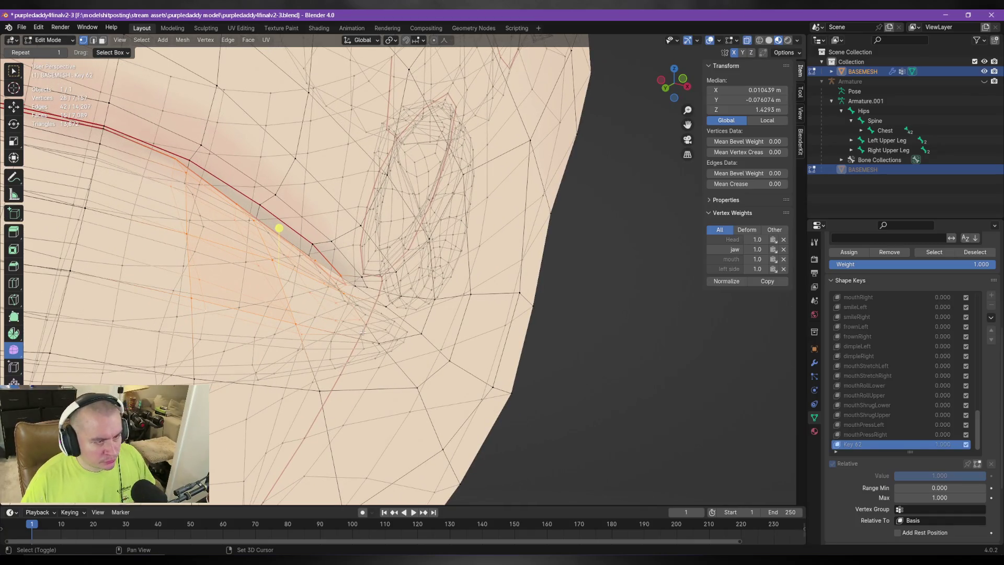
{"action": "scroll", "coordinate": [364, 318], "scroll_direction": "up", "scroll_amount": 1}
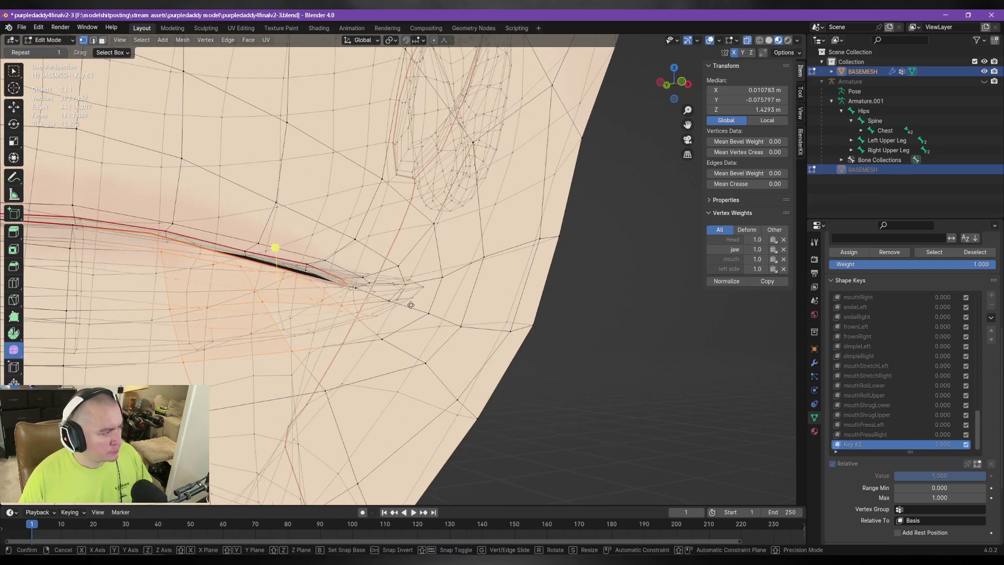
{"action": "key", "text": "g"}
{"action": "key", "text": "z"}
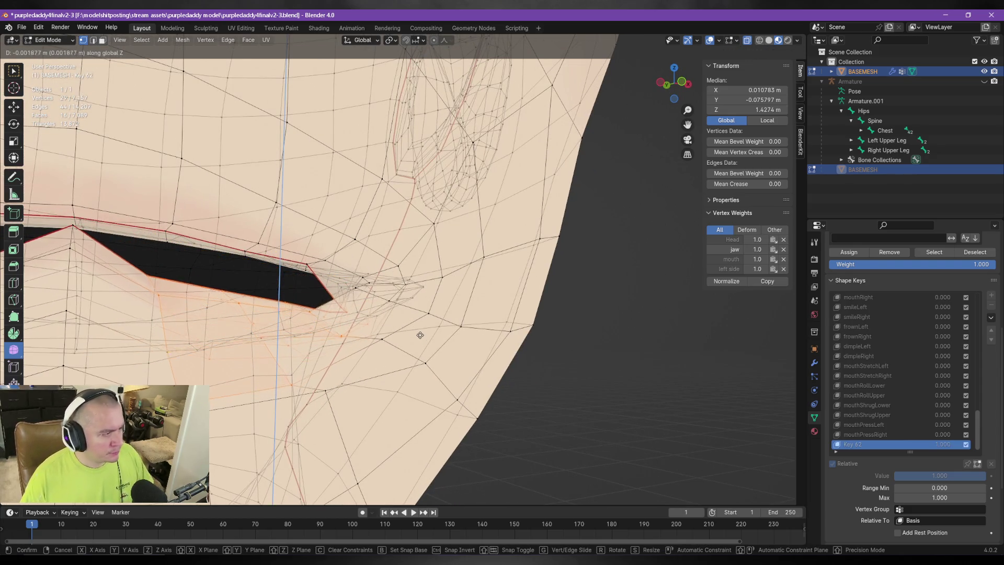
{"action": "right_click", "coordinate": [420, 332]}
Deselect a stray vertex, lower the 27 lip vertices vertically, then undo the move.
{"action": "key", "text": "c"}
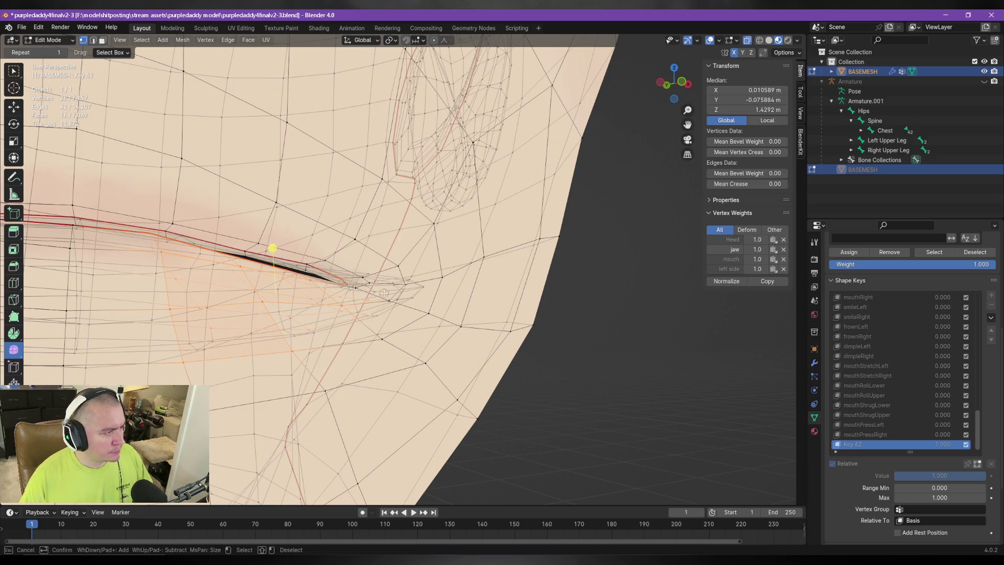
{"action": "middle_click", "coordinate": [338, 277]}
{"action": "right_click", "coordinate": [339, 276]}
{"action": "key", "text": "g"}
{"action": "key", "text": "z"}
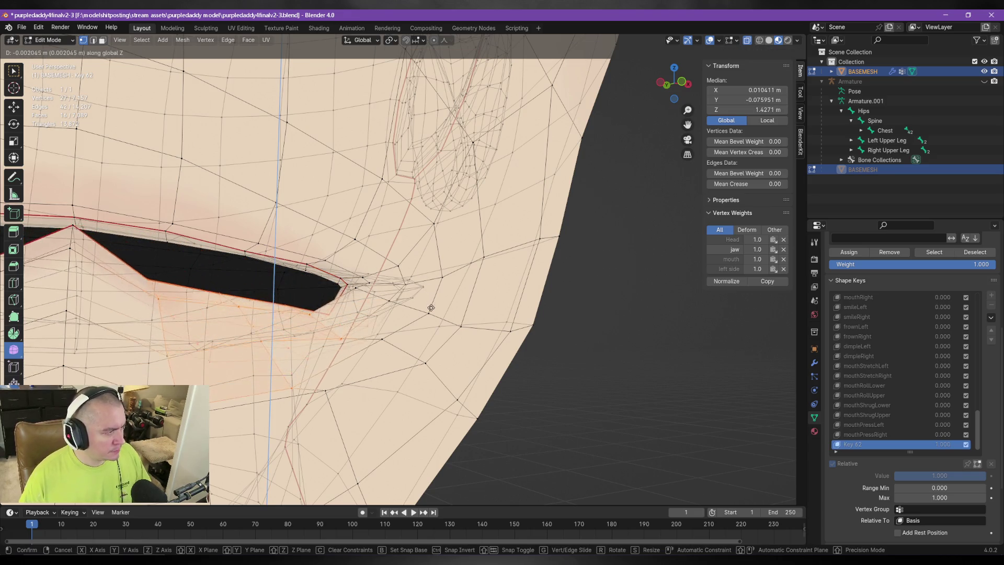
{"action": "left_click", "coordinate": [430, 317]}
{"action": "scroll", "coordinate": [402, 325], "scroll_direction": "down", "scroll_amount": 5}
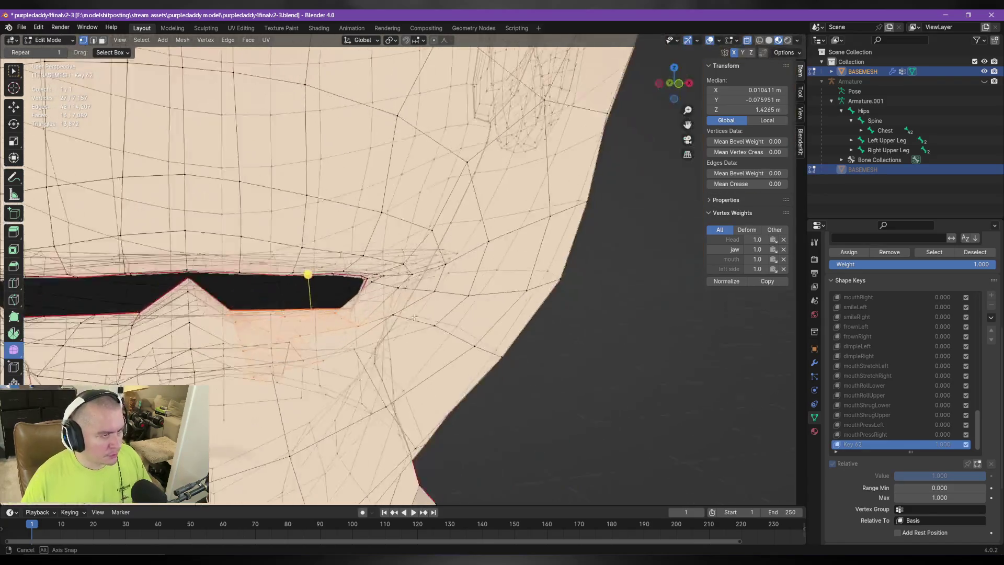
{"action": "key", "text": "ctrl+z"}
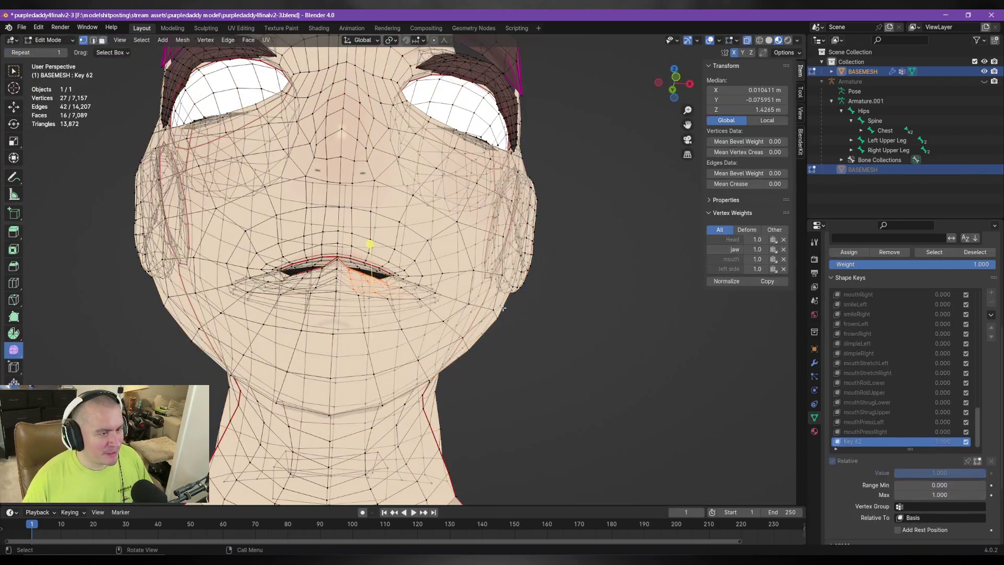
{"action": "key", "text": "Tab"}
{"action": "scroll", "coordinate": [469, 291], "scroll_direction": "up", "scroll_amount": 3}
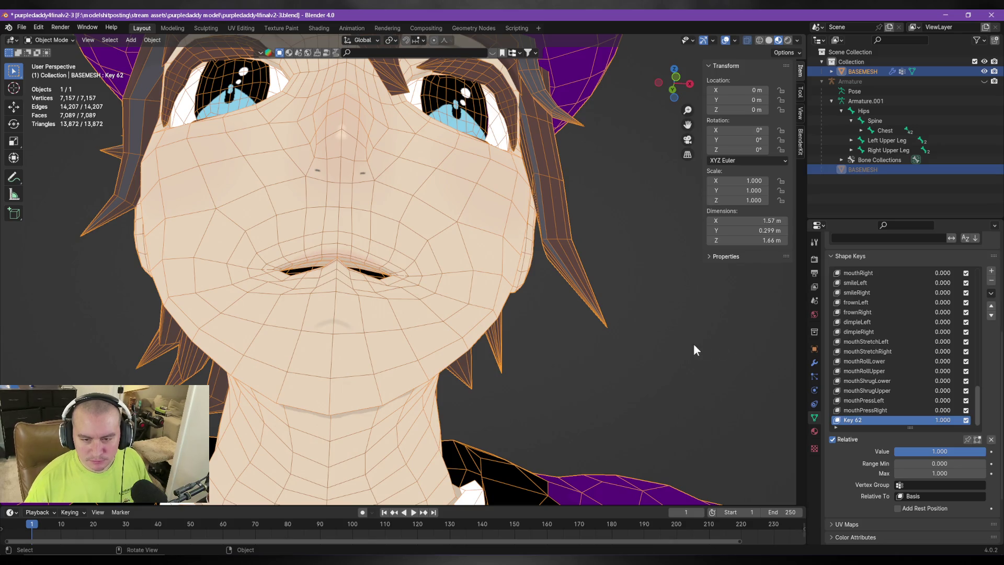
{"action": "left_click_drag", "start_coordinate": [979, 453], "coordinate": [895, 453]}
{"action": "key", "text": "Tab"}
{"action": "key", "text": "Tab"}
{"action": "mouse_move", "coordinate": [502, 286]}
{"action": "middle_mouse_down"}
{"action": "mouse_move", "coordinate": [501, 276]}
{"action": "mouse_move", "coordinate": [525, 334]}
{"action": "mouse_move", "coordinate": [505, 298]}
{"action": "middle_mouse_up"}
{"action": "scroll", "coordinate": [474, 338], "scroll_direction": "up", "scroll_amount": 4}
{"action": "mouse_move", "coordinate": [471, 332]}
{"action": "middle_mouse_down"}
{"action": "mouse_move", "coordinate": [537, 346]}
{"action": "mouse_move", "coordinate": [374, 255]}
{"action": "mouse_move", "coordinate": [403, 305]}
{"action": "middle_mouse_up"}
{"action": "key", "text": "alt+Tab"}
{"action": "key", "text": "alt+Tab"}
{"action": "key", "text": "Tab"}
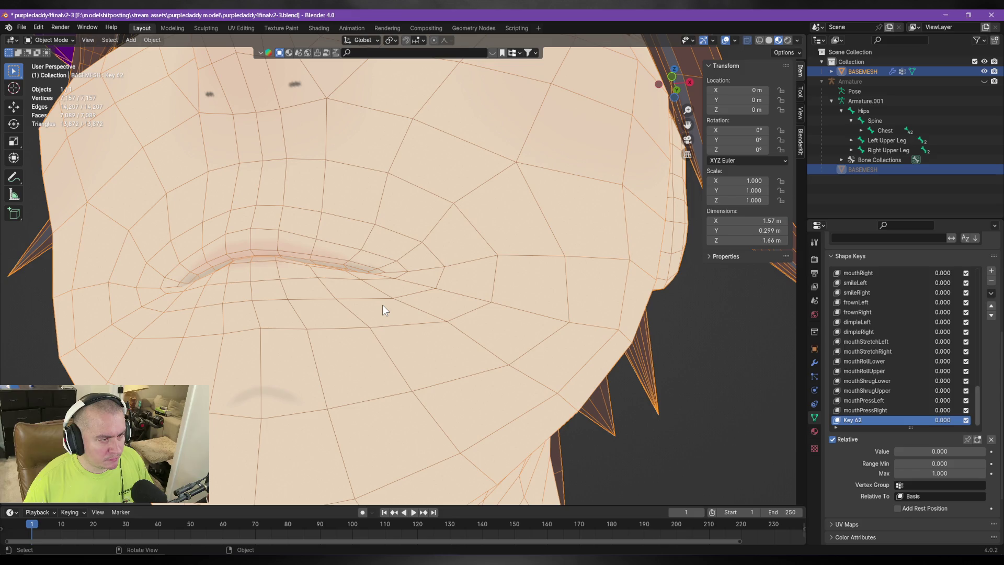
{"action": "key", "text": "Tab"}
{"action": "key", "text": "Tab"}
{"action": "key", "text": "Tab"}
{"action": "key", "text": "Tab"}
{"action": "key", "text": "Tab"}
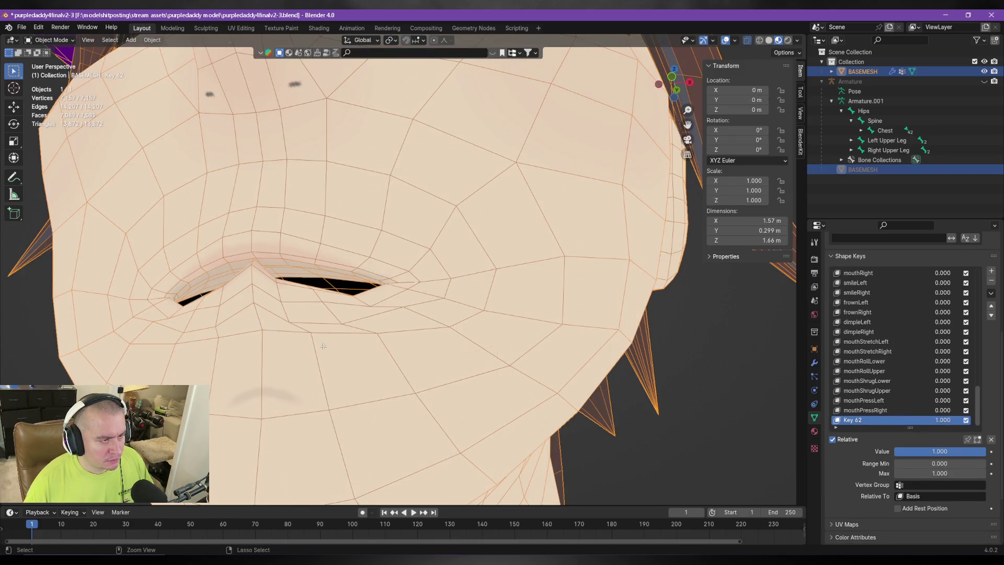
{"action": "key", "text": "Tab"}
{"action": "key", "text": "Tab"}
{"action": "key", "text": "Tab"}
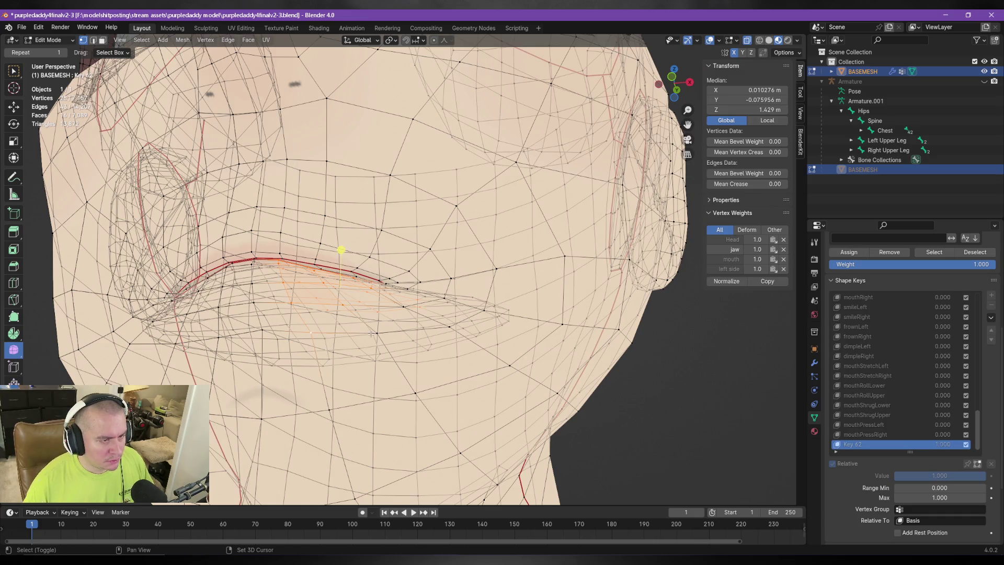
Lower Key 62's 30 lip vertices further along Z to median Z 1.4247 m.
{"action": "middle_click_drag", "start_coordinate": [454, 281], "coordinate": [418, 312]}
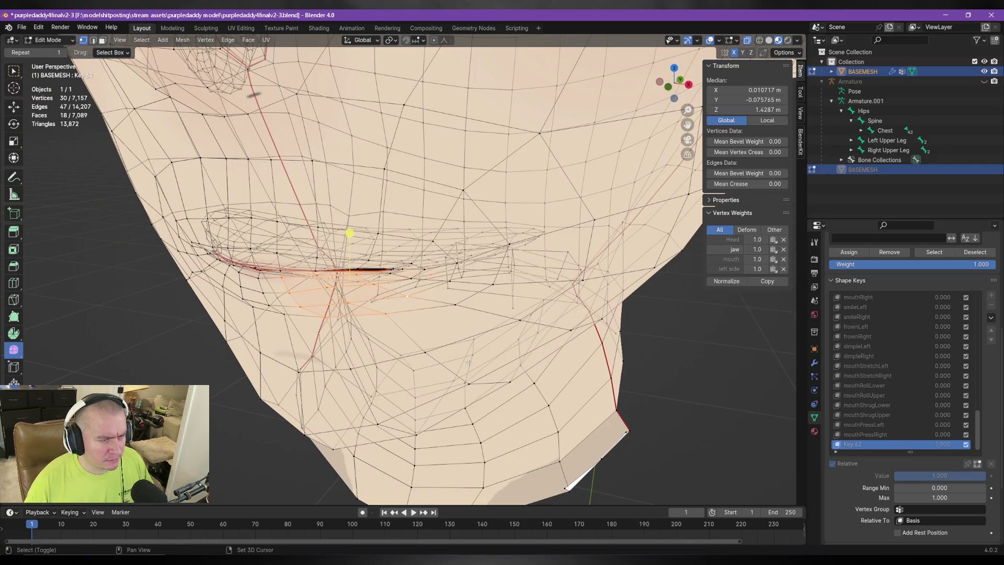
{"action": "key", "text": "g"}
{"action": "key", "text": "z"}
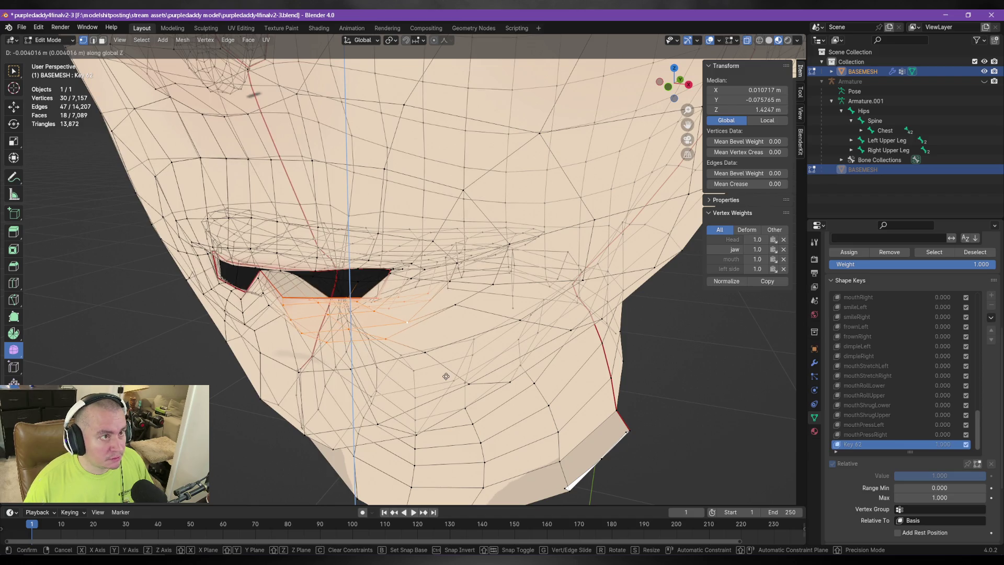
{"action": "left_click", "coordinate": [445, 375]}
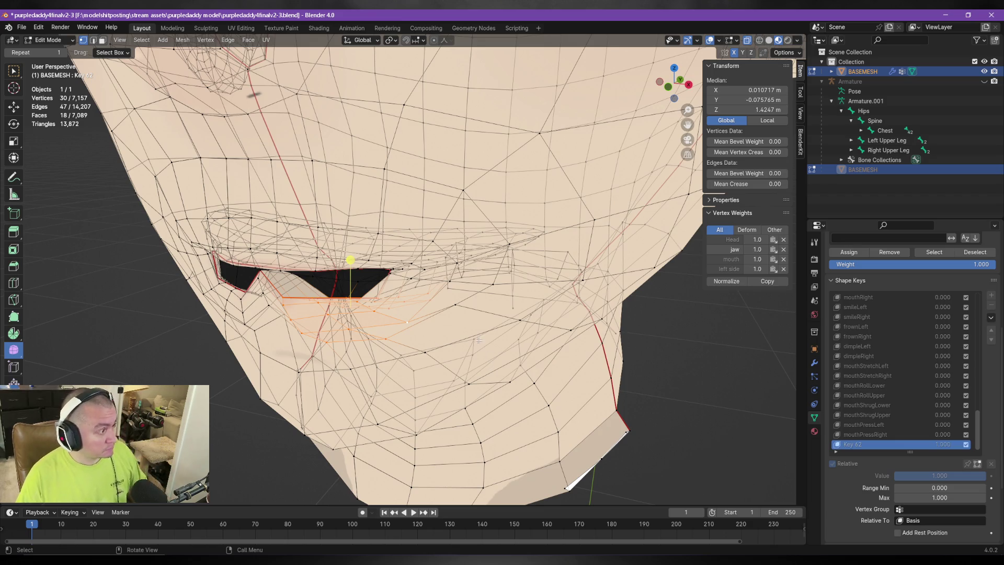
{"action": "mouse_move", "coordinate": [437, 284]}
{"action": "middle_mouse_down"}
{"action": "mouse_move", "coordinate": [527, 254]}
{"action": "mouse_move", "coordinate": [409, 333]}
{"action": "mouse_move", "coordinate": [354, 294]}
{"action": "middle_mouse_up"}
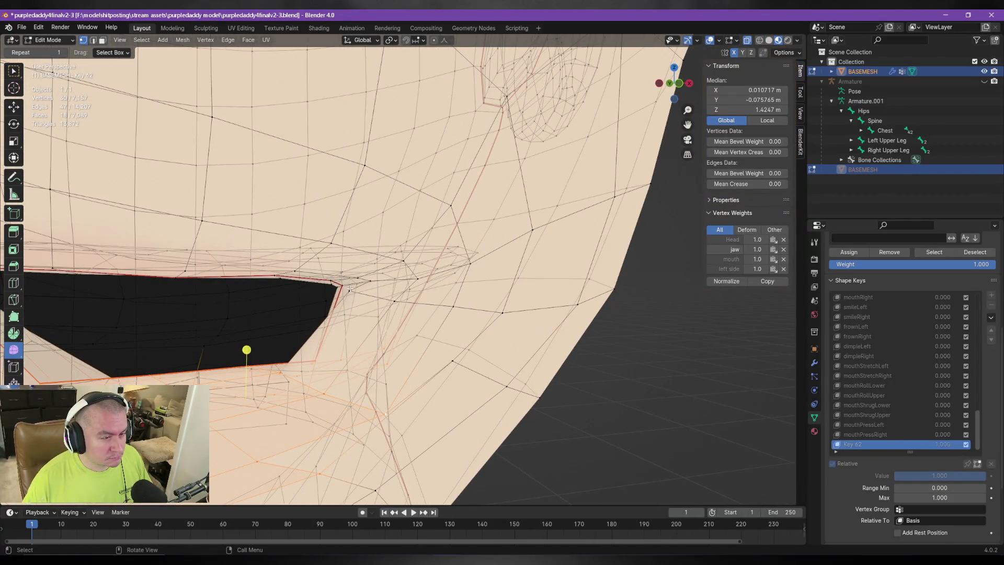
Nudge the single mouth-corner vertex slightly outward and turn off the see-through wireframe.
{"action": "left_click", "coordinate": [349, 288]}
{"action": "key", "text": "g"}
{"action": "left_click", "coordinate": [364, 314]}
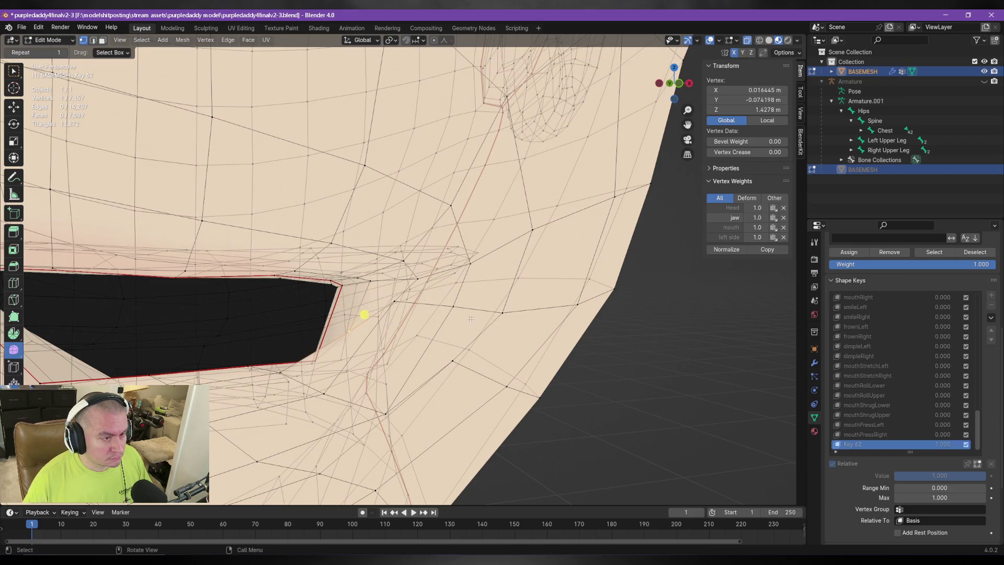
{"action": "mouse_move", "coordinate": [394, 301]}
{"action": "left_mouse_down"}
{"action": "mouse_move", "coordinate": [396, 314]}
{"action": "mouse_move", "coordinate": [427, 317]}
{"action": "left_mouse_up"}
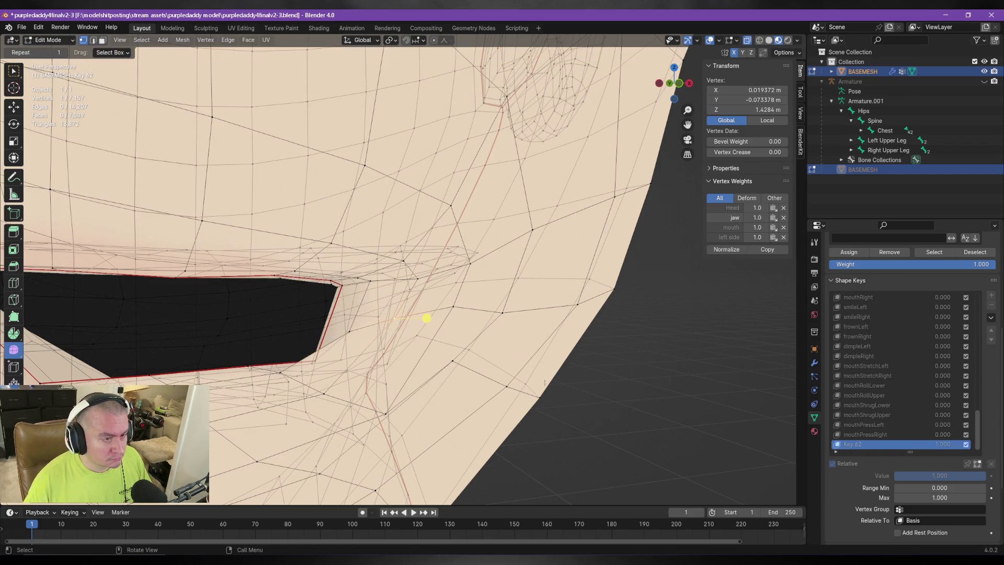
{"action": "left_click", "coordinate": [746, 40]}
{"action": "middle_click_drag", "start_coordinate": [560, 304], "coordinate": [548, 327]}
{"action": "middle_click_drag", "start_coordinate": [335, 347], "coordinate": [353, 351]}
{"action": "left_click_drag", "start_coordinate": [323, 371], "coordinate": [298, 333]}
{"action": "middle_click_drag", "start_coordinate": [329, 367], "coordinate": [368, 323]}
{"action": "scroll", "coordinate": [370, 329], "scroll_direction": "up", "scroll_amount": 3}
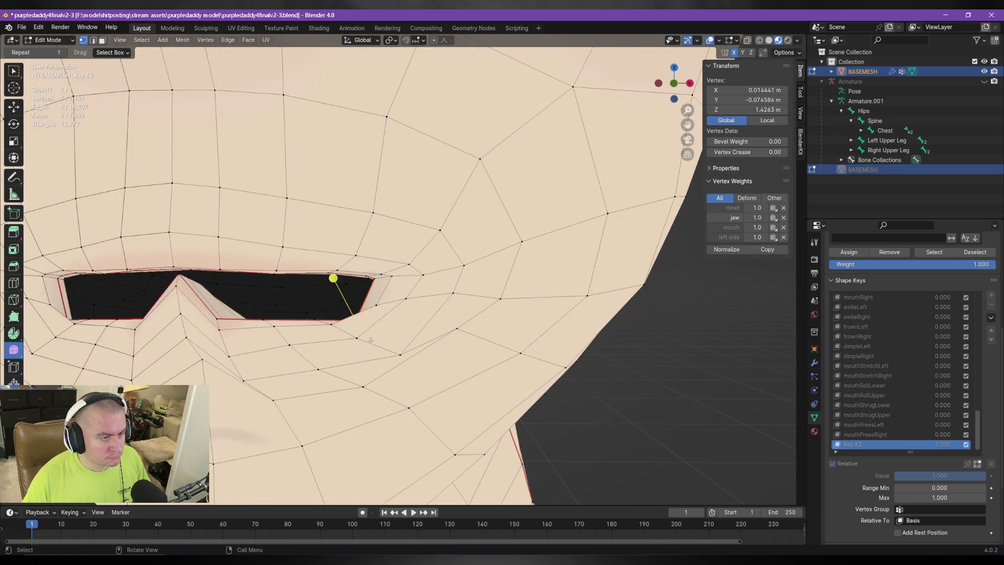
Lower the vertex beside the mouth along Z with proportional falloff, pulling its neighbours.
{"action": "left_click", "coordinate": [219, 318]}
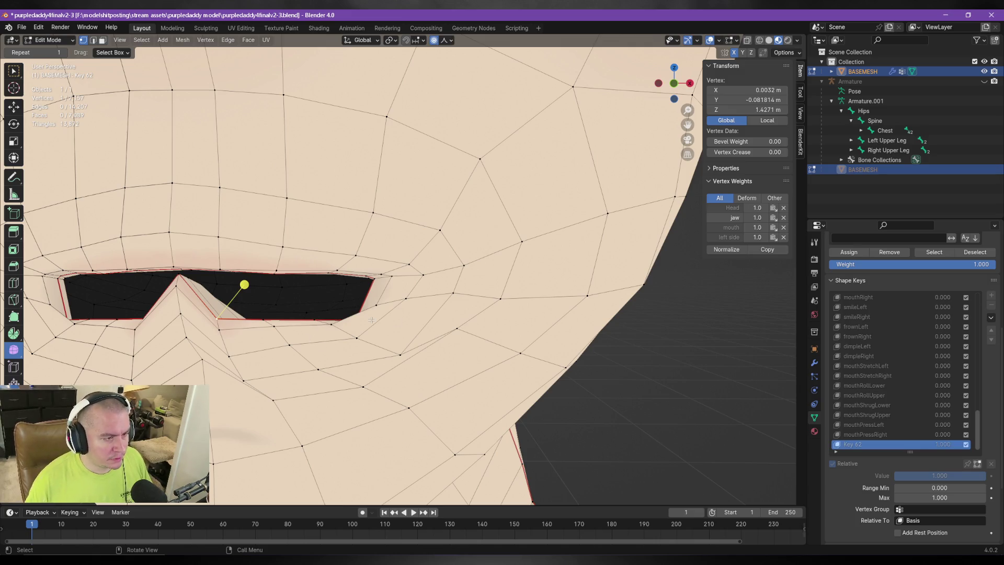
{"action": "left_click", "coordinate": [332, 325]}
{"action": "key", "text": "g"}
{"action": "key", "text": "z"}
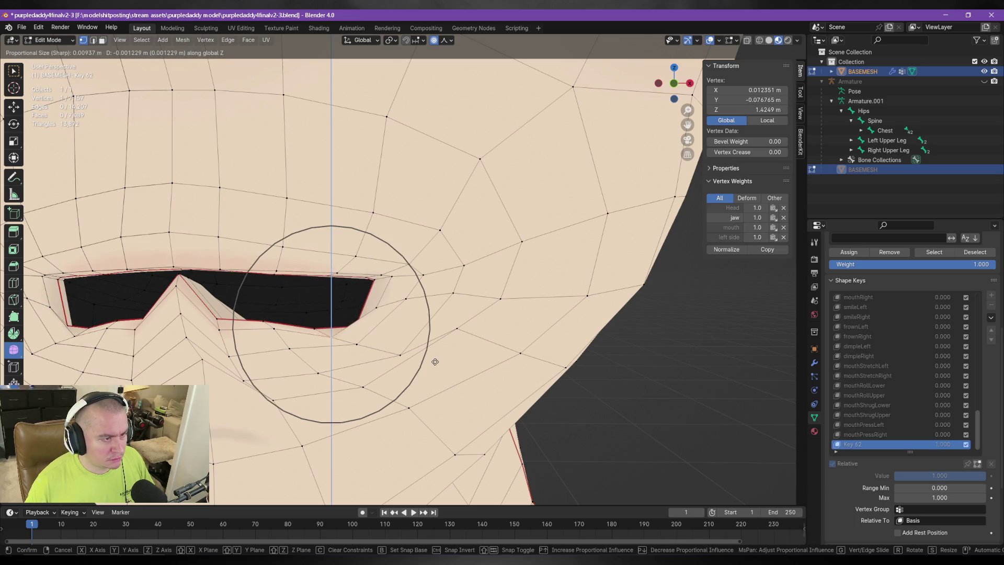
{"action": "right_click", "coordinate": [329, 376]}
{"action": "key", "text": "g"}
{"action": "key", "text": "z"}
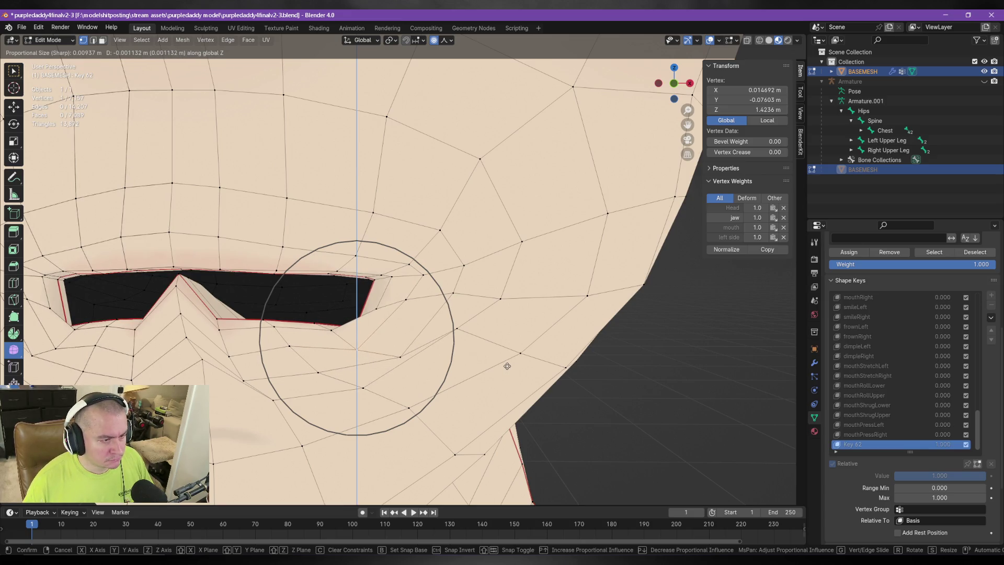
{"action": "left_click", "coordinate": [507, 366]}
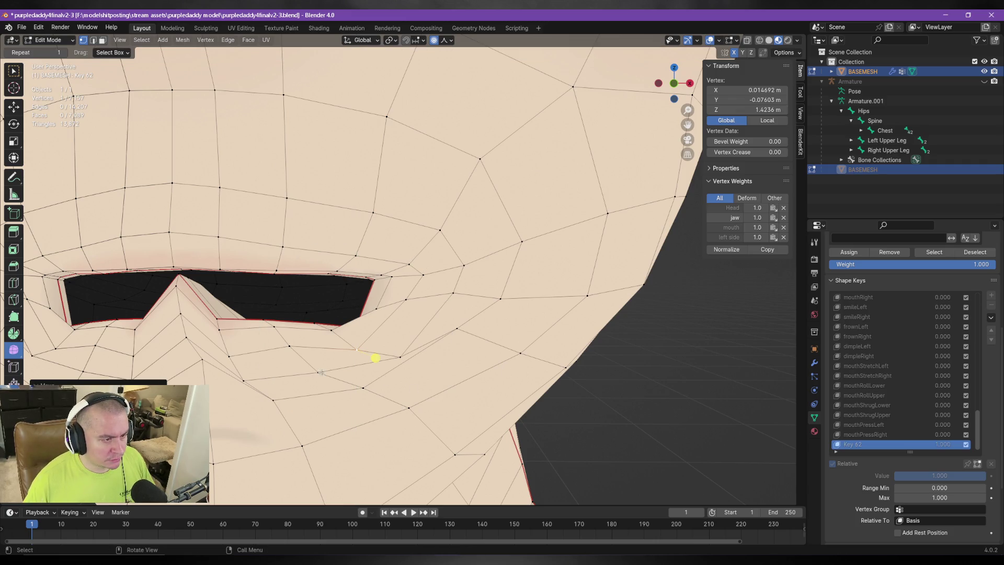
Shift that vertex down-left, then adjust its height along Z from a side view.
{"action": "key", "text": "g"}
{"action": "left_click", "coordinate": [421, 414]}
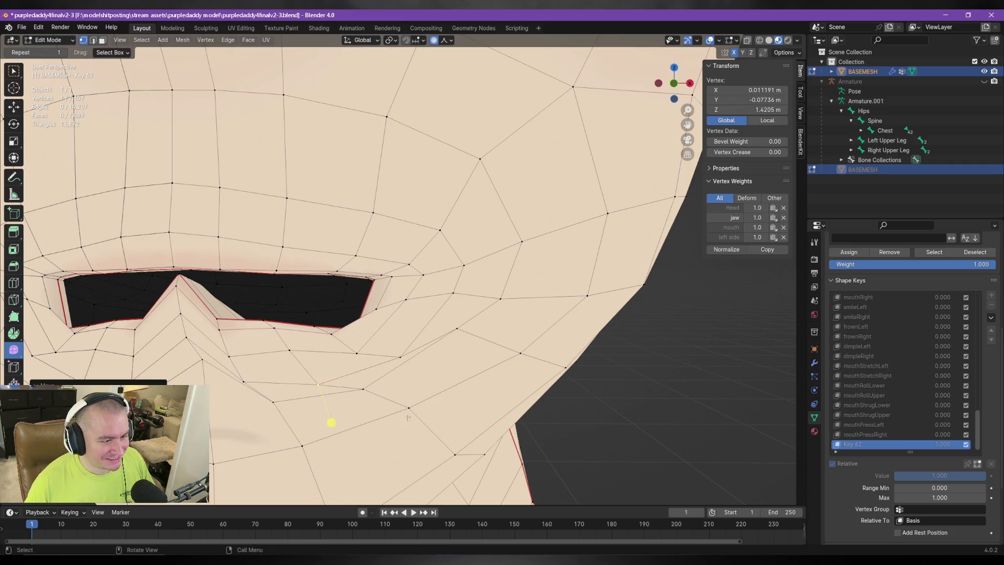
{"action": "mouse_move", "coordinate": [381, 313]}
{"action": "middle_mouse_down"}
{"action": "mouse_move", "coordinate": [482, 350]}
{"action": "mouse_move", "coordinate": [460, 362]}
{"action": "middle_mouse_up"}
{"action": "key", "text": "g"}
{"action": "key", "text": "z"}
{"action": "scroll", "coordinate": [462, 367], "scroll_direction": "up", "scroll_amount": 12}
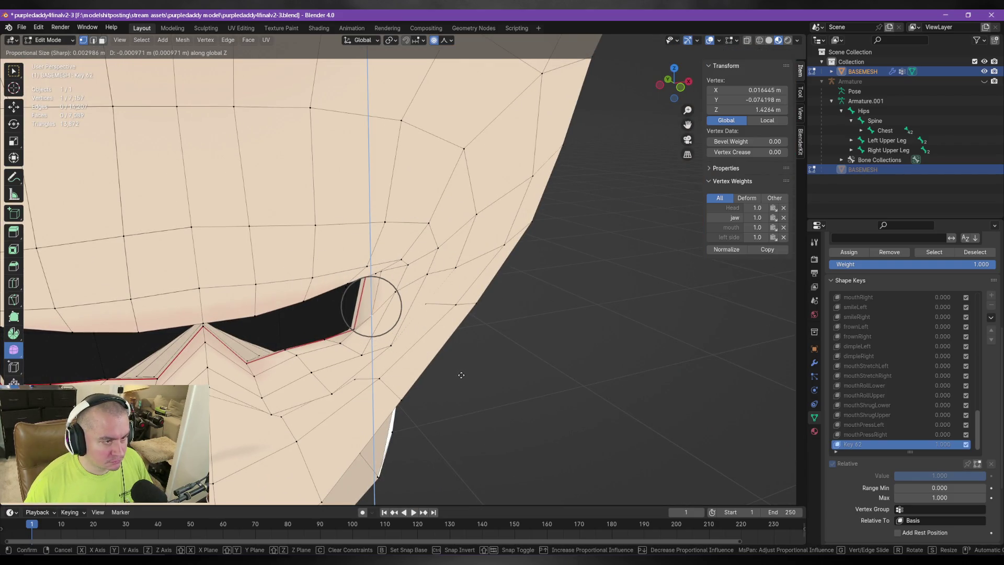
{"action": "left_click", "coordinate": [396, 314]}
{"action": "scroll", "coordinate": [401, 281], "scroll_direction": "up", "scroll_amount": 3}
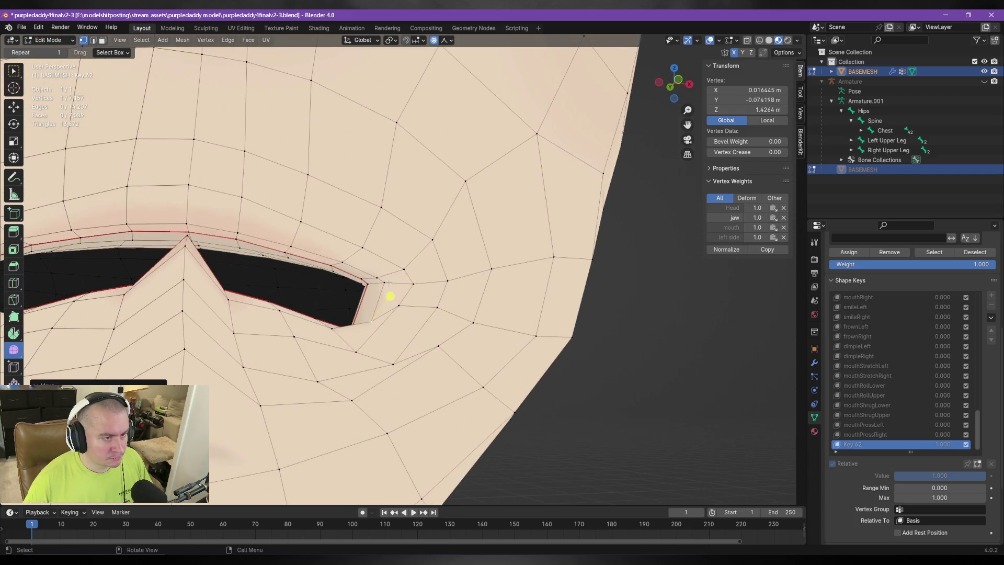
Reposition another vertex near the mouth corner.
{"action": "left_click", "coordinate": [389, 283]}
{"action": "key", "text": "g"}
{"action": "right_click", "coordinate": [383, 278]}
{"action": "left_click", "coordinate": [371, 286]}
{"action": "key", "text": "g"}
{"action": "left_click", "coordinate": [374, 275]}
{"action": "middle_click_drag", "start_coordinate": [374, 275], "coordinate": [413, 313]}
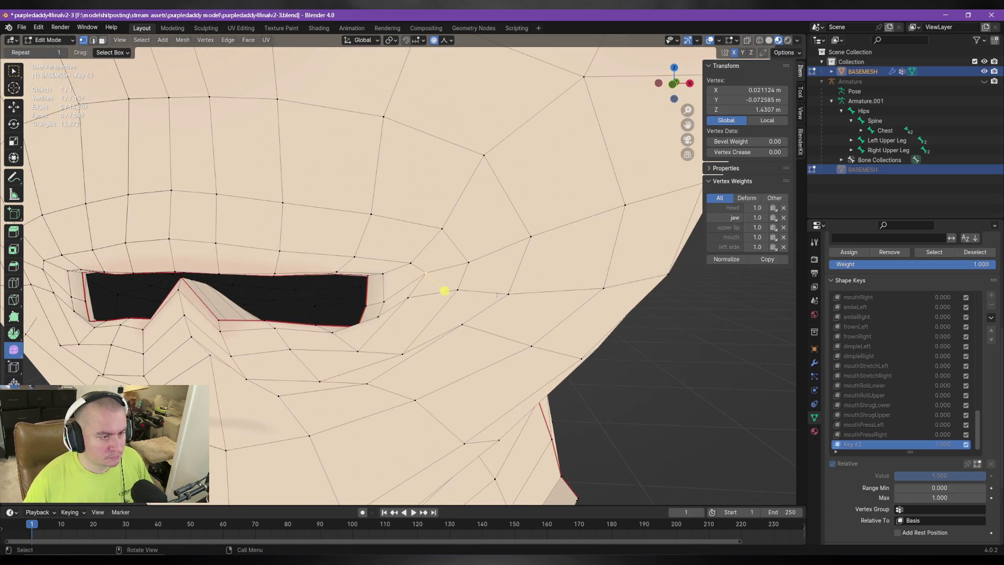
Vertex-slide the mouth-corner vertices along their edges, leaving the current one at Z 1.424 m.
{"action": "key", "text": "g"}
{"action": "key", "text": "g"}
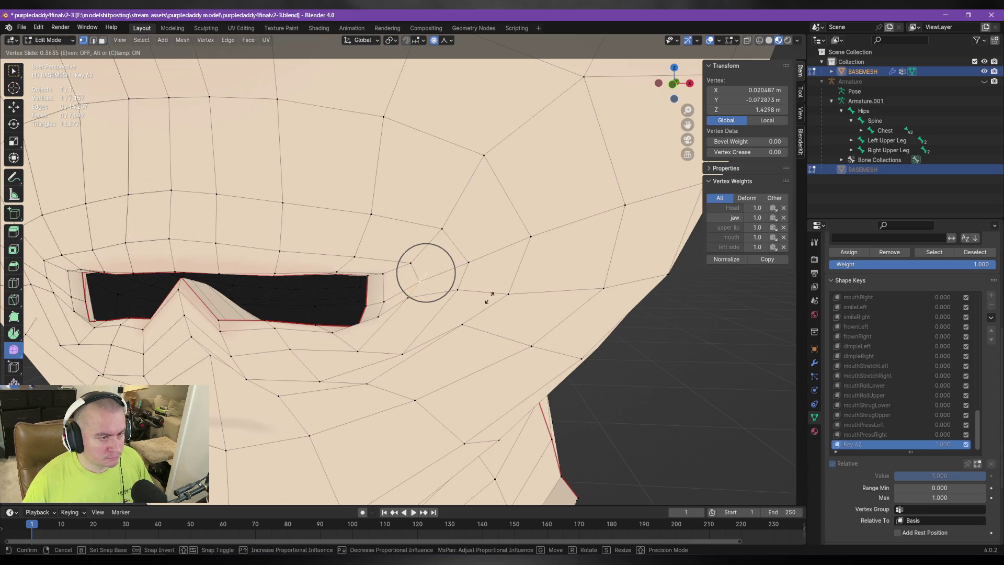
{"action": "left_click", "coordinate": [490, 296]}
{"action": "left_click", "coordinate": [417, 298]}
{"action": "key", "text": "g"}
{"action": "key", "text": "g"}
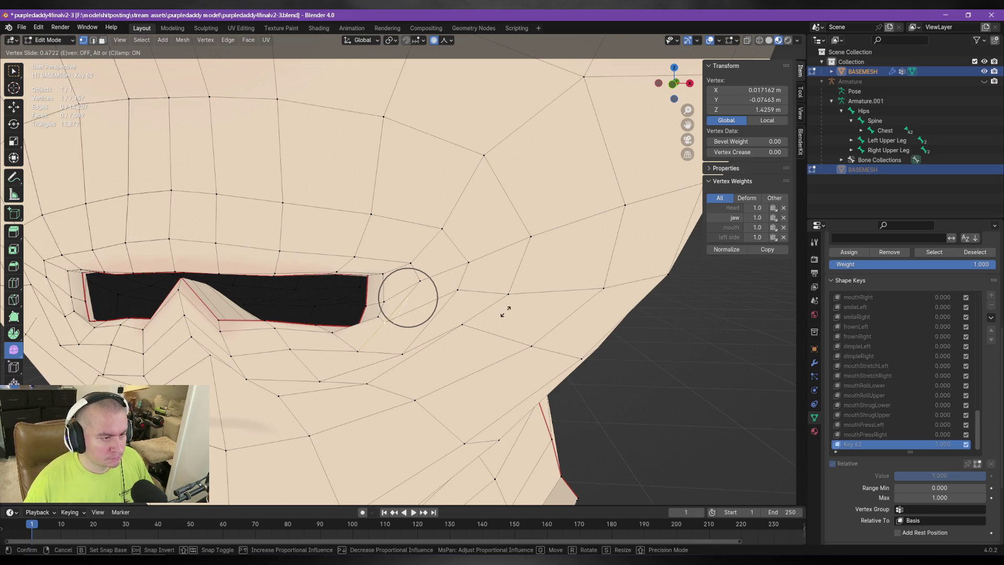
{"action": "left_click", "coordinate": [505, 311]}
{"action": "key", "text": "g"}
{"action": "key", "text": "g"}
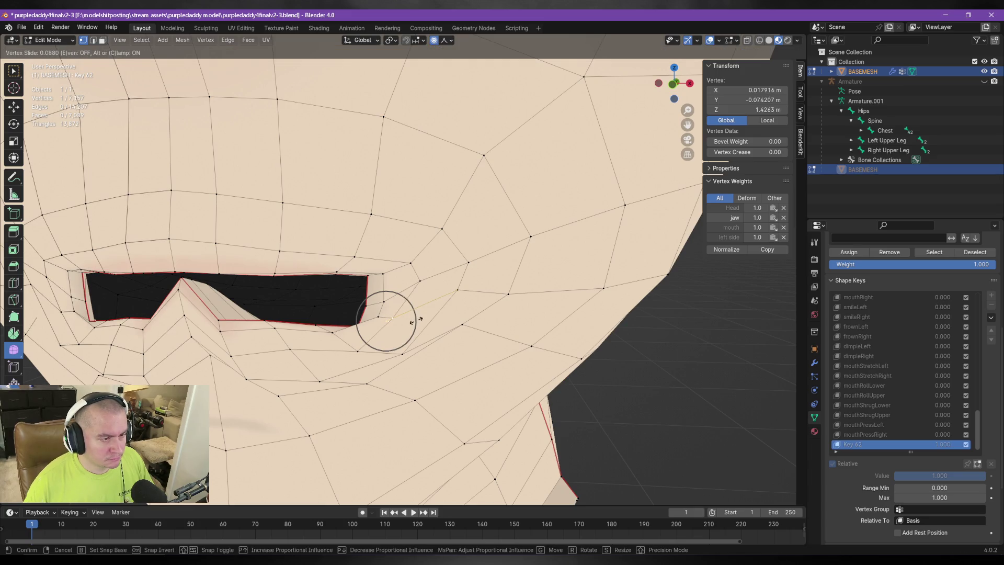
{"action": "left_click", "coordinate": [413, 322]}
{"action": "mouse_move", "coordinate": [413, 322]}
{"action": "middle_mouse_down"}
{"action": "mouse_move", "coordinate": [455, 324]}
{"action": "mouse_move", "coordinate": [387, 352]}
{"action": "mouse_move", "coordinate": [358, 355]}
{"action": "mouse_move", "coordinate": [360, 346]}
{"action": "mouse_move", "coordinate": [376, 350]}
{"action": "mouse_move", "coordinate": [345, 368]}
{"action": "middle_mouse_up"}
{"action": "left_click", "coordinate": [405, 369]}
{"action": "left_click", "coordinate": [345, 370]}
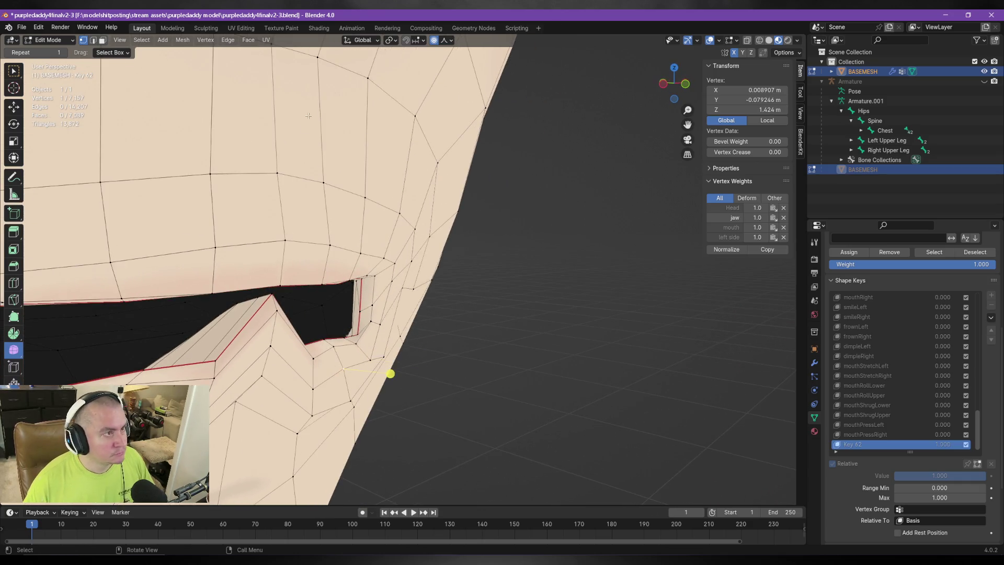
Set transform orientation to Normal and push the mouth-corner vertex along its normal.
{"action": "left_click", "coordinate": [366, 41]}
{"action": "left_click", "coordinate": [344, 90]}
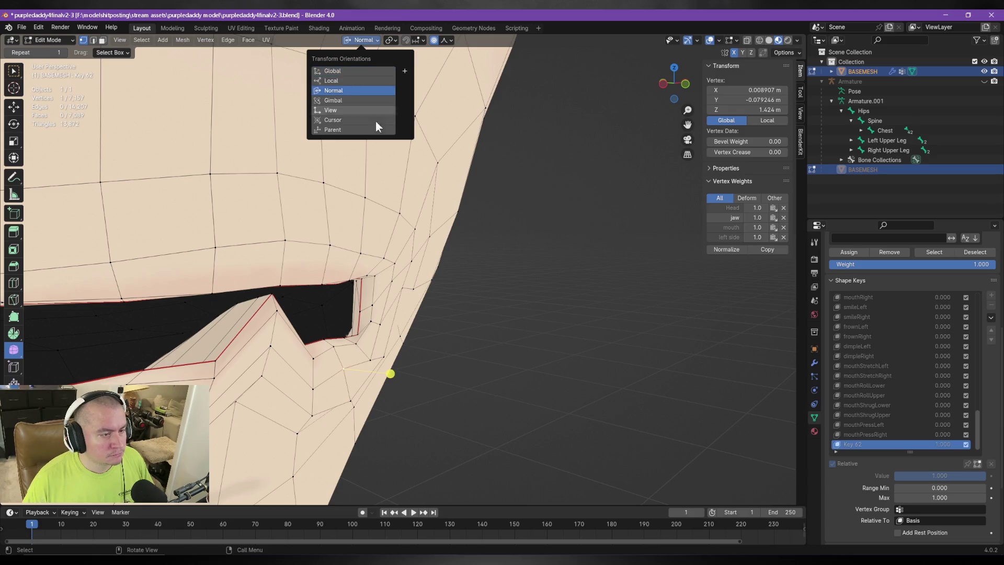
{"action": "key", "text": "g"}
{"action": "key", "text": "z"}
{"action": "left_click", "coordinate": [495, 269]}
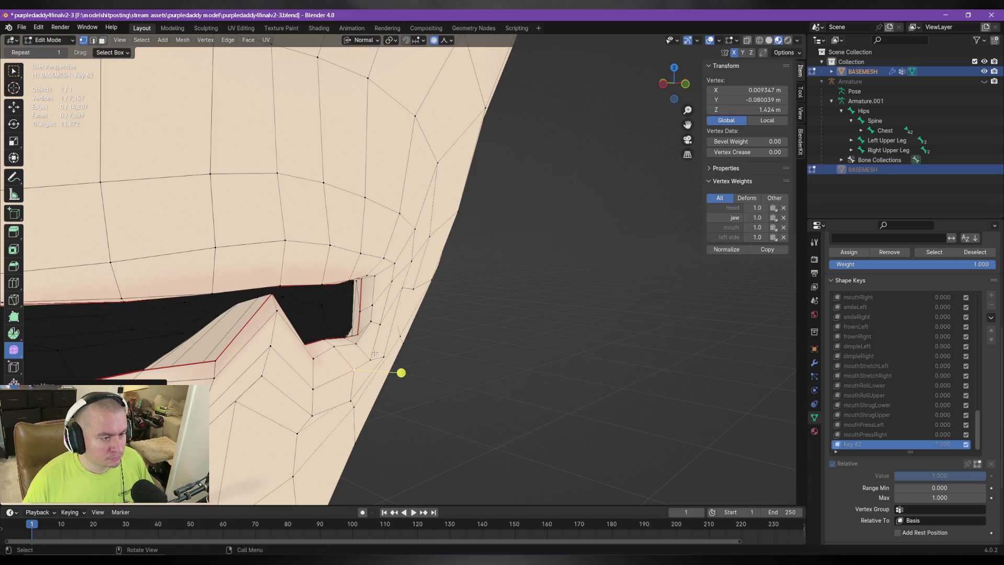
{"action": "key", "text": "g"}
{"action": "key", "text": "z"}
{"action": "left_click", "coordinate": [491, 338]}
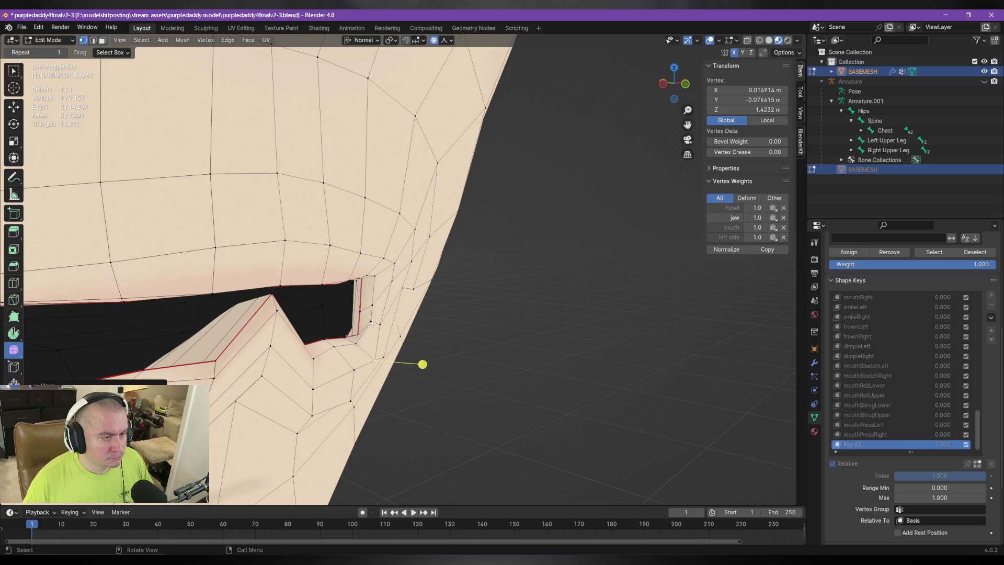
Push the vertex further along its normal, then add neighbouring lip vertices to the selection.
{"action": "mouse_move", "coordinate": [371, 323]}
{"action": "middle_mouse_down"}
{"action": "mouse_move", "coordinate": [417, 256]}
{"action": "mouse_move", "coordinate": [413, 229]}
{"action": "mouse_move", "coordinate": [392, 265]}
{"action": "mouse_move", "coordinate": [402, 319]}
{"action": "middle_mouse_up"}
{"action": "key", "text": "g"}
{"action": "key", "text": "z"}
{"action": "left_click", "coordinate": [414, 232]}
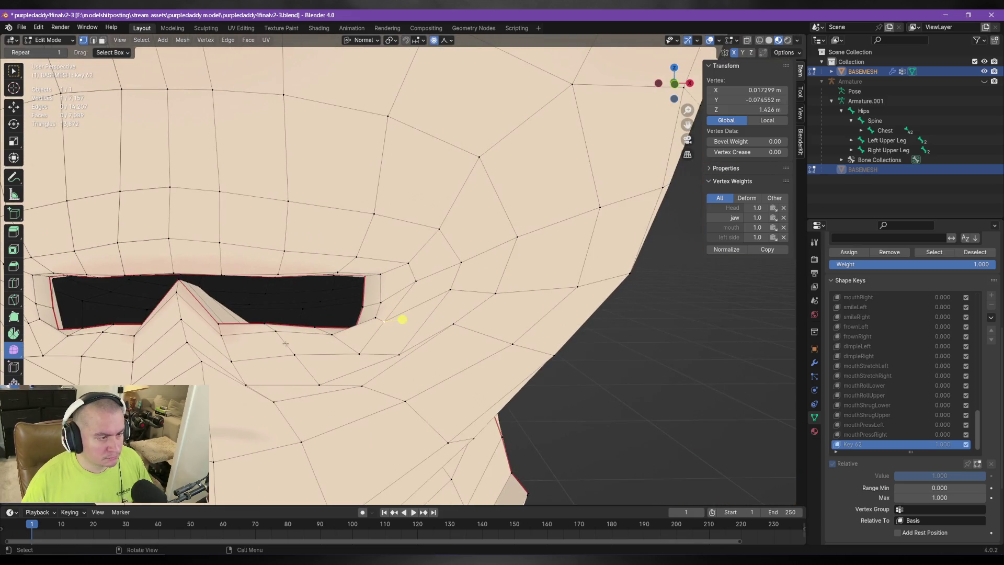
{"action": "left_click", "coordinate": [266, 324], "text": "ctrl"}
{"action": "middle_click_drag", "start_coordinate": [266, 324], "coordinate": [287, 379]}
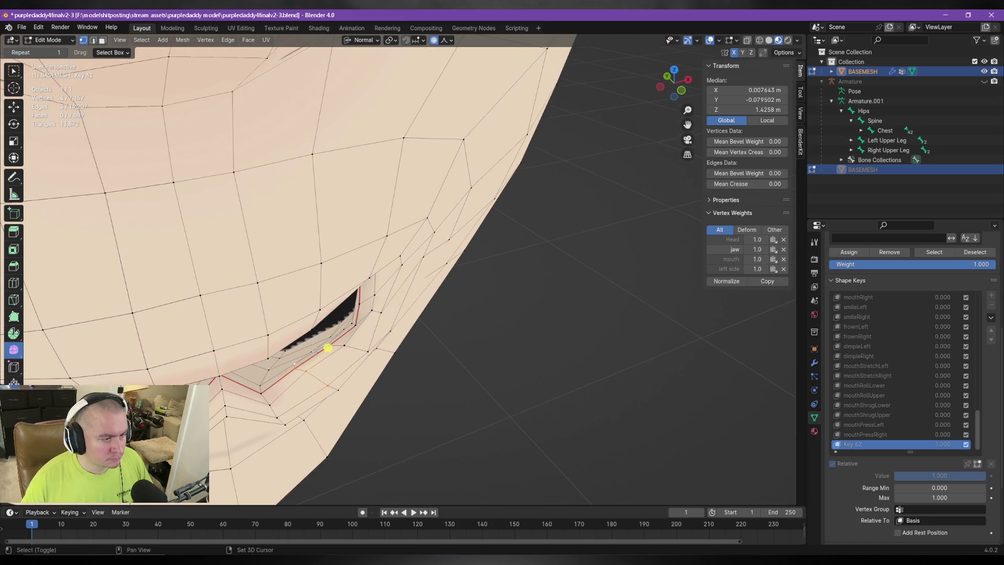
Edge-slide the selected mouth-opening vertices instead of moving them along the normal.
{"action": "middle_click_drag", "start_coordinate": [331, 340], "coordinate": [291, 285]}
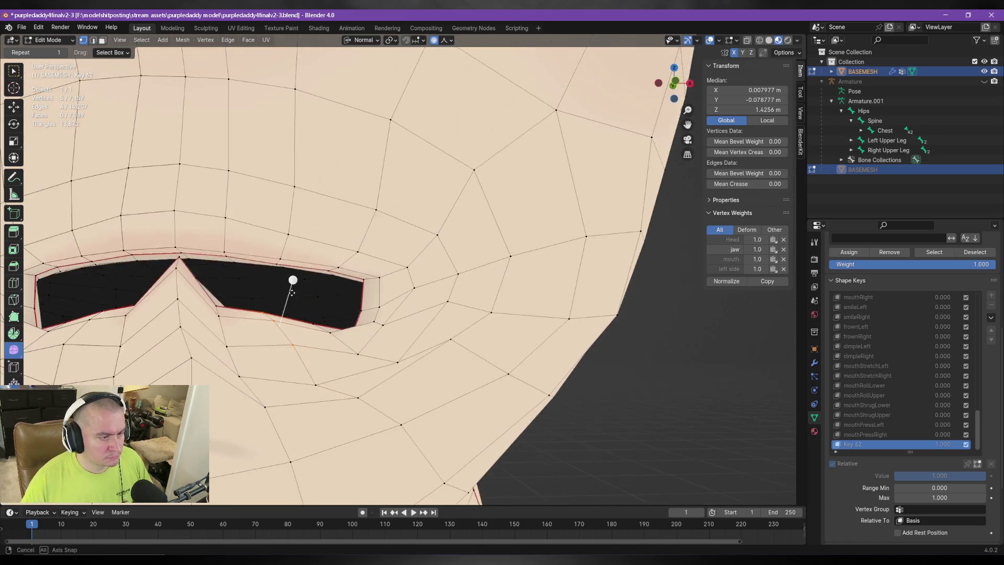
{"action": "key", "text": "g"}
{"action": "key", "text": "z"}
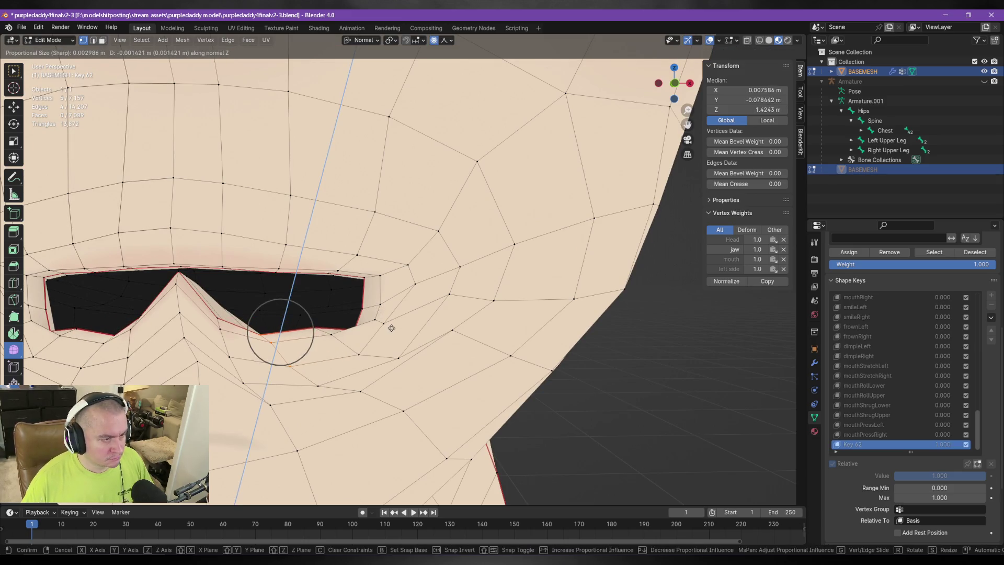
{"action": "right_click", "coordinate": [391, 328]}
{"action": "key", "text": "g"}
{"action": "key", "text": "g"}
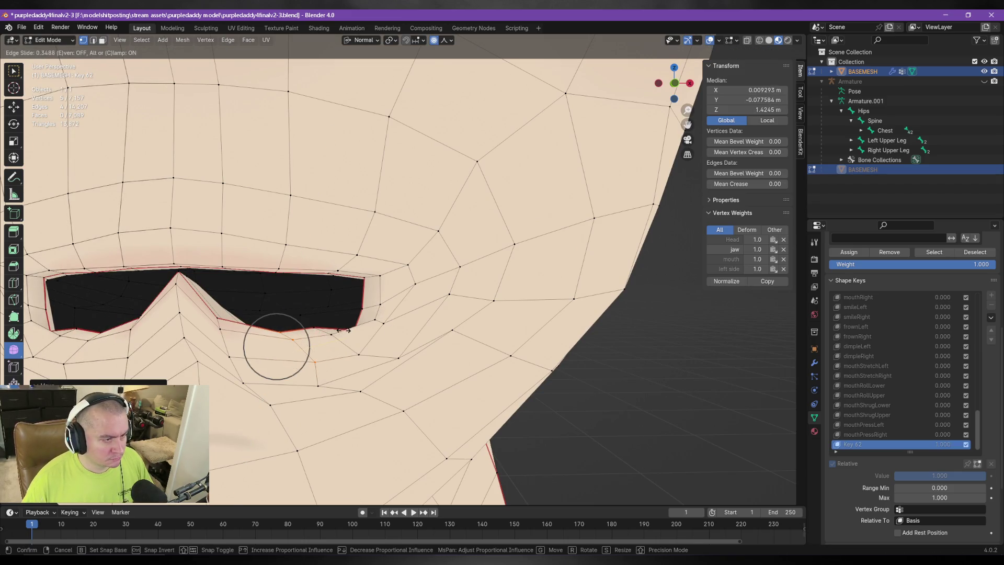
{"action": "left_click", "coordinate": [307, 298]}
{"action": "mouse_move", "coordinate": [307, 298]}
{"action": "middle_mouse_down"}
{"action": "mouse_move", "coordinate": [321, 324]}
{"action": "mouse_move", "coordinate": [352, 335]}
{"action": "mouse_move", "coordinate": [310, 302]}
{"action": "middle_mouse_up"}
{"action": "middle_click_drag", "start_coordinate": [349, 335], "coordinate": [345, 331]}
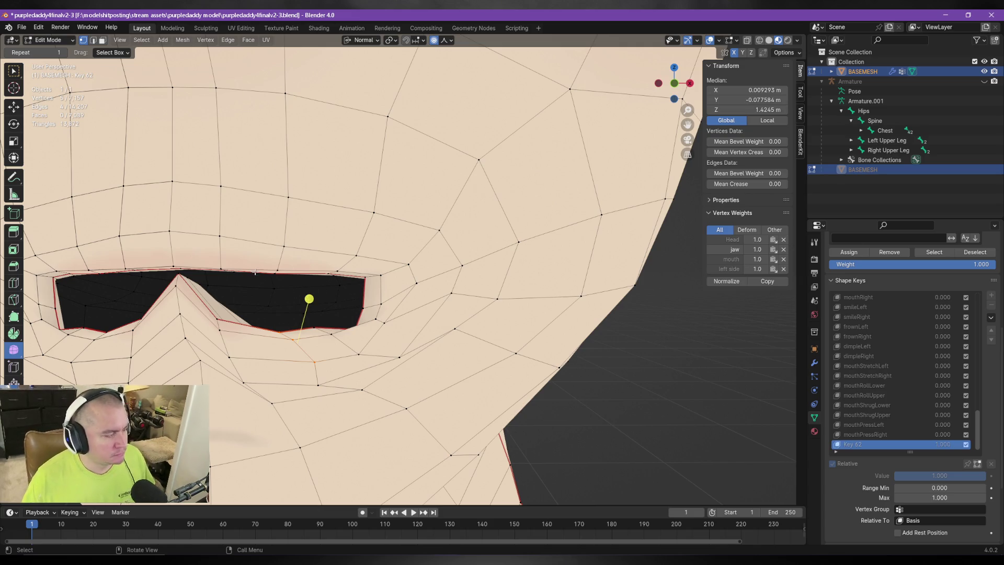
{"action": "mouse_move", "coordinate": [253, 278]}
{"action": "middle_mouse_down"}
{"action": "mouse_move", "coordinate": [365, 286]}
{"action": "mouse_move", "coordinate": [353, 344]}
{"action": "mouse_move", "coordinate": [453, 340]}
{"action": "mouse_move", "coordinate": [403, 331]}
{"action": "middle_mouse_up"}
Select the shortest-path chain of upper-lip edge vertices out to the mouth corner.
{"action": "left_click", "coordinate": [343, 333]}
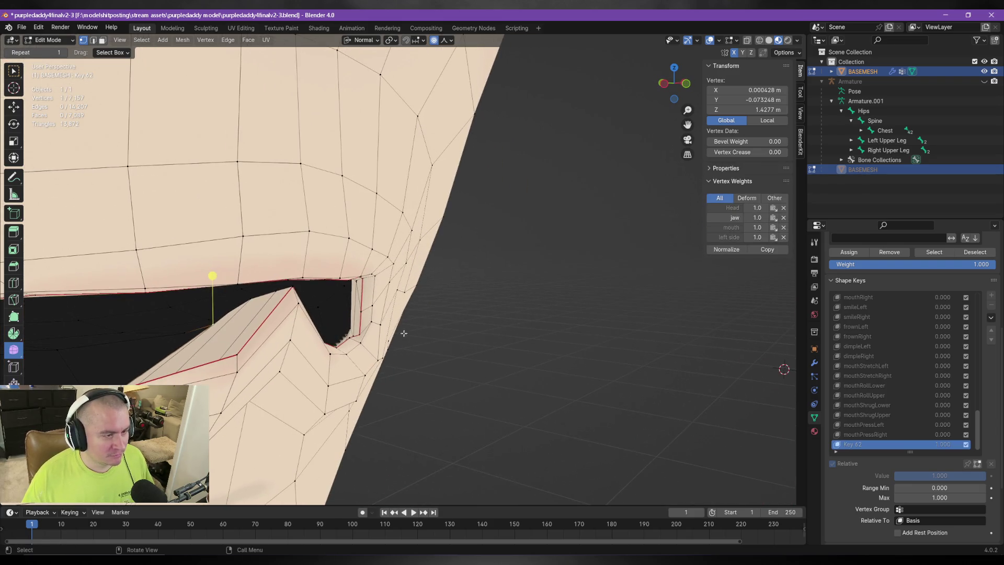
{"action": "left_click", "coordinate": [299, 304], "text": "ctrl"}
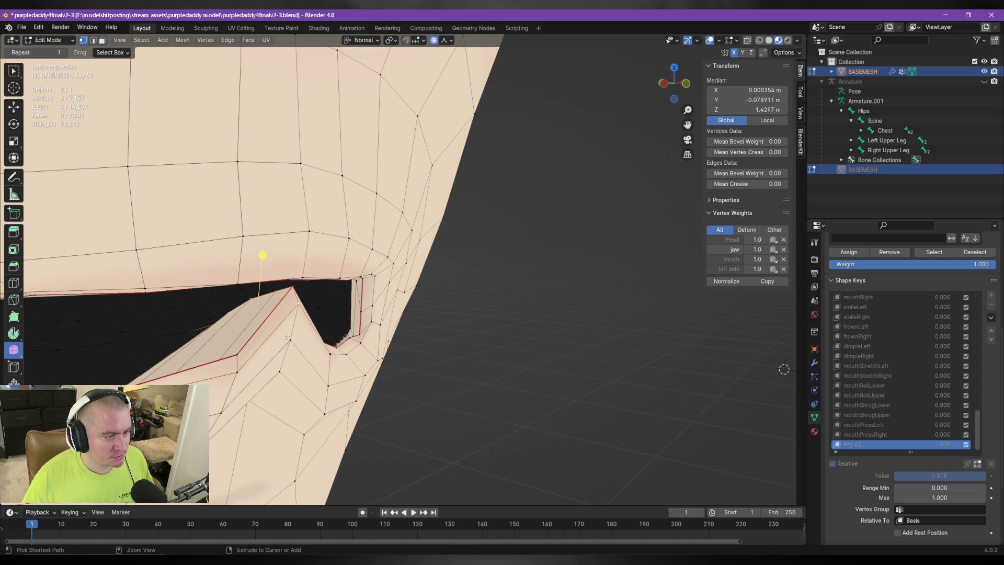
{"action": "left_click", "coordinate": [283, 371], "text": "ctrl"}
{"action": "middle_click_drag", "start_coordinate": [283, 372], "coordinate": [240, 360]}
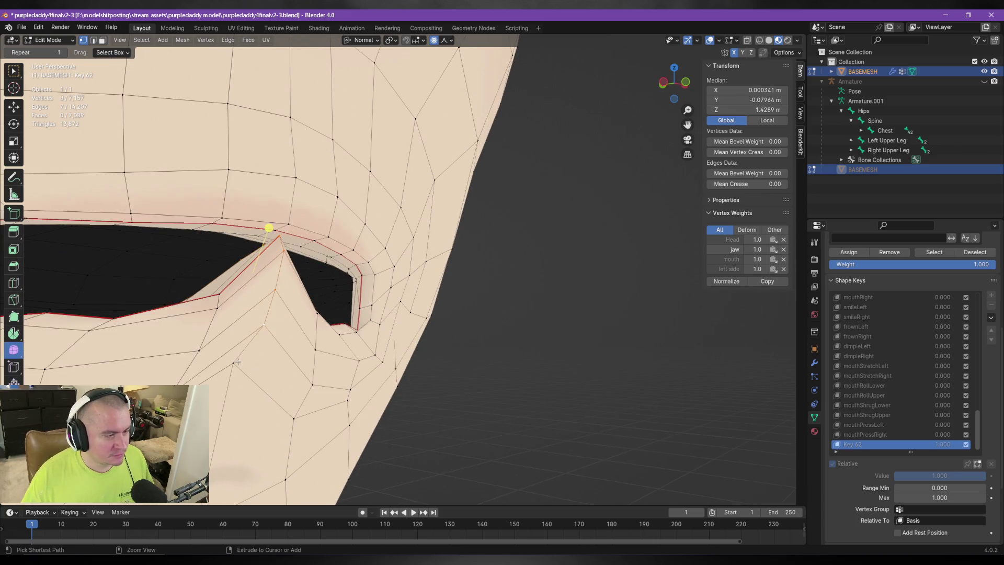
{"action": "left_click", "coordinate": [234, 363], "text": "ctrl"}
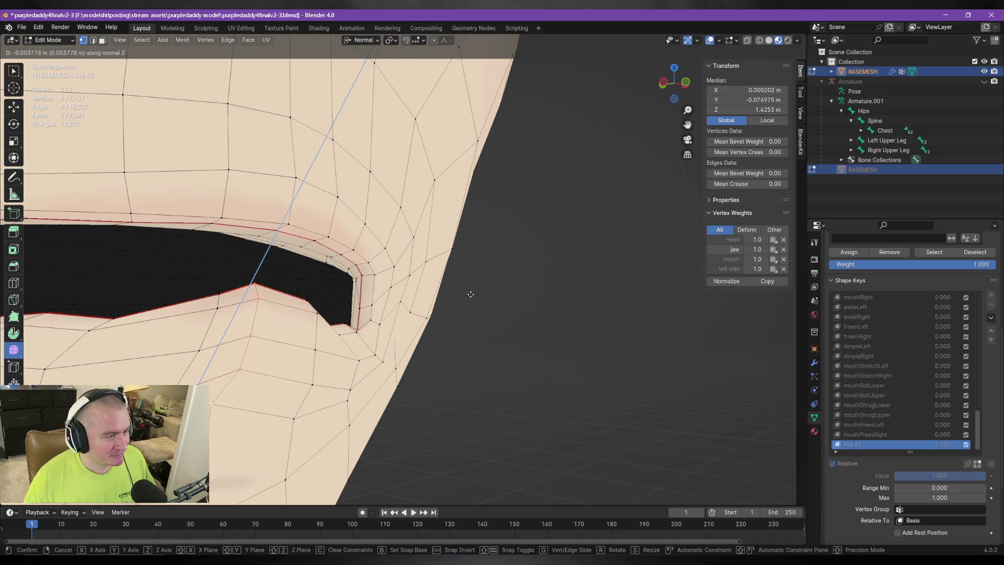
{"action": "left_click", "coordinate": [375, 41]}
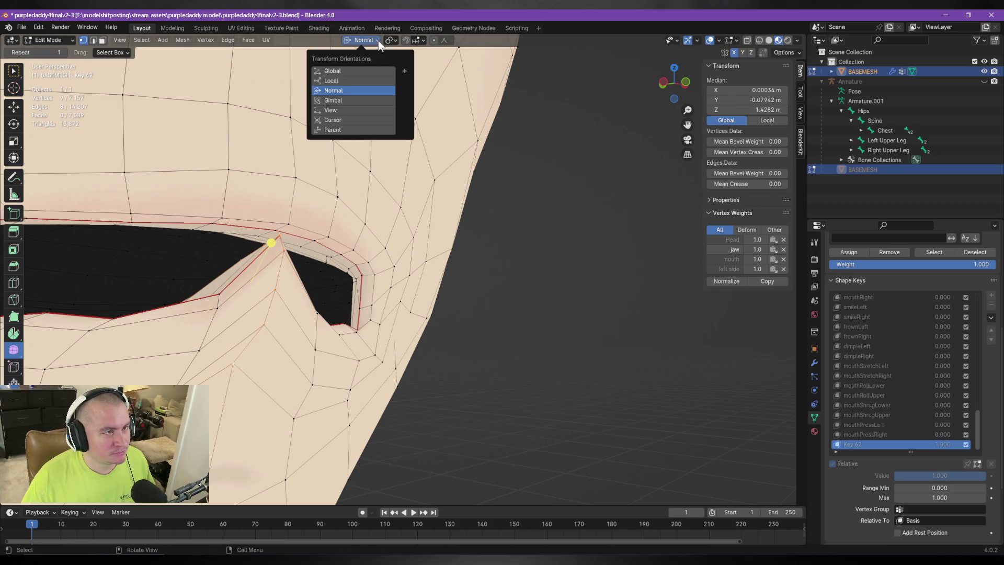
Move the lip vertices along global Z, then return to Object Mode and preview Key 62's strength.
{"action": "left_click", "coordinate": [348, 71]}
{"action": "key", "text": "g"}
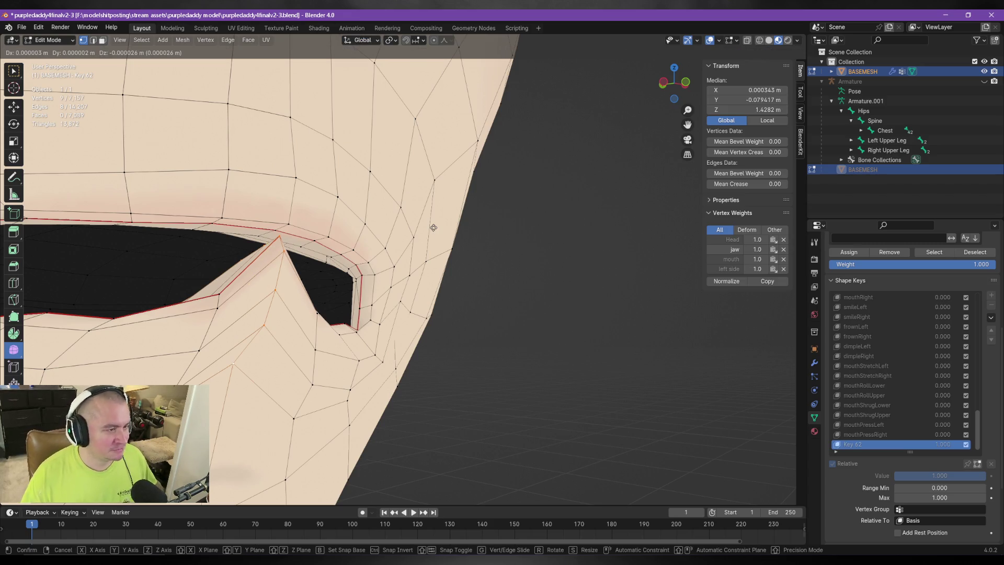
{"action": "key", "text": "z"}
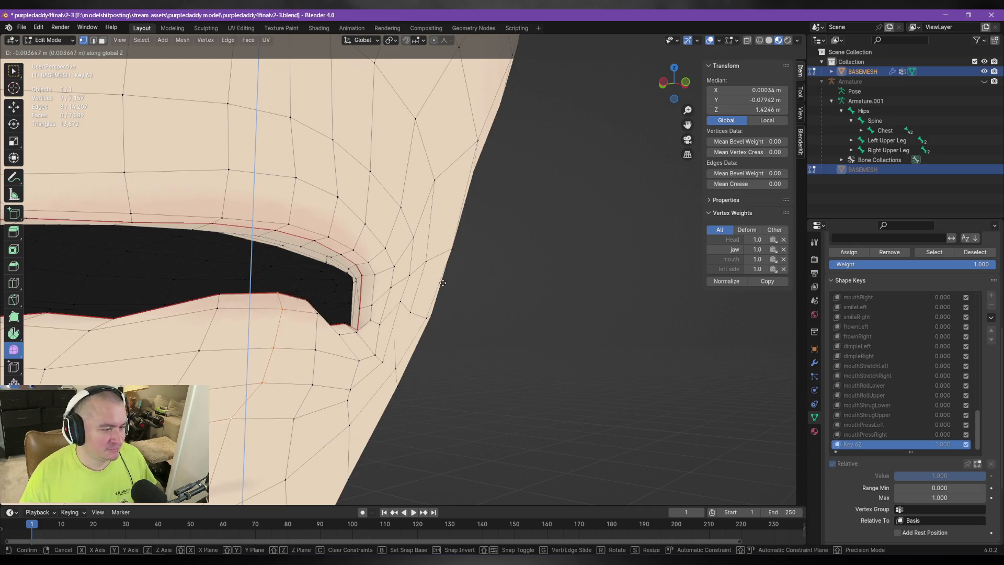
{"action": "left_click", "coordinate": [447, 285]}
{"action": "mouse_move", "coordinate": [447, 285]}
{"action": "middle_mouse_down"}
{"action": "mouse_move", "coordinate": [389, 275]}
{"action": "mouse_move", "coordinate": [628, 300]}
{"action": "middle_mouse_up"}
{"action": "key", "text": "Tab"}
{"action": "mouse_move", "coordinate": [939, 451]}
{"action": "left_mouse_down"}
{"action": "mouse_move", "coordinate": [899, 451]}
{"action": "mouse_move", "coordinate": [985, 450]}
{"action": "left_mouse_up"}
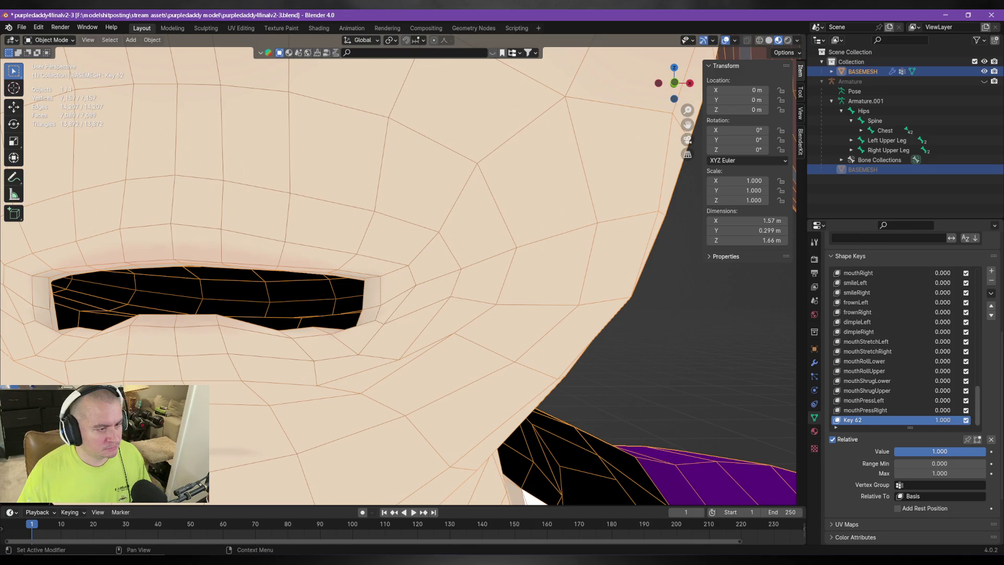
Back in Edit Mode, reposition a single vertex near the mouth corner.
{"action": "key", "text": "Tab"}
{"action": "mouse_move", "coordinate": [324, 319]}
{"action": "middle_mouse_down"}
{"action": "mouse_move", "coordinate": [343, 330]}
{"action": "mouse_move", "coordinate": [468, 332]}
{"action": "mouse_move", "coordinate": [311, 320]}
{"action": "middle_mouse_up"}
{"action": "left_click", "coordinate": [343, 329]}
{"action": "key", "text": "g"}
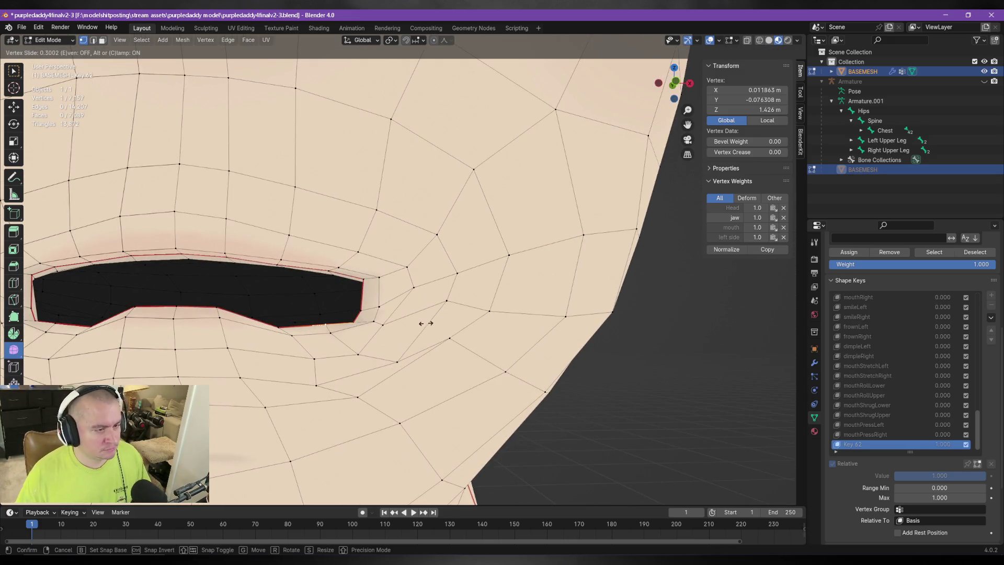
{"action": "left_click", "coordinate": [346, 330]}
{"action": "key", "text": "g"}
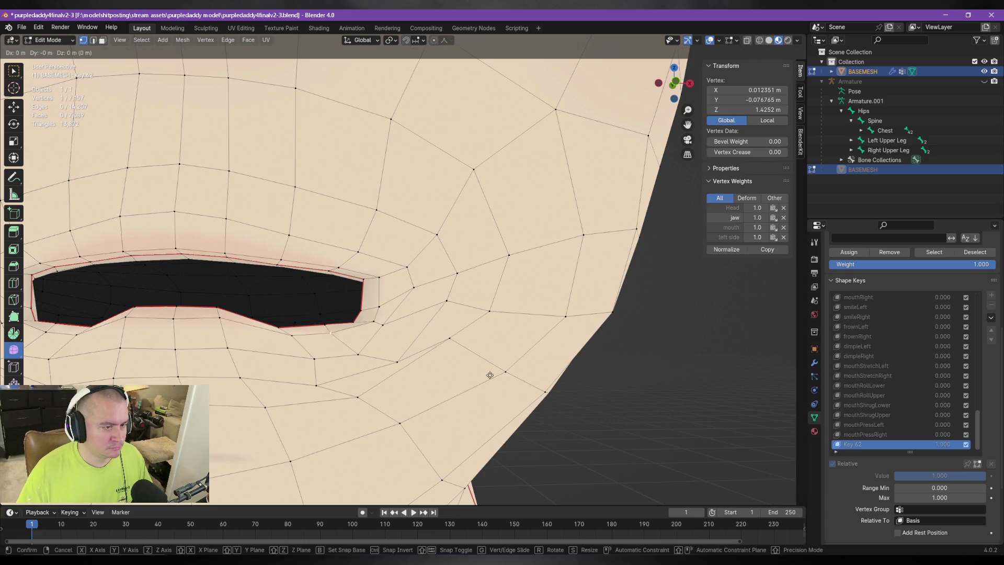
{"action": "left_click", "coordinate": [497, 378]}
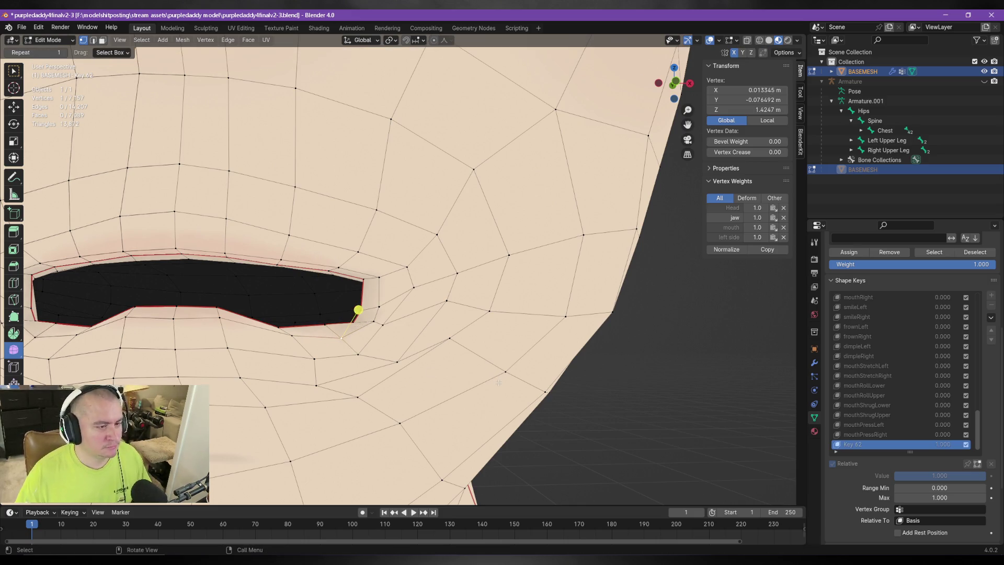
Switch to Normal orientation and move that vertex along its normal.
{"action": "left_click", "coordinate": [368, 40]}
{"action": "left_click", "coordinate": [365, 90]}
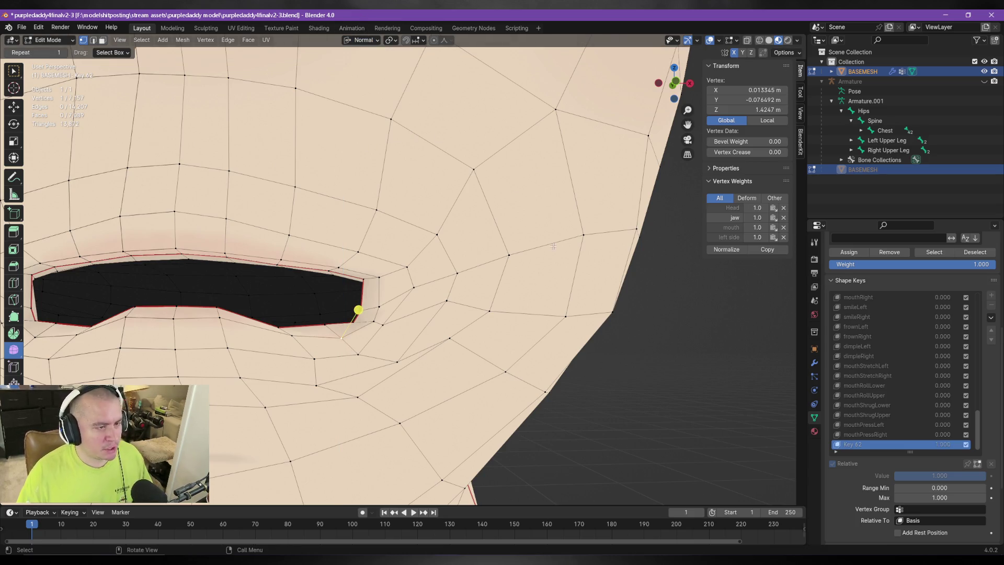
{"action": "key", "text": "g"}
{"action": "left_click", "coordinate": [554, 245]}
{"action": "mouse_move", "coordinate": [554, 245]}
{"action": "middle_mouse_down"}
{"action": "mouse_move", "coordinate": [579, 281]}
{"action": "mouse_move", "coordinate": [568, 287]}
{"action": "mouse_move", "coordinate": [594, 287]}
{"action": "middle_mouse_up"}
{"action": "key", "text": "g"}
{"action": "key", "text": "z"}
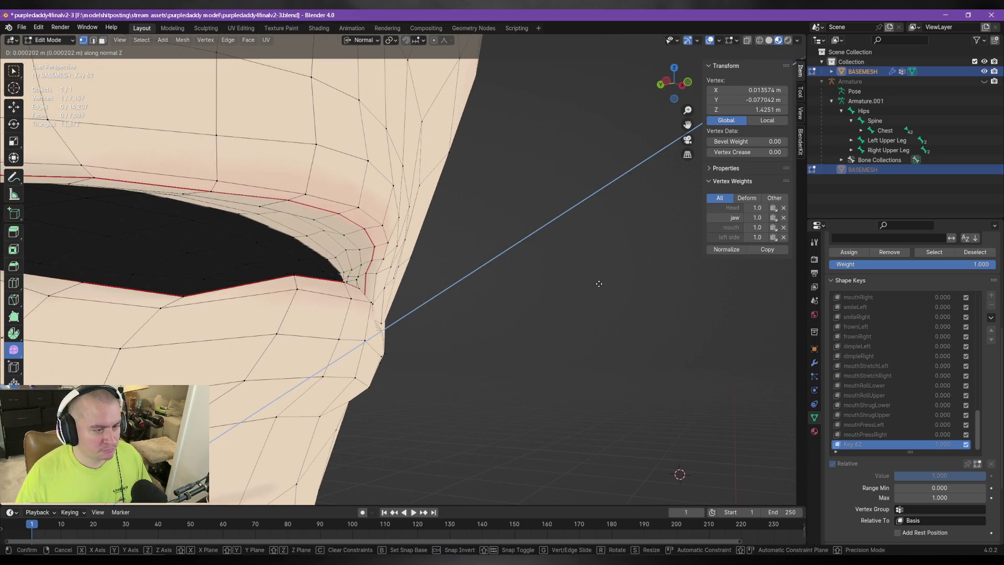
{"action": "left_click", "coordinate": [593, 280]}
{"action": "scroll", "coordinate": [544, 294], "scroll_direction": "up", "scroll_amount": 3}
{"action": "middle_click_drag", "start_coordinate": [544, 293], "coordinate": [535, 300]}
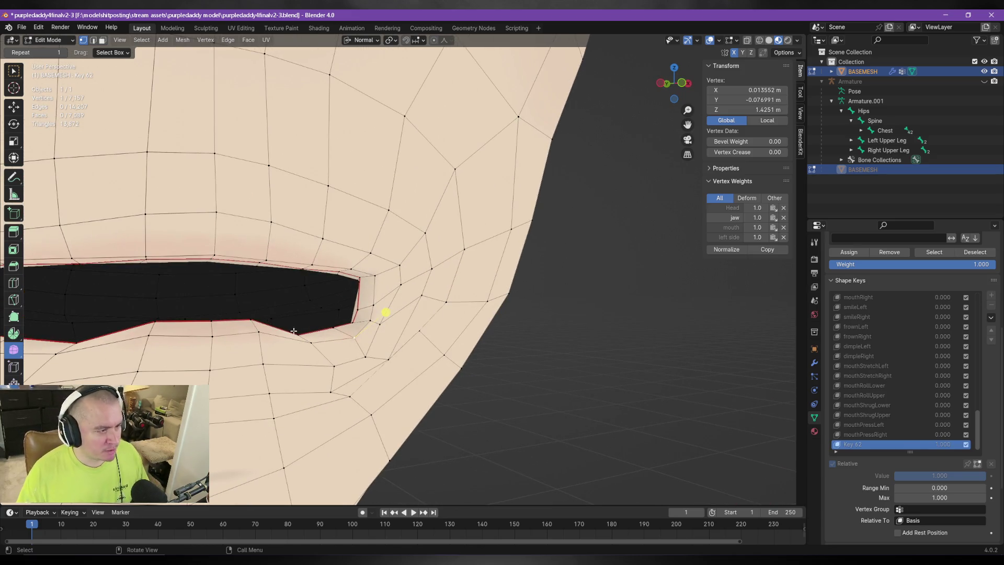
Add several lip-edge vertices and one below the lip to the selection.
{"action": "left_click", "coordinate": [250, 320], "text": "shift"}
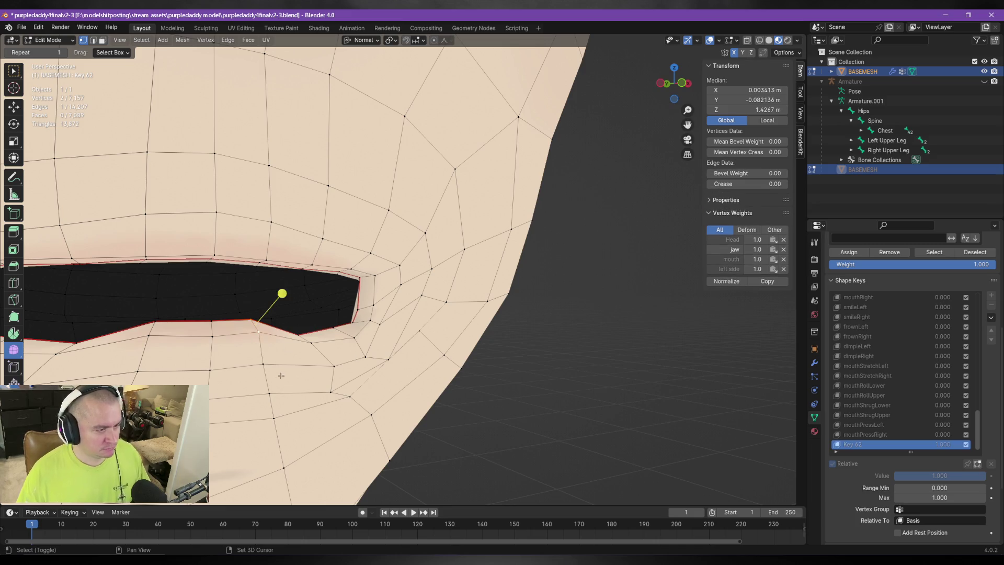
{"action": "left_click", "coordinate": [262, 367], "text": "shift"}
{"action": "middle_click_drag", "start_coordinate": [246, 250], "coordinate": [344, 399]}
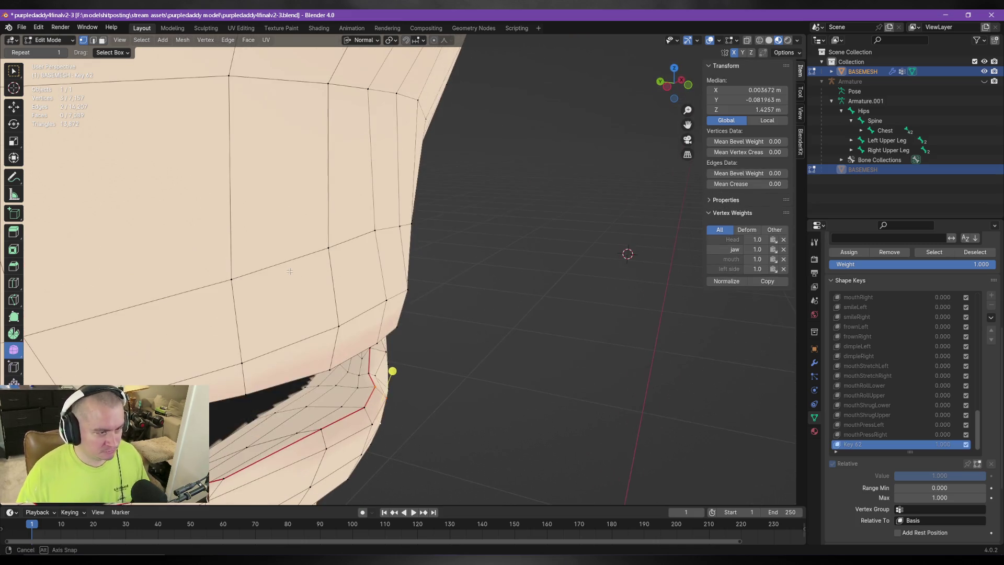
{"action": "left_click", "coordinate": [337, 385], "text": "shift"}
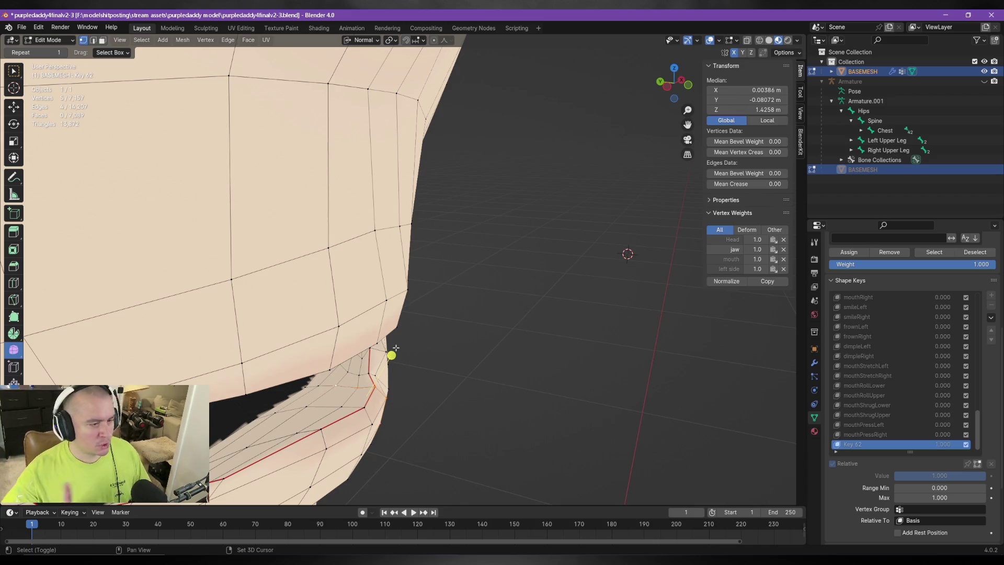
{"action": "middle_click_drag", "start_coordinate": [418, 363], "coordinate": [339, 358]}
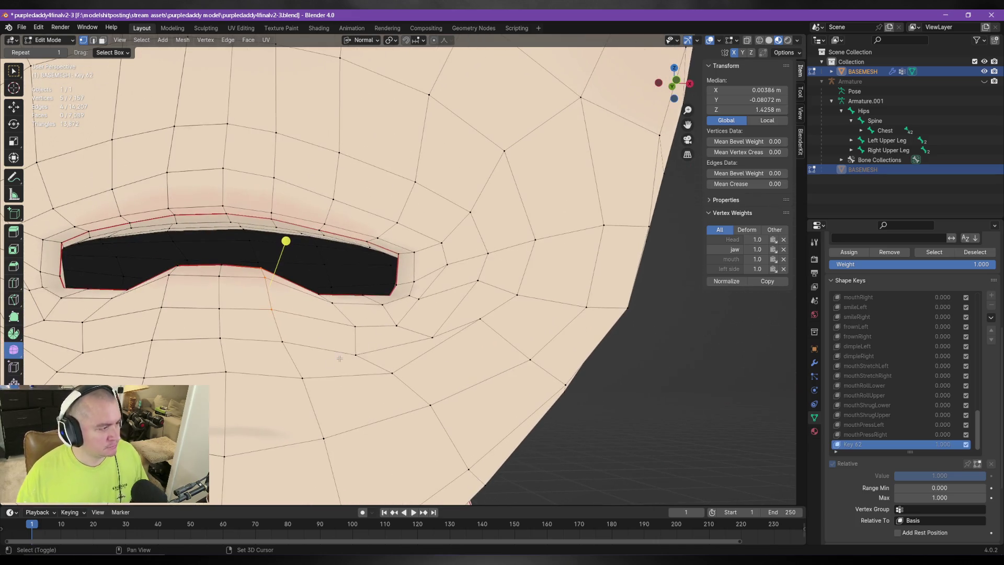
{"action": "left_click", "coordinate": [281, 342], "text": "shift"}
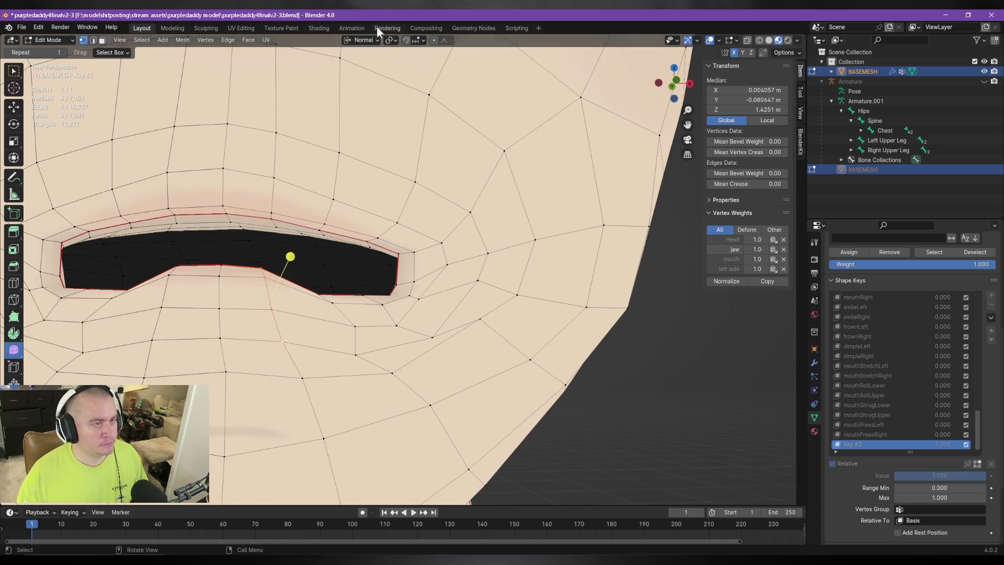
Switch to Global orientation, add one more lip vertex, and move the group along Z.
{"action": "left_click", "coordinate": [362, 40]}
{"action": "left_click", "coordinate": [354, 71]}
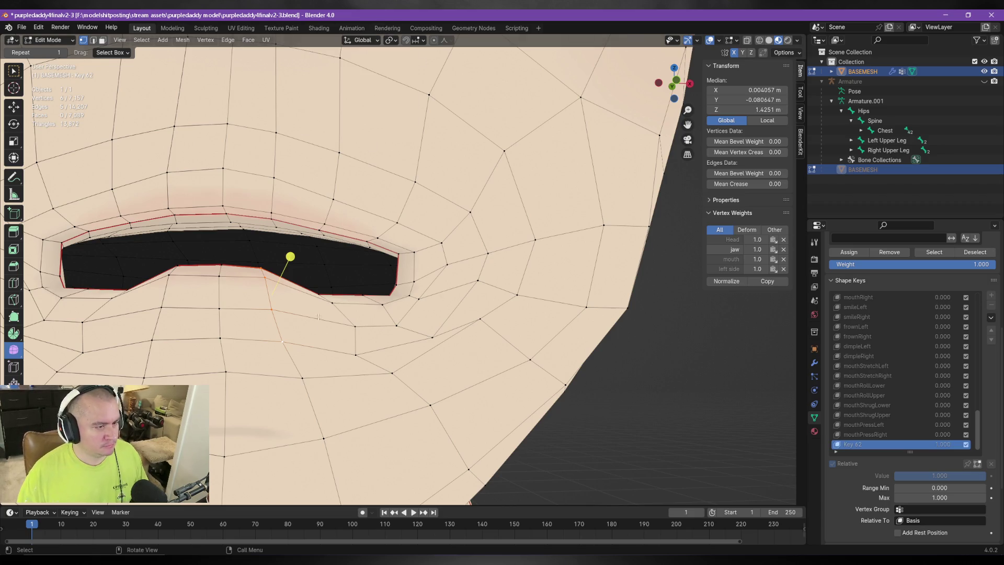
{"action": "left_click", "coordinate": [302, 380], "text": "shift"}
{"action": "key", "text": "g"}
{"action": "key", "text": "z"}
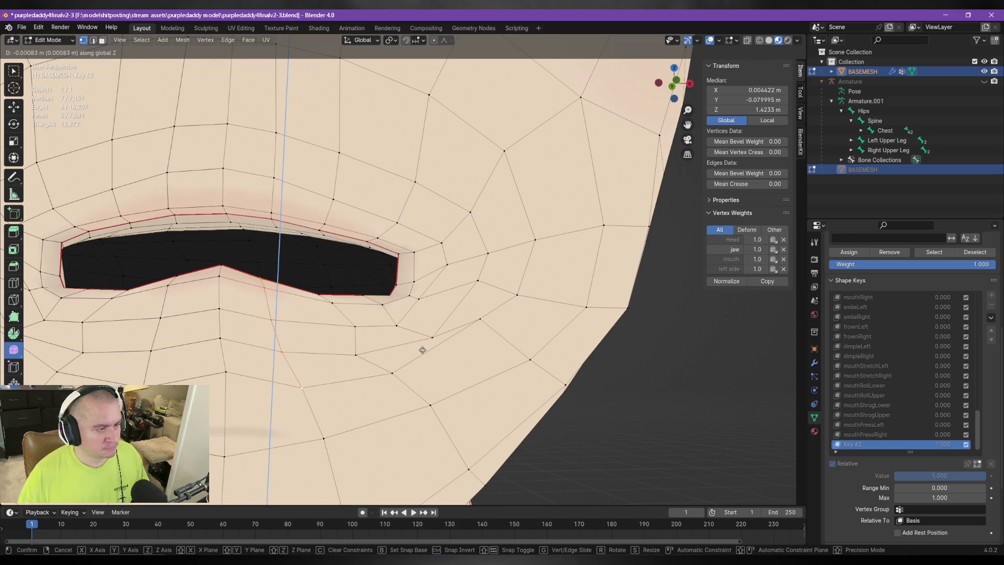
{"action": "left_click", "coordinate": [341, 327]}
{"action": "mouse_move", "coordinate": [340, 327]}
{"action": "middle_mouse_down"}
{"action": "mouse_move", "coordinate": [281, 345]}
{"action": "mouse_move", "coordinate": [321, 315]}
{"action": "middle_mouse_up"}
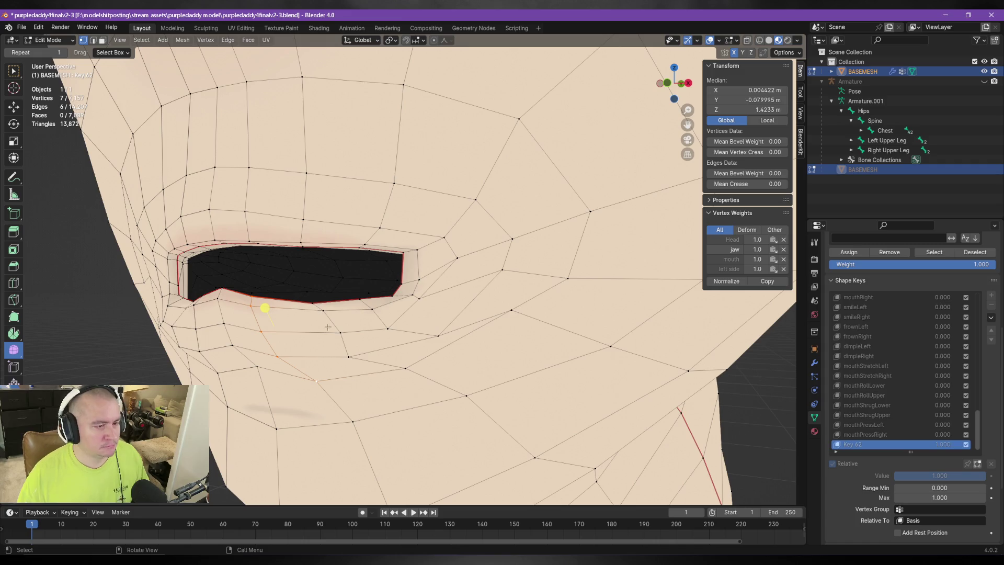
Vertex-slide the vertices below the lip toward the mouth opening with Shift+V.
{"action": "left_click", "coordinate": [348, 356]}
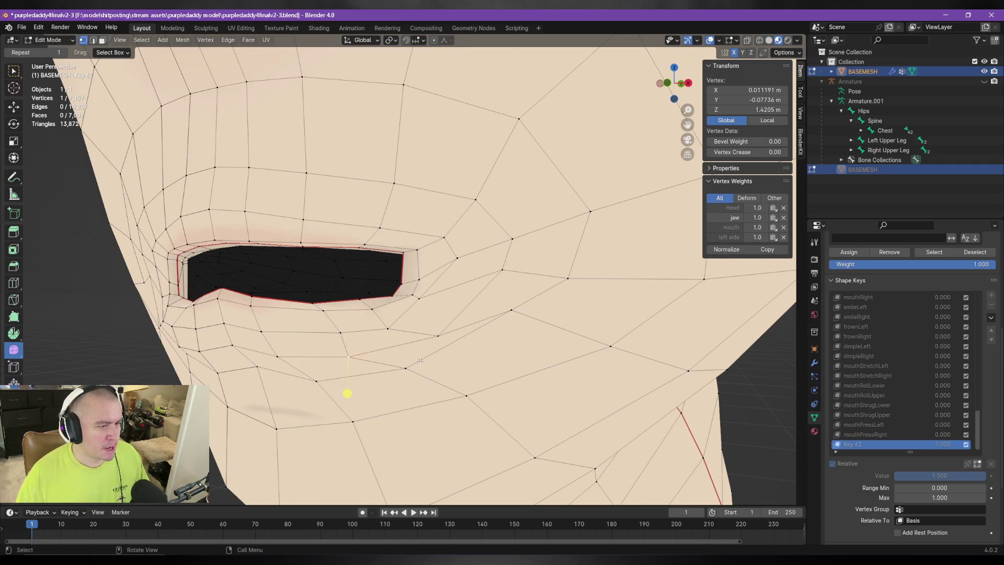
{"action": "key", "text": "shift+v"}
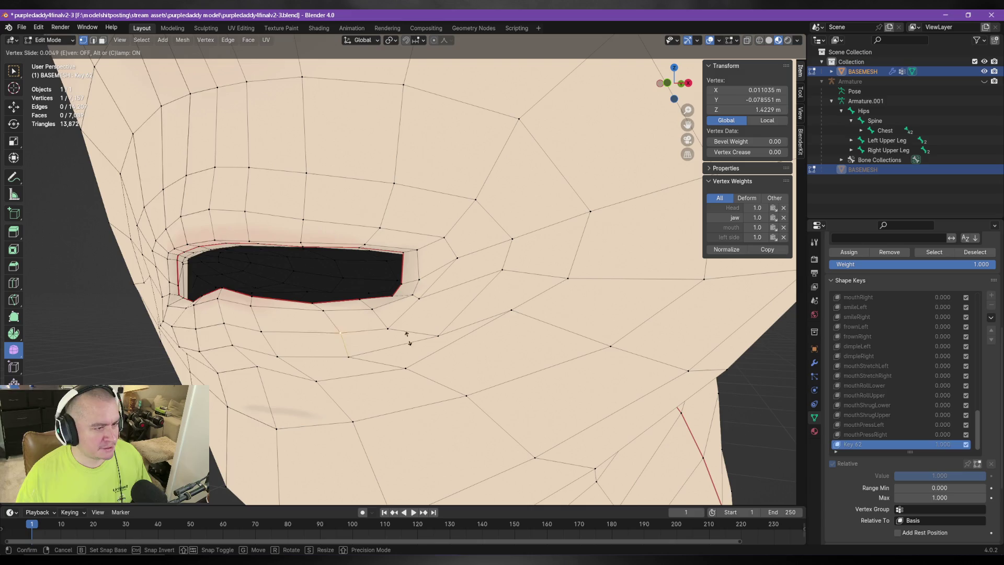
{"action": "left_click", "coordinate": [316, 342]}
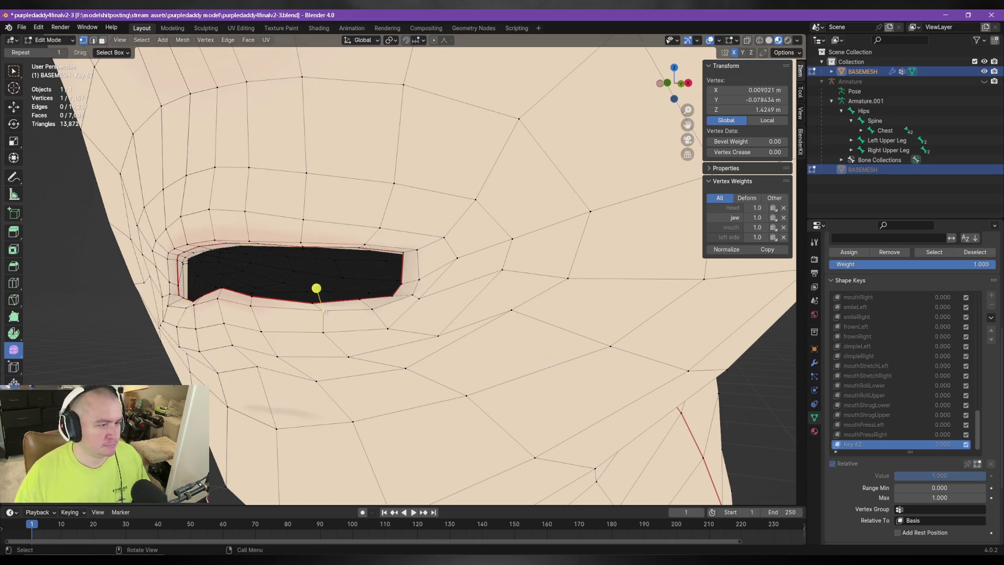
{"action": "key", "text": "shift+v"}
{"action": "left_click", "coordinate": [373, 345]}
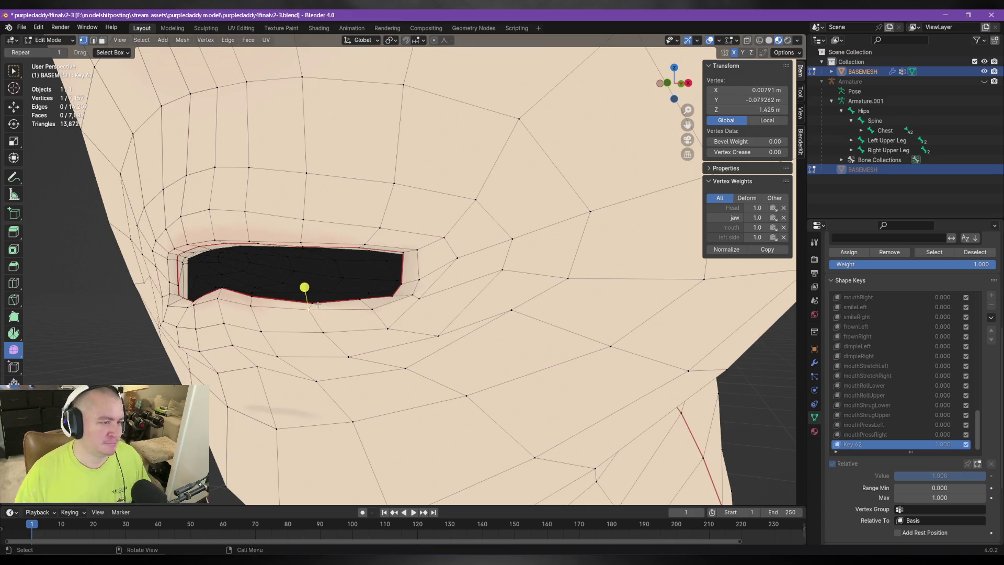
{"action": "key", "text": "shift+v"}
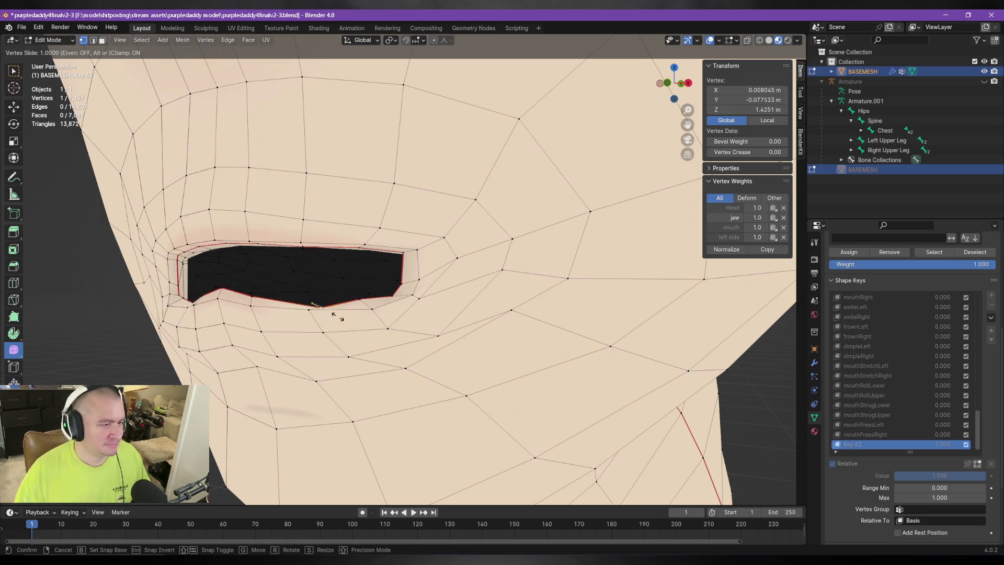
{"action": "left_click", "coordinate": [304, 299]}
{"action": "mouse_move", "coordinate": [305, 299]}
{"action": "middle_mouse_down"}
{"action": "mouse_move", "coordinate": [359, 371]}
{"action": "mouse_move", "coordinate": [401, 349]}
{"action": "middle_mouse_up"}
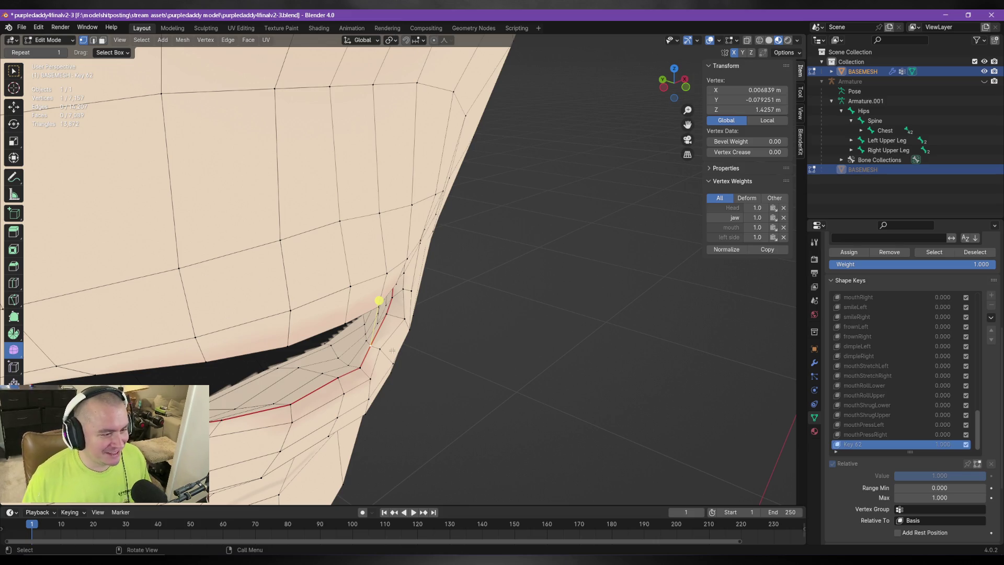
{"action": "left_click", "coordinate": [361, 39]}
{"action": "key", "text": "Escape"}
{"action": "left_click", "coordinate": [355, 43]}
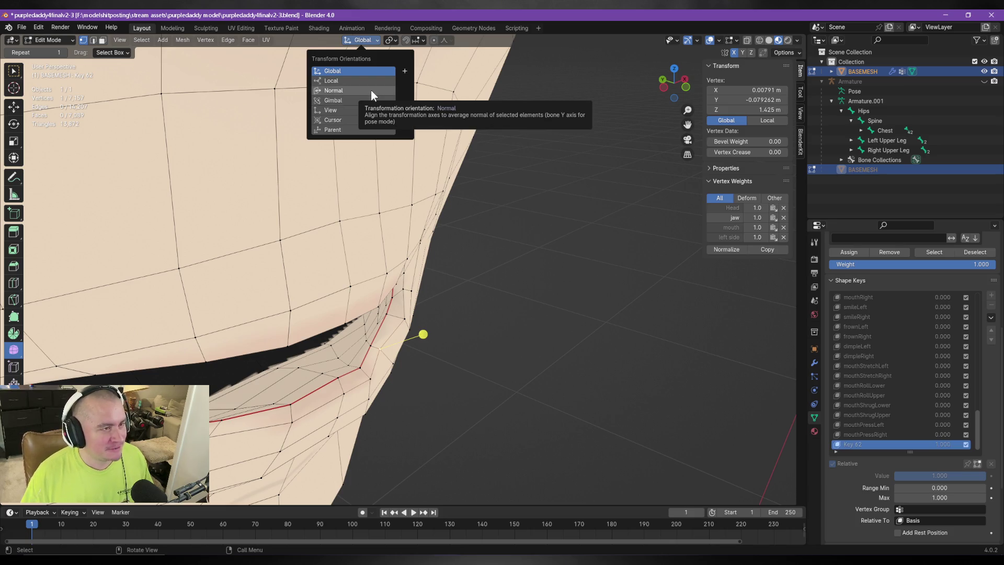
Set orientation to Normal and nudge the mouth-corner vertex along its normal.
{"action": "mouse_move", "coordinate": [442, 271]}
{"action": "middle_mouse_down"}
{"action": "mouse_move", "coordinate": [458, 266]}
{"action": "mouse_move", "coordinate": [455, 251]}
{"action": "mouse_move", "coordinate": [433, 247]}
{"action": "middle_mouse_up"}
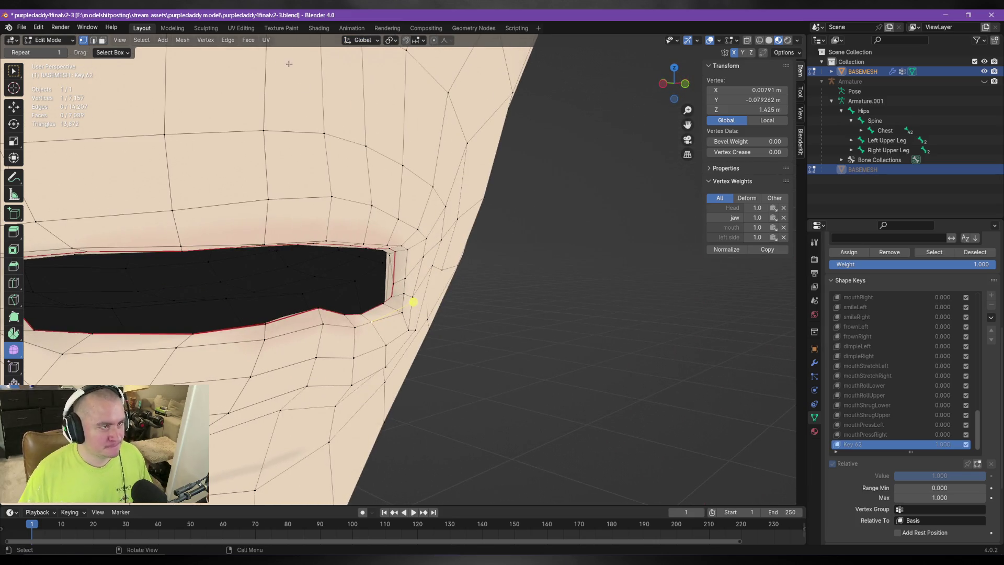
{"action": "left_click", "coordinate": [355, 40]}
{"action": "left_click", "coordinate": [345, 69]}
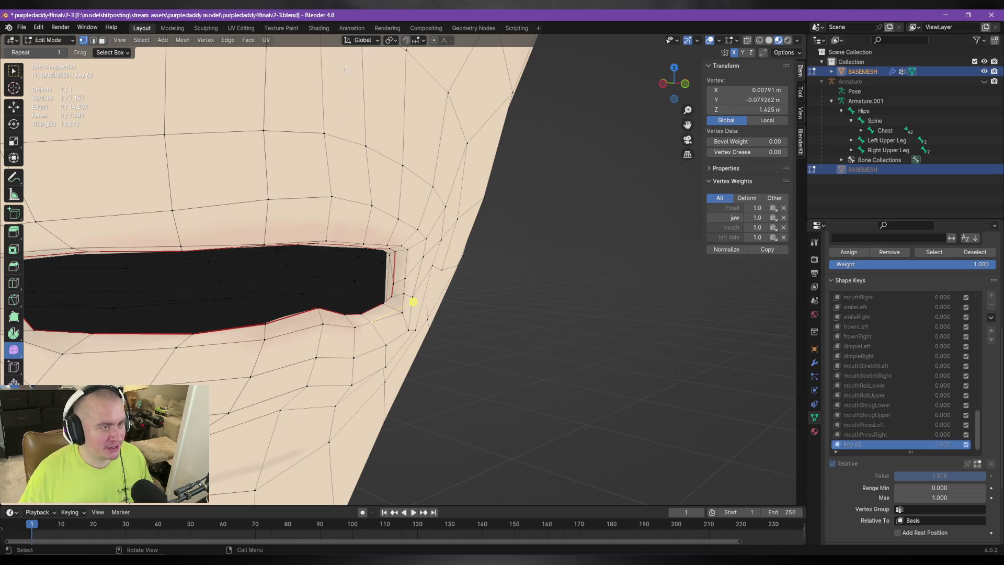
{"action": "left_click", "coordinate": [362, 39]}
{"action": "left_click", "coordinate": [365, 90]}
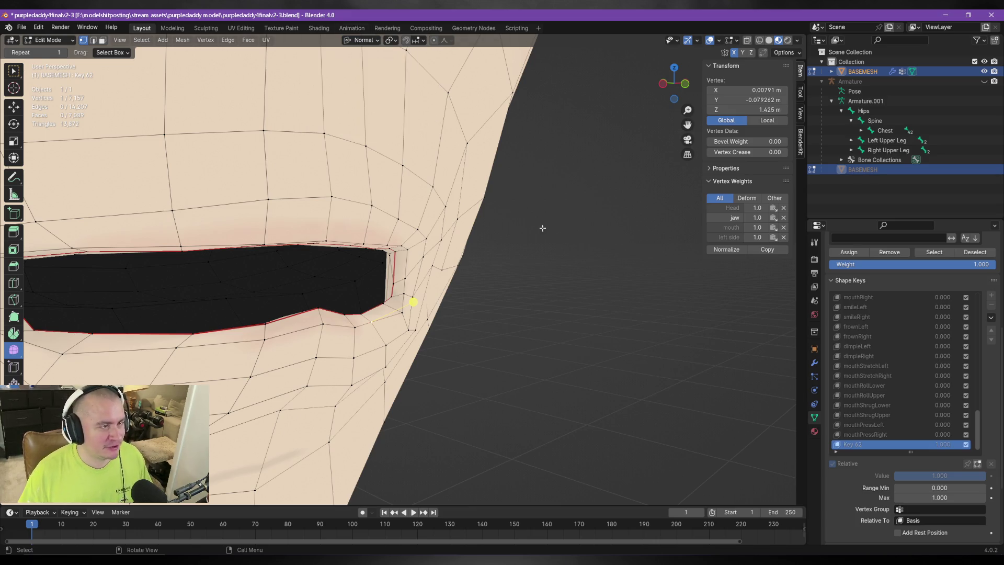
{"action": "key", "text": "alt+s"}
{"action": "left_click", "coordinate": [532, 269]}
{"action": "mouse_move", "coordinate": [531, 269]}
{"action": "middle_mouse_down"}
{"action": "mouse_move", "coordinate": [456, 272]}
{"action": "mouse_move", "coordinate": [491, 273]}
{"action": "mouse_move", "coordinate": [478, 297]}
{"action": "middle_mouse_up"}
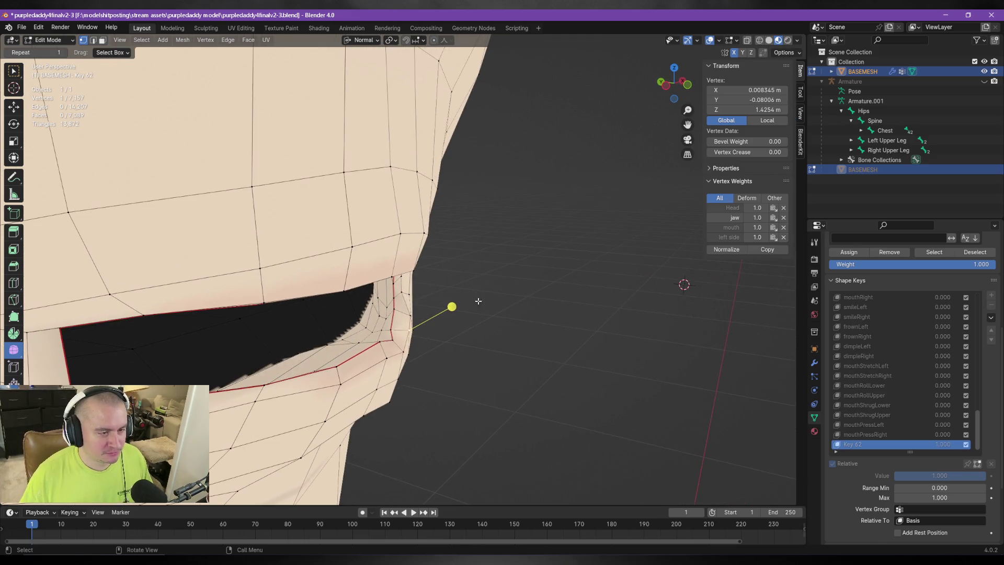
{"action": "key", "text": "g"}
{"action": "left_click", "coordinate": [466, 340]}
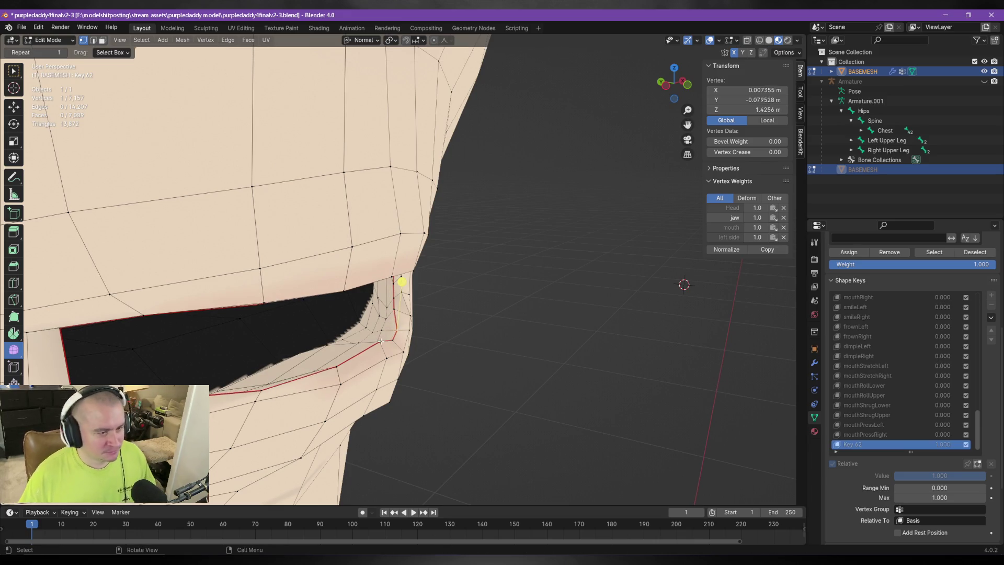
Add neighbouring corner vertices, return to Global, and lower them along Z to median 1.4253 m.
{"action": "middle_click_drag", "start_coordinate": [465, 290], "coordinate": [396, 271]}
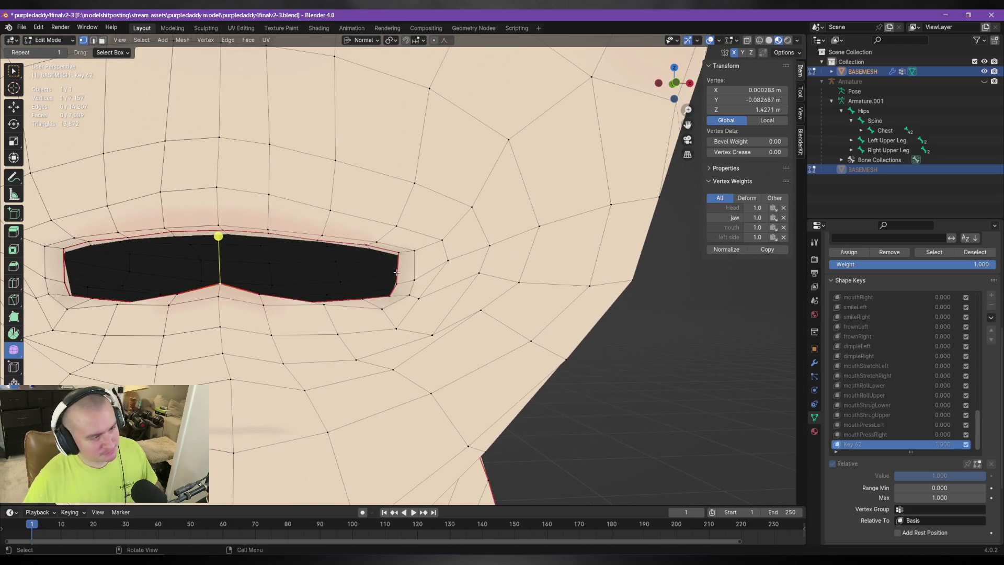
{"action": "left_click", "coordinate": [219, 295], "text": "shift"}
{"action": "middle_click_drag", "start_coordinate": [280, 286], "coordinate": [359, 329]}
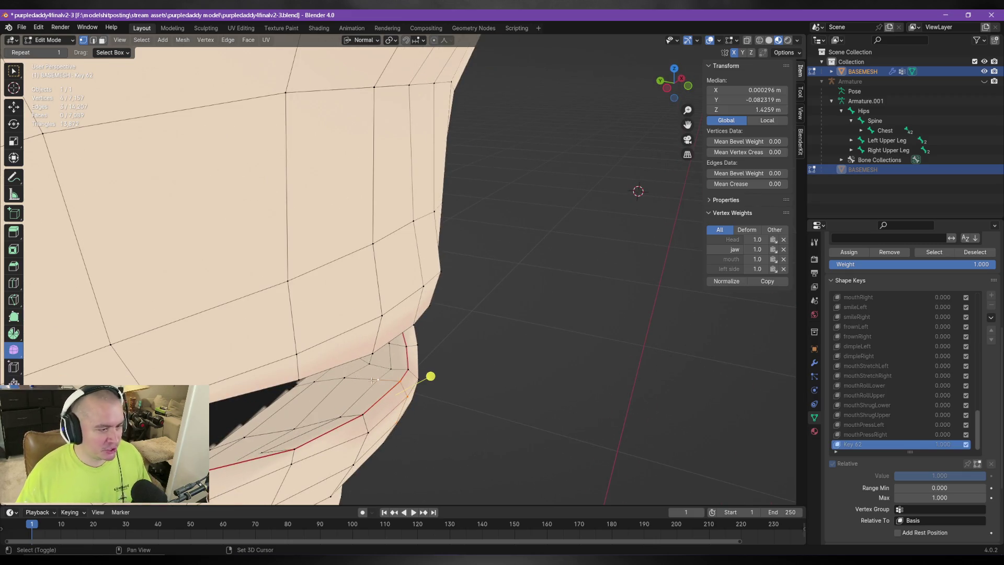
{"action": "left_click", "coordinate": [360, 48]}
{"action": "left_click", "coordinate": [352, 74]}
{"action": "mouse_move", "coordinate": [366, 157]}
{"action": "middle_mouse_down"}
{"action": "mouse_move", "coordinate": [442, 281]}
{"action": "mouse_move", "coordinate": [283, 343]}
{"action": "middle_mouse_up"}
{"action": "key", "text": "g"}
{"action": "key", "text": "z"}
{"action": "left_click", "coordinate": [441, 285]}
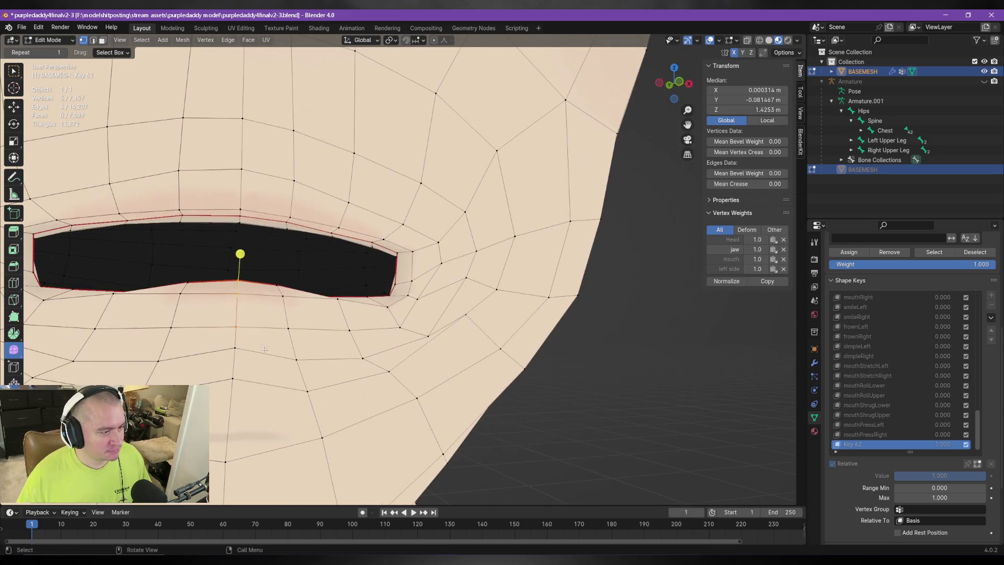
Select a single vertex on the mouth's upper lip edge, viewing the lips from below.
{"action": "left_click", "coordinate": [232, 349]}
{"action": "mouse_move", "coordinate": [283, 260]}
{"action": "middle_mouse_down"}
{"action": "mouse_move", "coordinate": [321, 273]}
{"action": "mouse_move", "coordinate": [400, 274]}
{"action": "middle_mouse_up"}
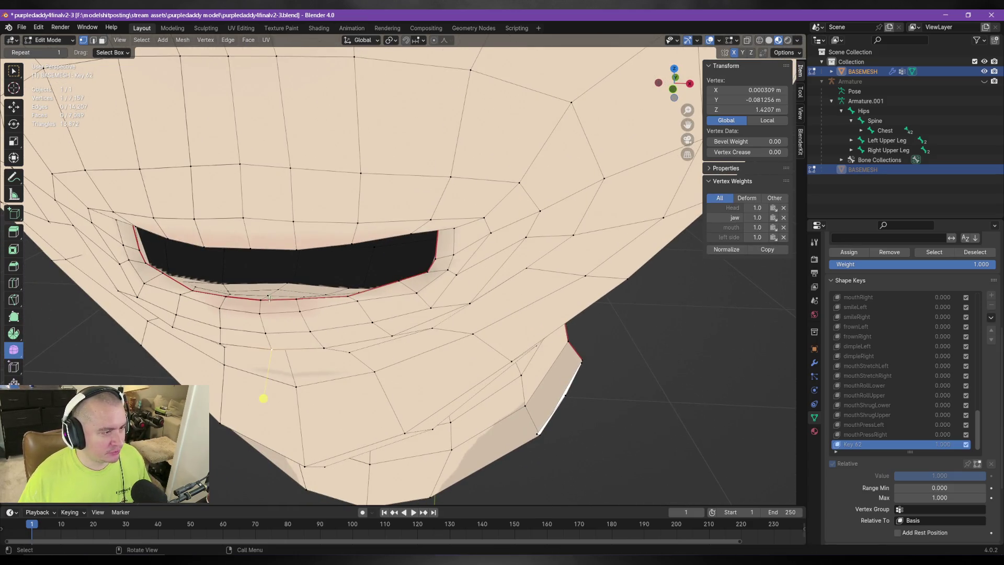
{"action": "middle_click_drag", "start_coordinate": [270, 298], "coordinate": [303, 306]}
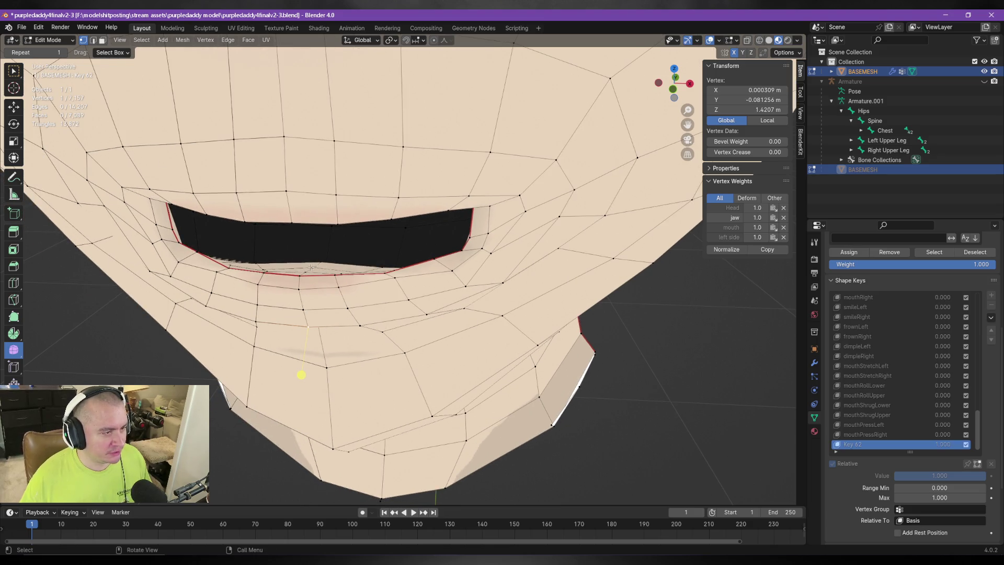
{"action": "left_click", "coordinate": [390, 39]}
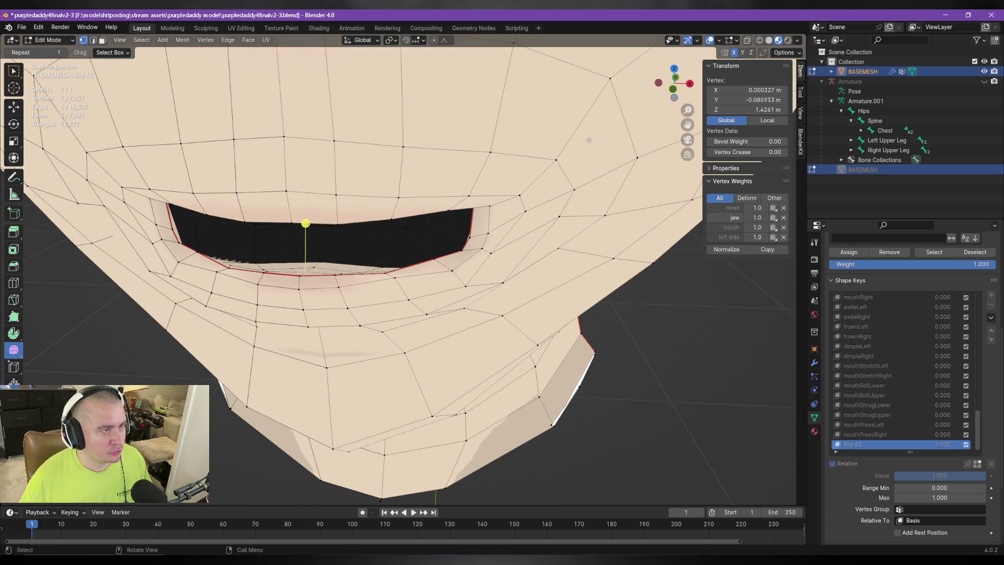
{"action": "middle_click_drag", "start_coordinate": [337, 221], "coordinate": [314, 294]}
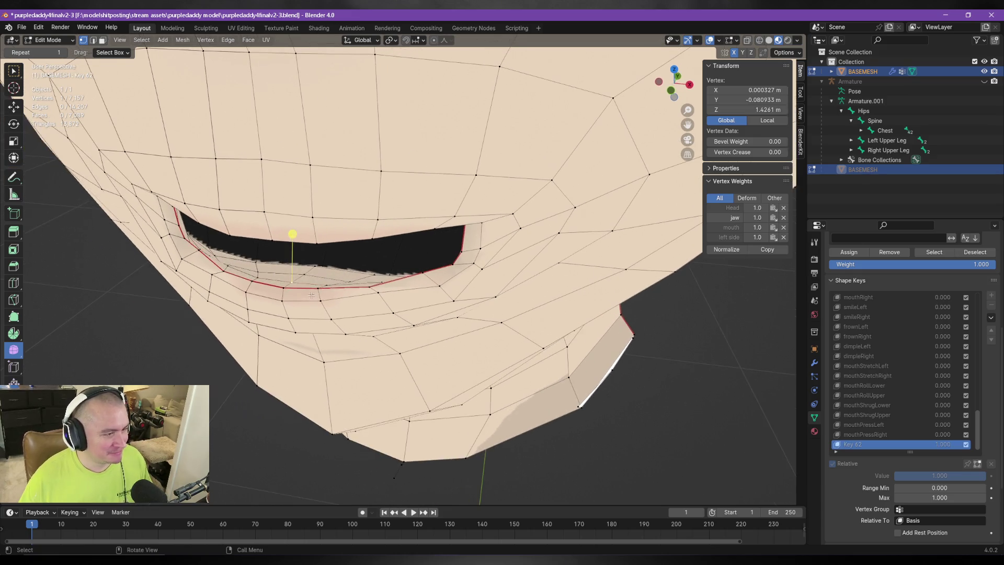
{"action": "left_click", "coordinate": [309, 271], "text": "shift"}
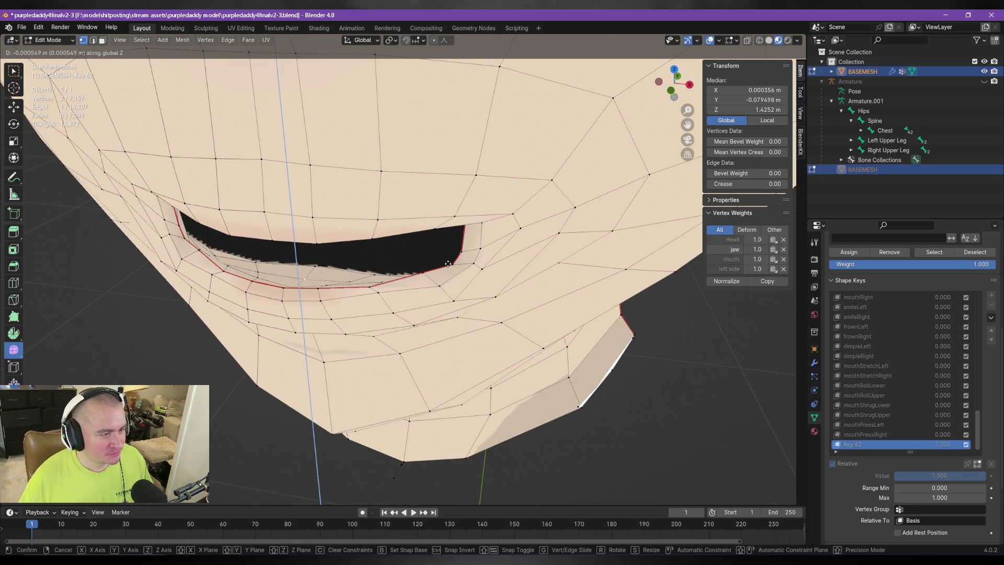
{"action": "left_click", "coordinate": [314, 264]}
Raise that upper-lip vertex slightly, after cancelling a first Z-constrained move.
{"action": "key", "text": "g"}
{"action": "key", "text": "z"}
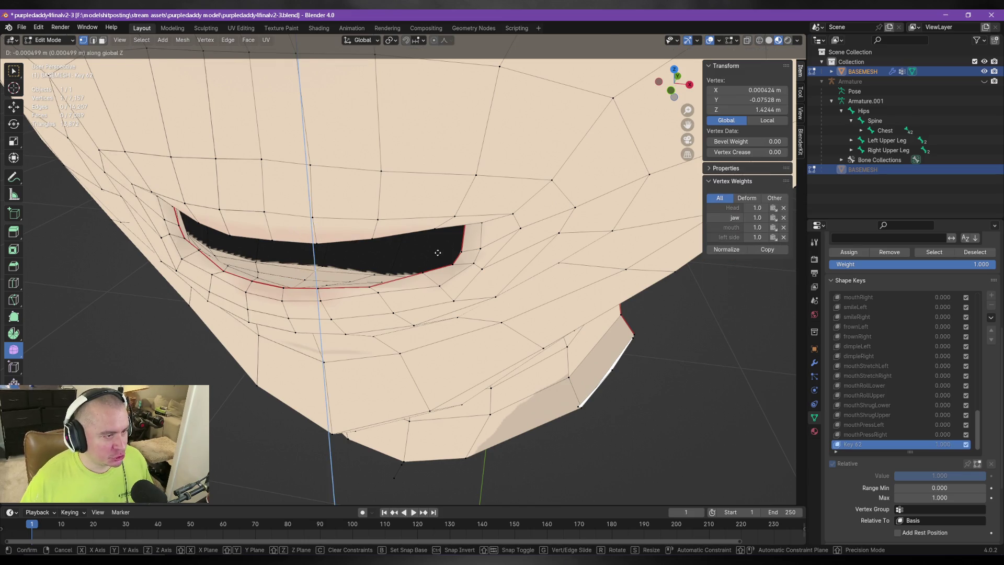
{"action": "right_click", "coordinate": [440, 252]}
{"action": "mouse_move", "coordinate": [439, 252]}
{"action": "middle_mouse_down"}
{"action": "mouse_move", "coordinate": [304, 308]}
{"action": "mouse_move", "coordinate": [403, 282]}
{"action": "mouse_move", "coordinate": [600, 325]}
{"action": "mouse_move", "coordinate": [750, 325]}
{"action": "mouse_move", "coordinate": [298, 282]}
{"action": "mouse_move", "coordinate": [330, 229]}
{"action": "middle_mouse_up"}
{"action": "key", "text": "g"}
{"action": "left_click", "coordinate": [306, 307]}
Raise the upper-lip vertex and try repositioning the matching right-side vertex, undoing the change.
{"action": "key", "text": "g"}
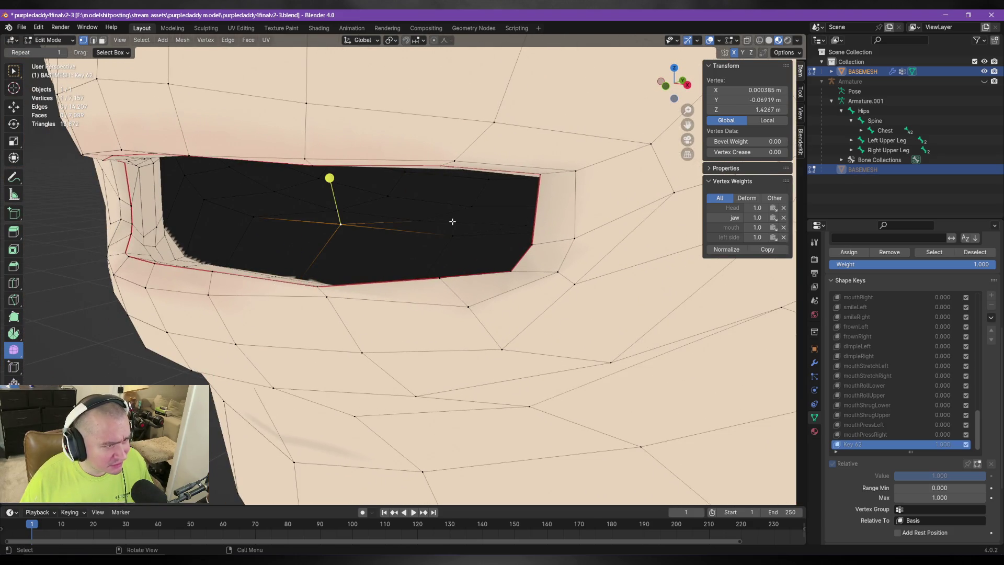
{"action": "left_click", "coordinate": [269, 207]}
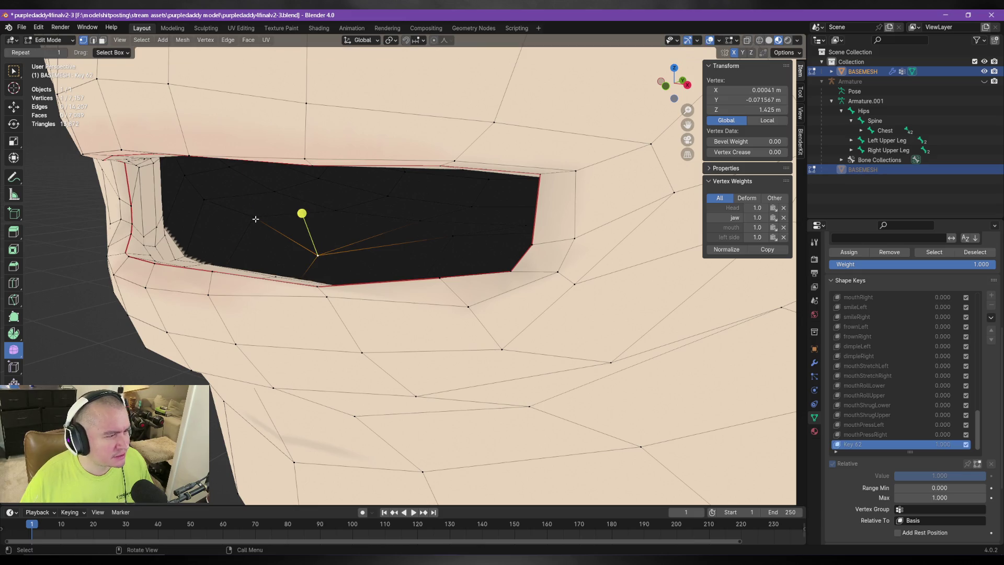
{"action": "left_click", "coordinate": [254, 219]}
{"action": "key", "text": "g"}
{"action": "left_click", "coordinate": [278, 219]}
{"action": "key", "text": "ctrl+z"}
{"action": "key", "text": "g"}
{"action": "right_click", "coordinate": [382, 238]}
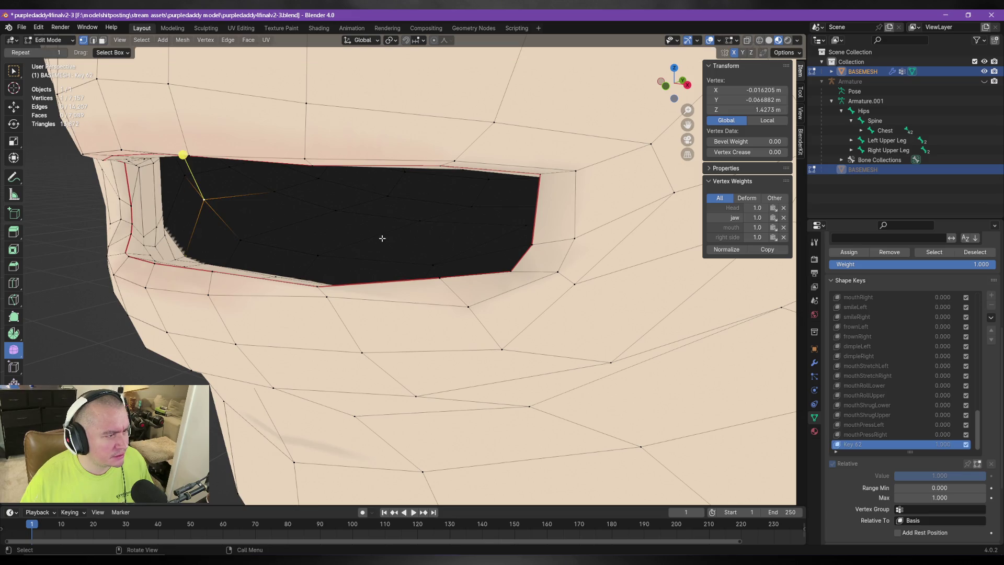
Slide the mouth-corner vertex down along its corner edge.
{"action": "mouse_move", "coordinate": [433, 279]}
{"action": "middle_mouse_down"}
{"action": "mouse_move", "coordinate": [381, 219]}
{"action": "mouse_move", "coordinate": [347, 225]}
{"action": "middle_mouse_up"}
{"action": "key", "text": "shift+v"}
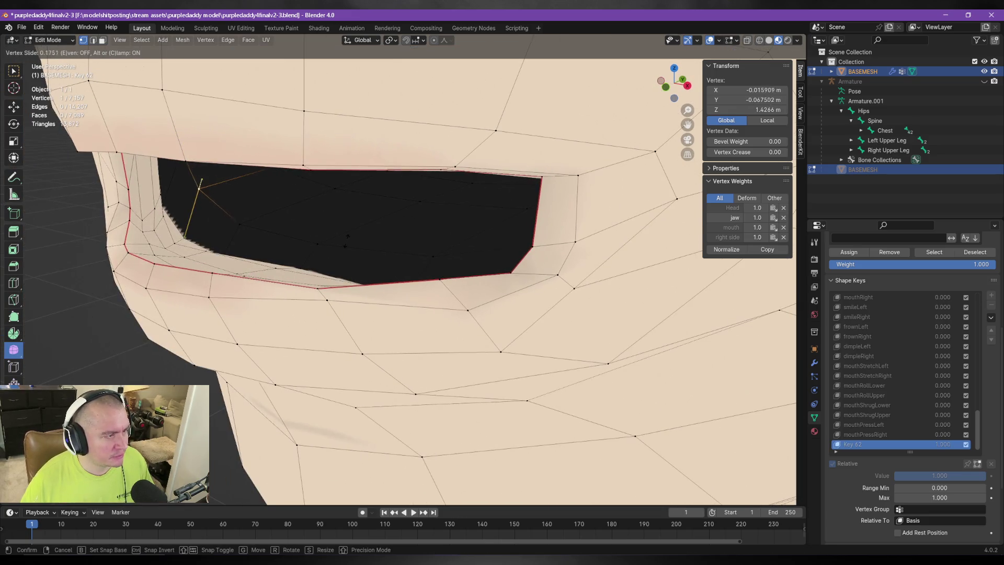
{"action": "left_click", "coordinate": [341, 261]}
{"action": "mouse_move", "coordinate": [385, 251]}
{"action": "middle_mouse_down"}
{"action": "mouse_move", "coordinate": [410, 227]}
{"action": "mouse_move", "coordinate": [355, 237]}
{"action": "mouse_move", "coordinate": [495, 251]}
{"action": "mouse_move", "coordinate": [526, 230]}
{"action": "mouse_move", "coordinate": [448, 233]}
{"action": "middle_mouse_up"}
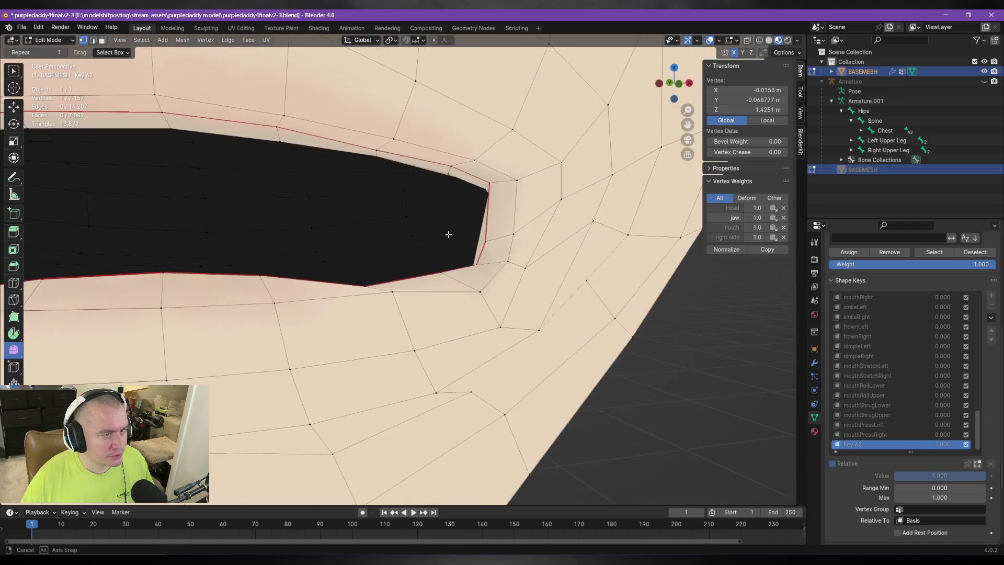
{"action": "key", "text": "g"}
{"action": "key", "text": "g"}
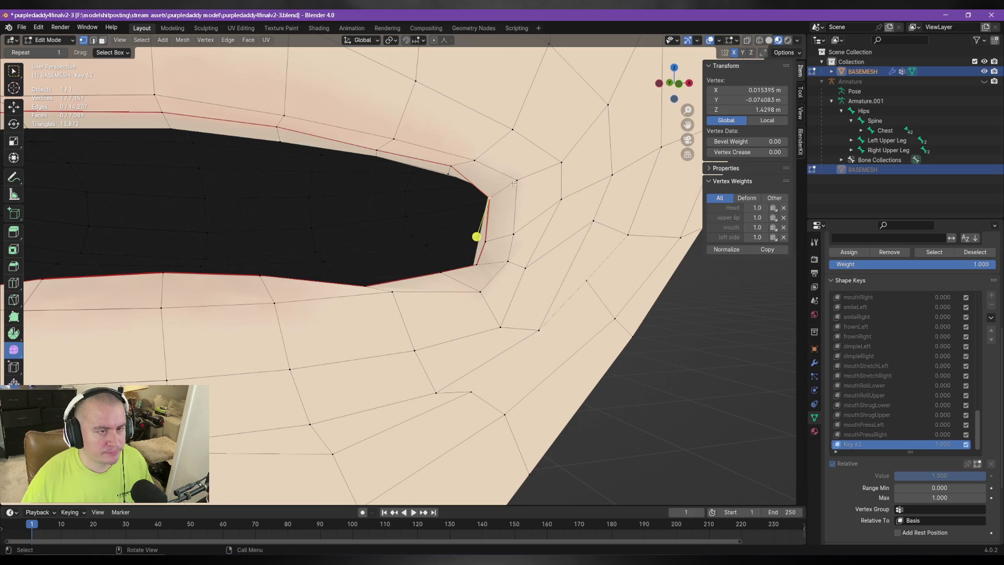
{"action": "mouse_move", "coordinate": [585, 238]}
{"action": "middle_mouse_down"}
{"action": "mouse_move", "coordinate": [532, 238]}
{"action": "mouse_move", "coordinate": [494, 308]}
{"action": "mouse_move", "coordinate": [364, 288]}
{"action": "middle_mouse_up"}
{"action": "scroll", "coordinate": [521, 256], "scroll_direction": "down", "scroll_amount": 3}
{"action": "scroll", "coordinate": [491, 320], "scroll_direction": "up", "scroll_amount": 3}
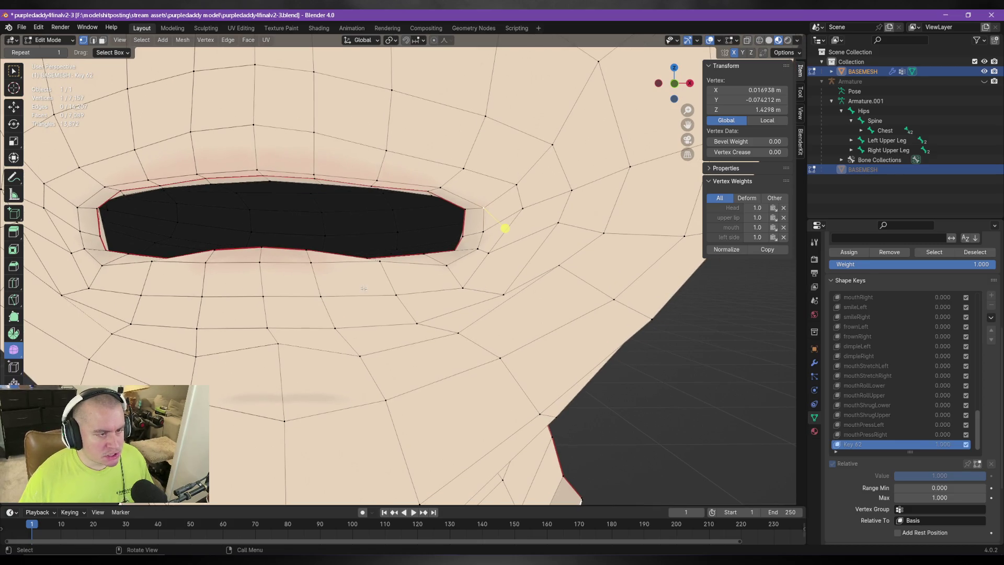
Select several lower-lip vertices and move them down along global Z.
{"action": "left_click", "coordinate": [396, 294], "text": "shift"}
{"action": "left_click", "coordinate": [418, 323], "text": "shift"}
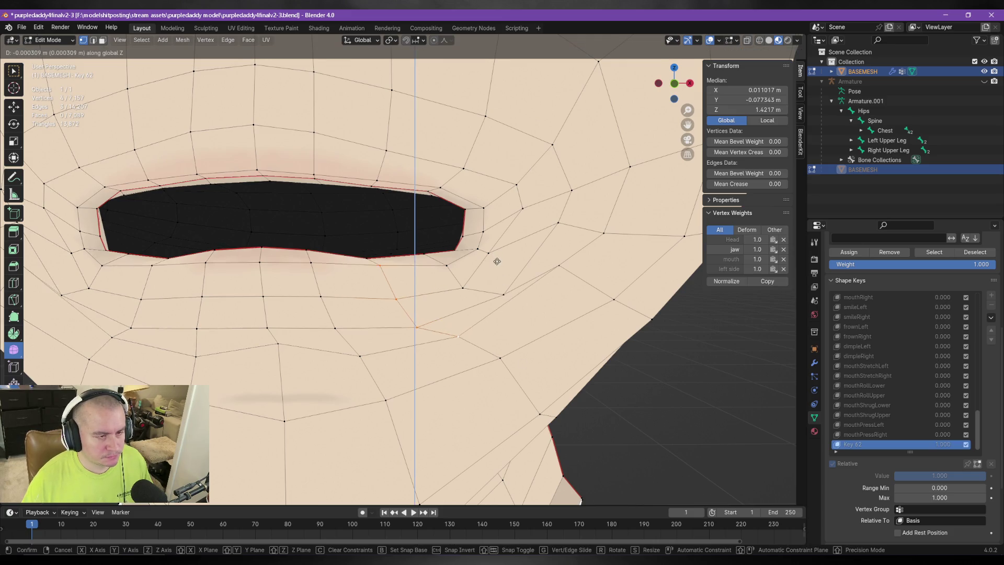
{"action": "mouse_move", "coordinate": [385, 240]}
{"action": "middle_mouse_down"}
{"action": "mouse_move", "coordinate": [382, 274]}
{"action": "mouse_move", "coordinate": [361, 281]}
{"action": "mouse_move", "coordinate": [389, 252]}
{"action": "mouse_move", "coordinate": [394, 278]}
{"action": "mouse_move", "coordinate": [429, 285]}
{"action": "middle_mouse_up"}
{"action": "left_click", "coordinate": [375, 268], "text": "shift"}
{"action": "key", "text": "g"}
{"action": "key", "text": "z"}
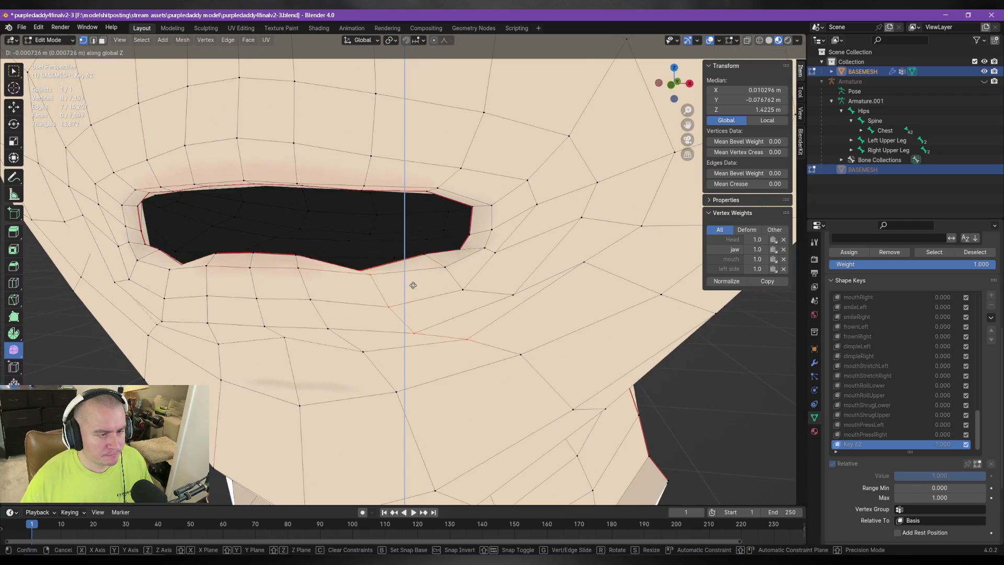
{"action": "left_click", "coordinate": [419, 273]}
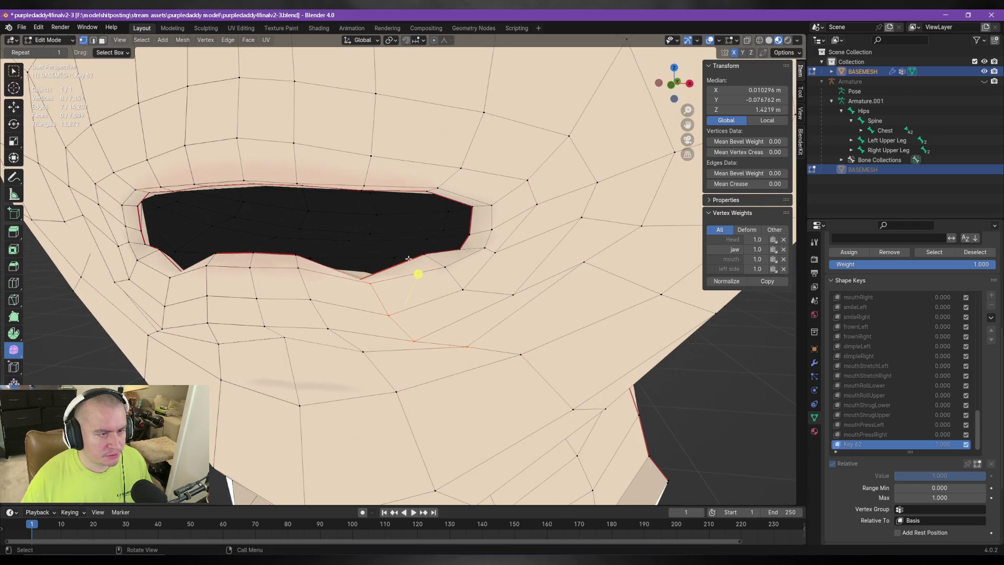
Move a single lower-lip vertex along global Z.
{"action": "left_click", "coordinate": [463, 290]}
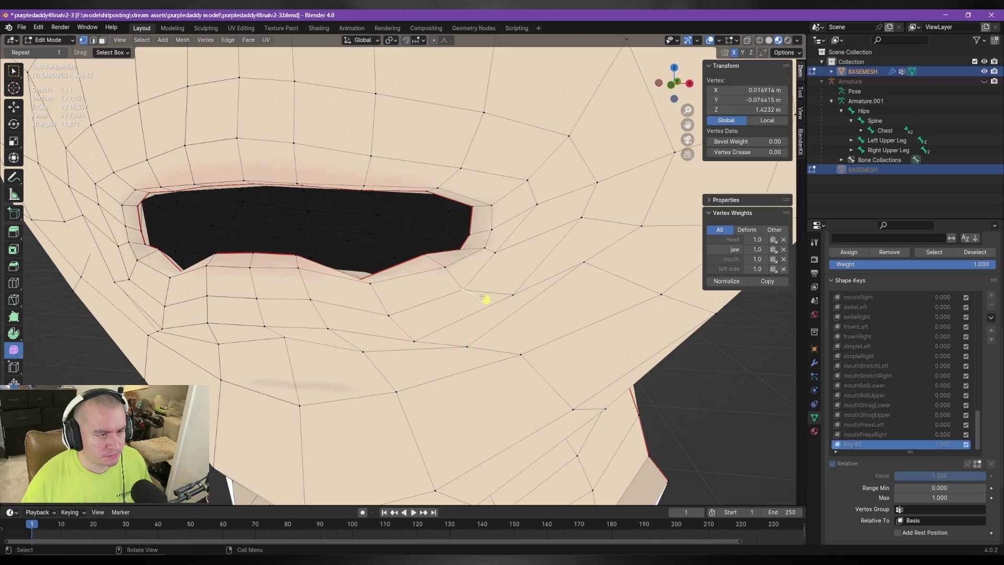
{"action": "left_click", "coordinate": [423, 253]}
{"action": "key", "text": "g"}
{"action": "key", "text": "z"}
{"action": "left_click", "coordinate": [412, 212]}
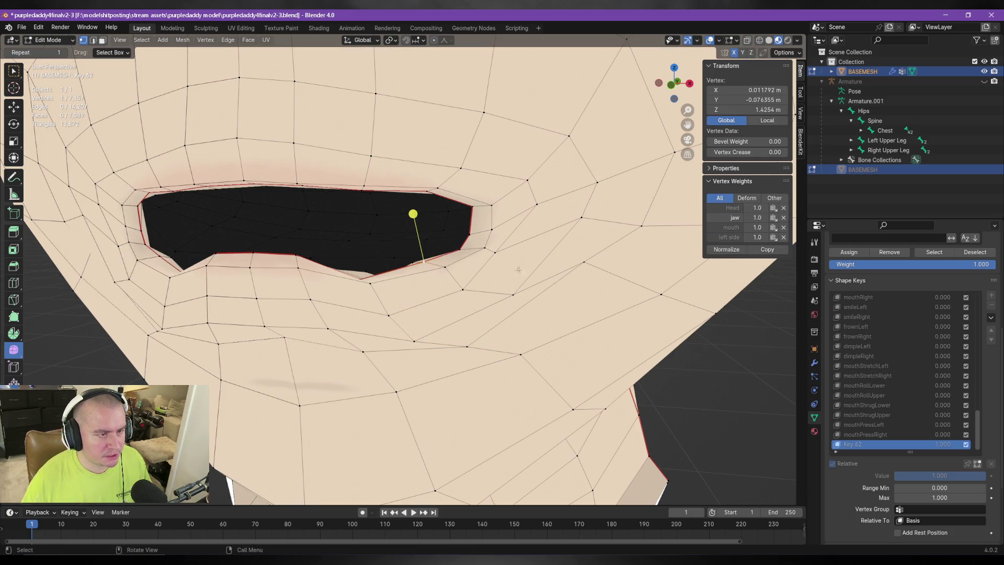
{"action": "middle_click_drag", "start_coordinate": [412, 212], "coordinate": [429, 253]}
Raise another lip vertex along Z and nudge it into place.
{"action": "left_click", "coordinate": [405, 258]}
{"action": "key", "text": "g"}
{"action": "key", "text": "z"}
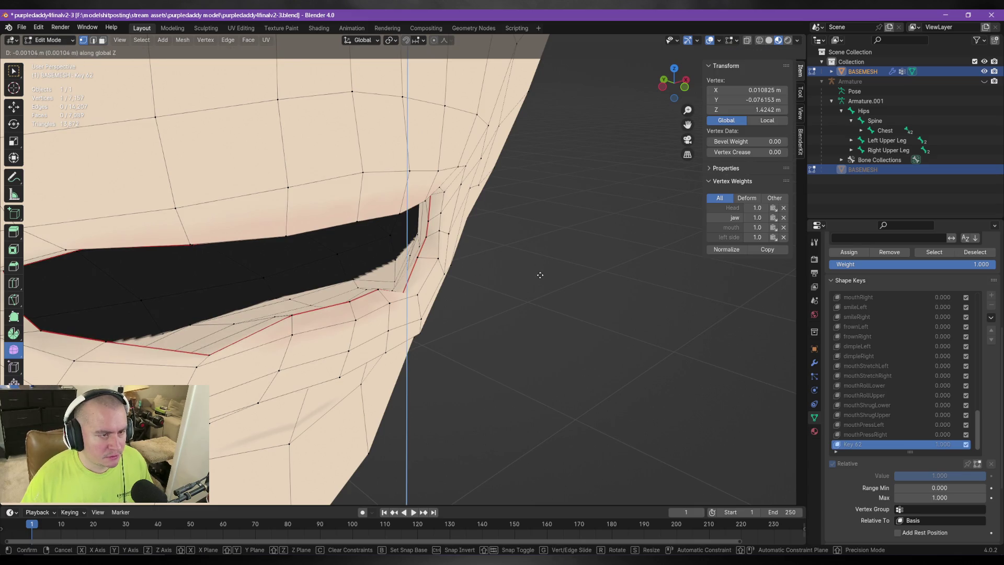
{"action": "left_click", "coordinate": [537, 271]}
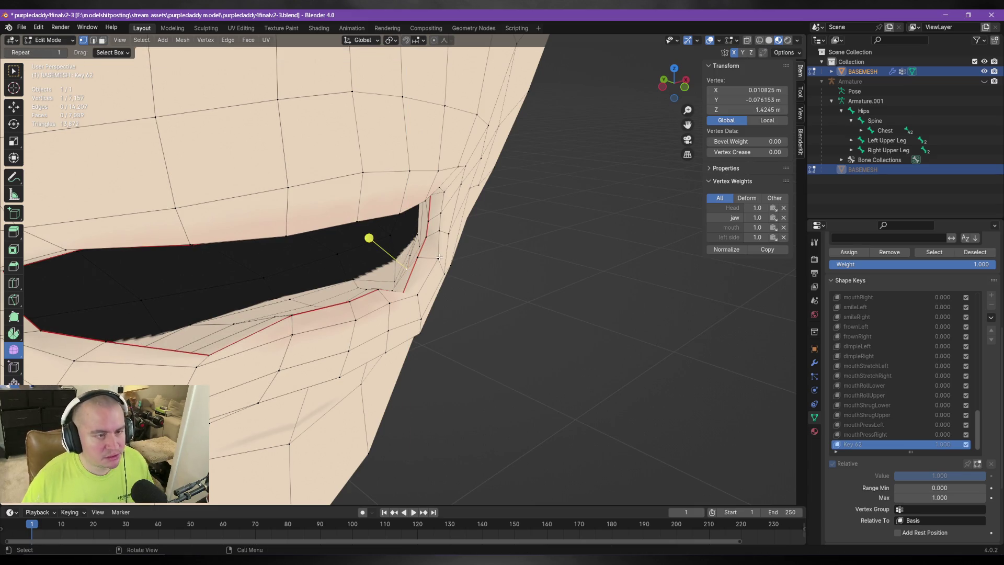
{"action": "key", "text": "g"}
{"action": "left_click", "coordinate": [511, 264]}
{"action": "mouse_move", "coordinate": [511, 265]}
{"action": "middle_mouse_down"}
{"action": "mouse_move", "coordinate": [519, 279]}
{"action": "mouse_move", "coordinate": [468, 253]}
{"action": "middle_mouse_up"}
Vertex-slide a lower-lip vertex along the lip edge to reshape the lip.
{"action": "left_click", "coordinate": [308, 250]}
{"action": "left_click", "coordinate": [320, 294], "text": "shift"}
{"action": "left_click", "coordinate": [371, 273], "text": "shift"}
{"action": "middle_click_drag", "start_coordinate": [372, 273], "coordinate": [359, 281]}
{"action": "left_click", "coordinate": [358, 278]}
{"action": "key", "text": "shift+v"}
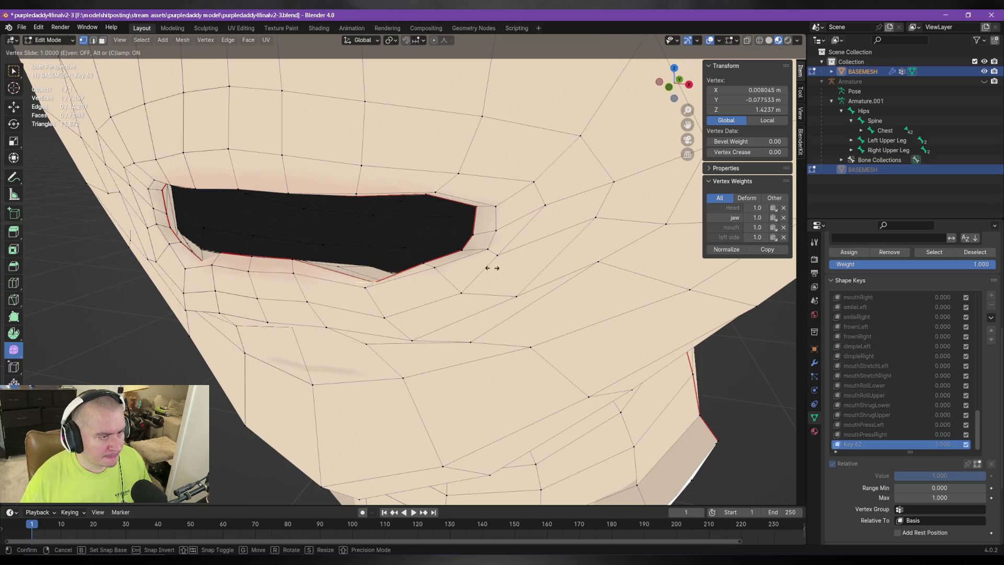
{"action": "left_click", "coordinate": [490, 266]}
{"action": "key", "text": "shift+v"}
{"action": "left_click", "coordinate": [375, 290]}
{"action": "mouse_move", "coordinate": [375, 289]}
{"action": "middle_mouse_down"}
{"action": "mouse_move", "coordinate": [394, 269]}
{"action": "mouse_move", "coordinate": [277, 269]}
{"action": "middle_mouse_up"}
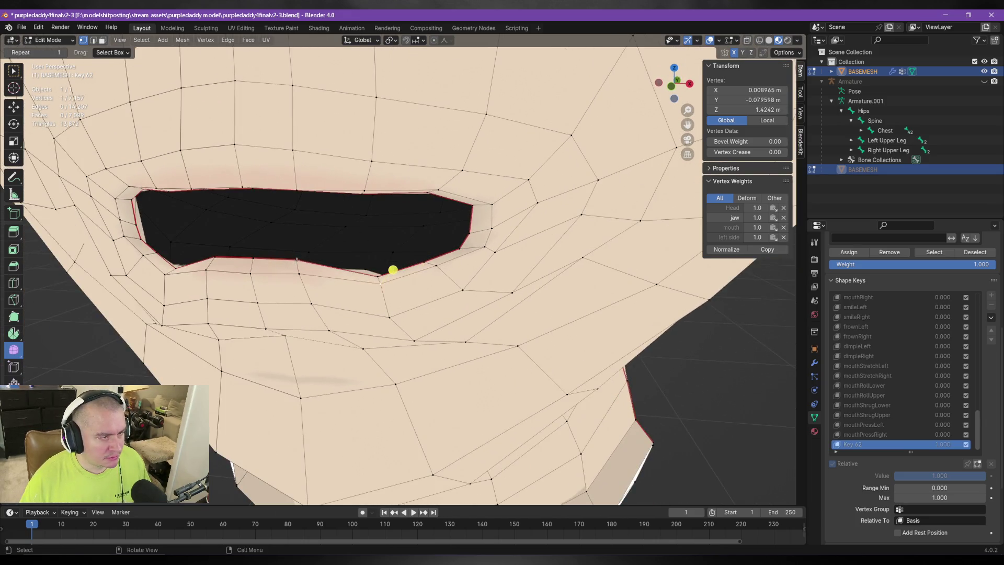
Lower the selected lip vertices along Z to median 1.4248 m, then view the ARKit reference.
{"action": "left_click", "coordinate": [298, 215], "text": "ctrl"}
{"action": "middle_click_drag", "start_coordinate": [309, 302], "coordinate": [298, 248]}
{"action": "key", "text": "g"}
{"action": "key", "text": "z"}
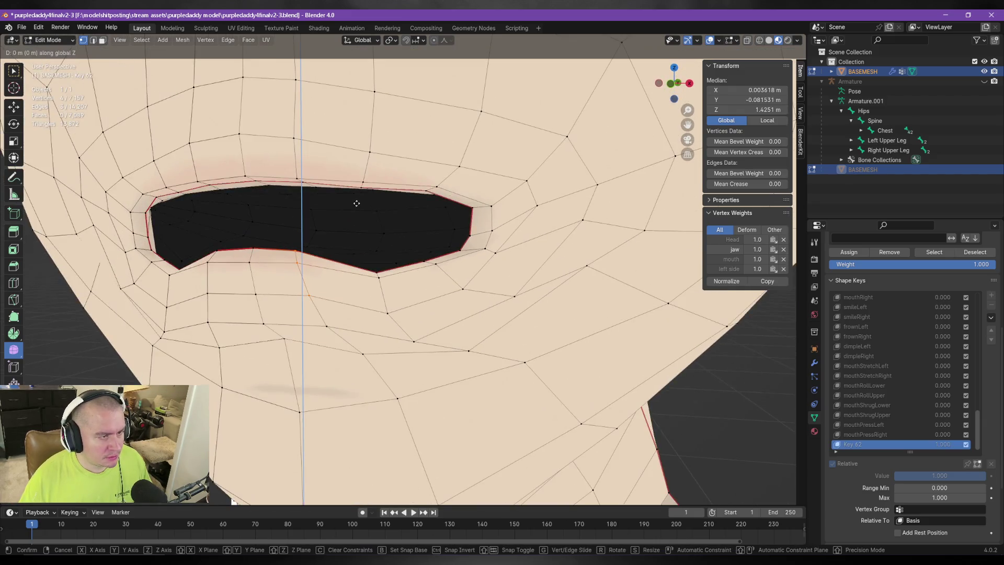
{"action": "left_click", "coordinate": [359, 207]}
{"action": "mouse_move", "coordinate": [341, 223]}
{"action": "middle_mouse_down"}
{"action": "mouse_move", "coordinate": [646, 379]}
{"action": "mouse_move", "coordinate": [298, 246]}
{"action": "middle_mouse_up"}
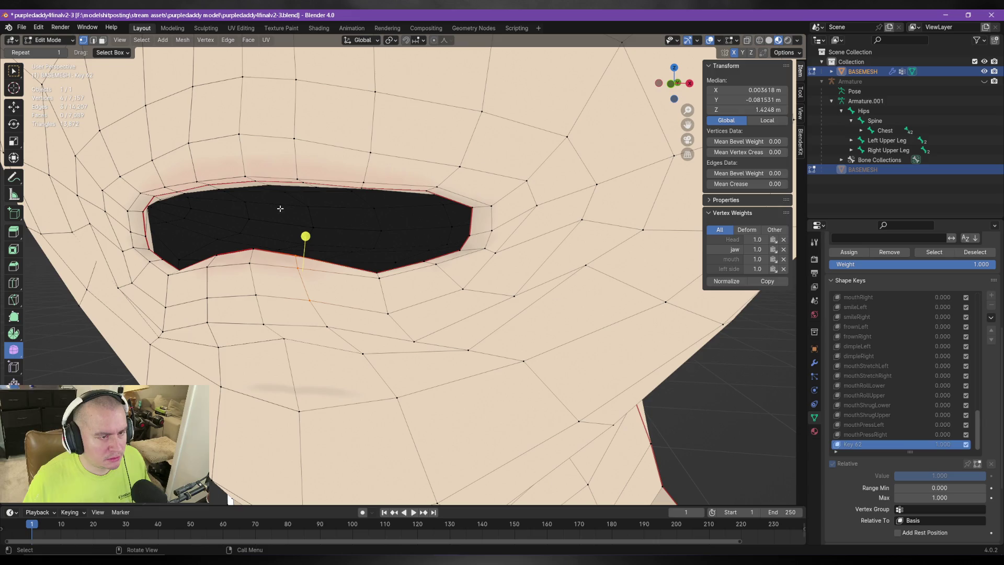
{"action": "scroll", "coordinate": [438, 240], "scroll_direction": "down", "scroll_amount": 3}
{"action": "mouse_move", "coordinate": [438, 240]}
{"action": "middle_mouse_down"}
{"action": "mouse_move", "coordinate": [382, 262]}
{"action": "mouse_move", "coordinate": [584, 328]}
{"action": "middle_mouse_up"}
{"action": "key", "text": "alt+Tab"}
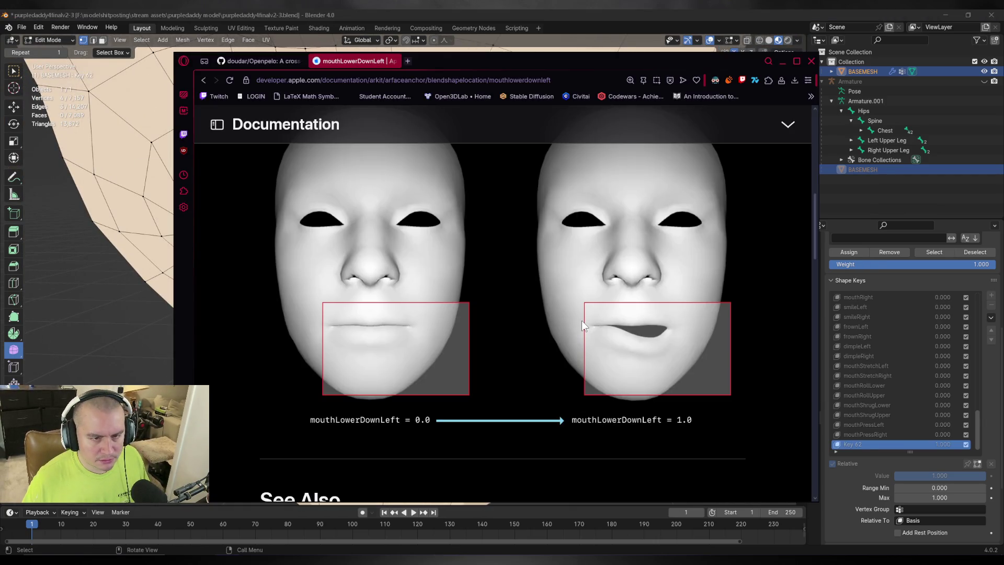
Save the file and limit Key 62 to the 'left side' vertex group in Object Mode.
{"action": "key", "text": "alt+Tab"}
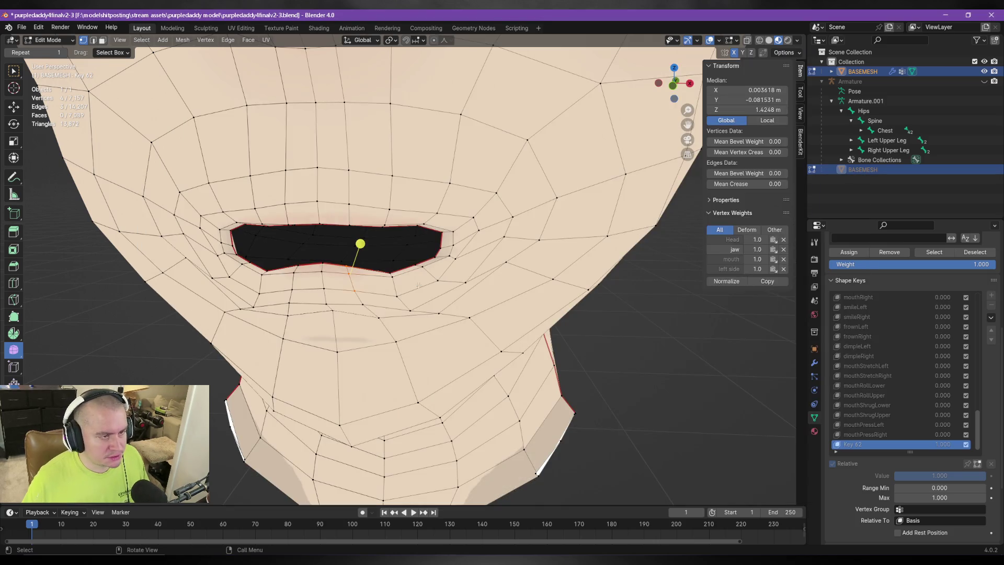
{"action": "key", "text": "ctrl+s"}
{"action": "key", "text": "Tab"}
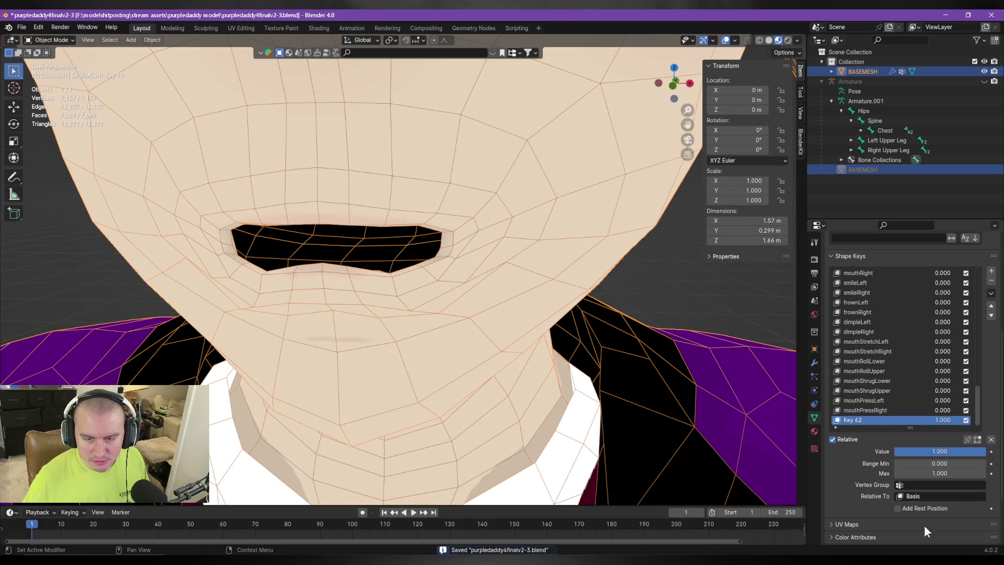
{"action": "left_click", "coordinate": [940, 485]}
{"action": "type", "text": "left side"}
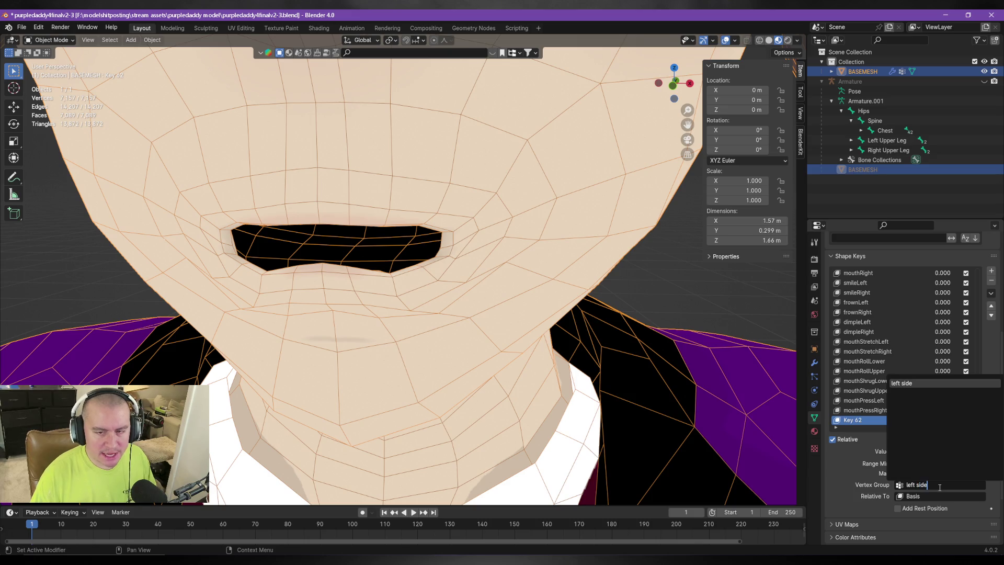
{"action": "key", "text": "Return"}
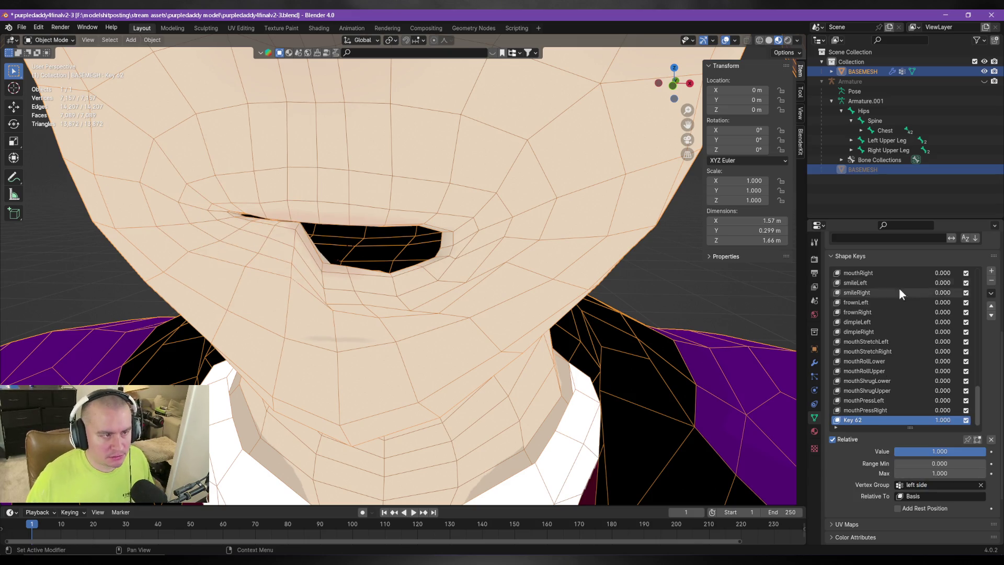
Check the one-sided mouth shape and create Key 63 with New Shape from Mix.
{"action": "mouse_move", "coordinate": [578, 298]}
{"action": "middle_mouse_down"}
{"action": "mouse_move", "coordinate": [597, 282]}
{"action": "mouse_move", "coordinate": [586, 298]}
{"action": "mouse_move", "coordinate": [597, 312]}
{"action": "mouse_move", "coordinate": [583, 311]}
{"action": "middle_mouse_up"}
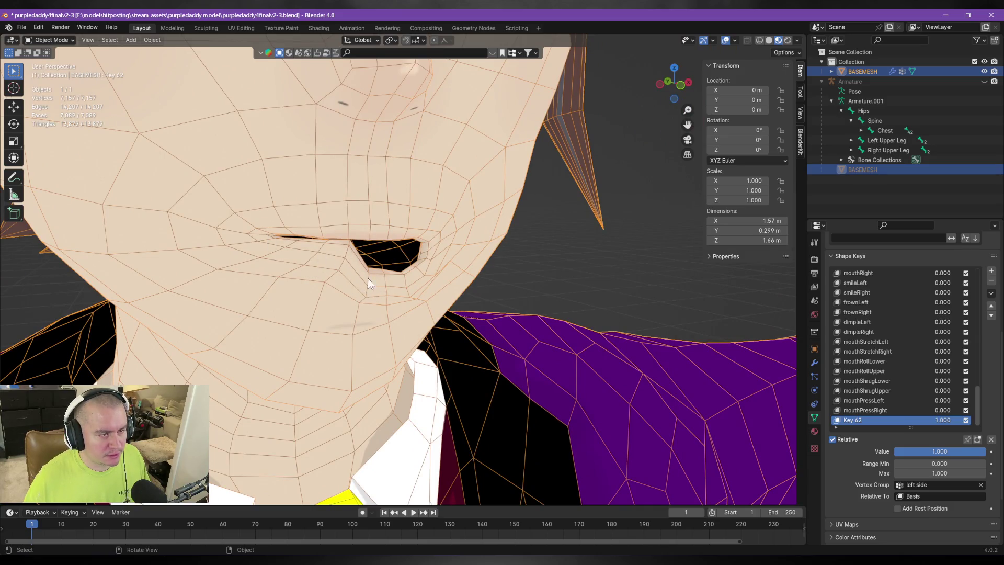
{"action": "mouse_move", "coordinate": [566, 281]}
{"action": "middle_mouse_down"}
{"action": "mouse_move", "coordinate": [644, 355]}
{"action": "mouse_move", "coordinate": [509, 302]}
{"action": "mouse_move", "coordinate": [470, 303]}
{"action": "mouse_move", "coordinate": [519, 300]}
{"action": "mouse_move", "coordinate": [495, 294]}
{"action": "mouse_move", "coordinate": [518, 325]}
{"action": "mouse_move", "coordinate": [485, 308]}
{"action": "mouse_move", "coordinate": [413, 343]}
{"action": "mouse_move", "coordinate": [462, 320]}
{"action": "mouse_move", "coordinate": [519, 268]}
{"action": "mouse_move", "coordinate": [498, 342]}
{"action": "mouse_move", "coordinate": [522, 312]}
{"action": "mouse_move", "coordinate": [496, 300]}
{"action": "mouse_move", "coordinate": [503, 335]}
{"action": "mouse_move", "coordinate": [510, 328]}
{"action": "middle_mouse_up"}
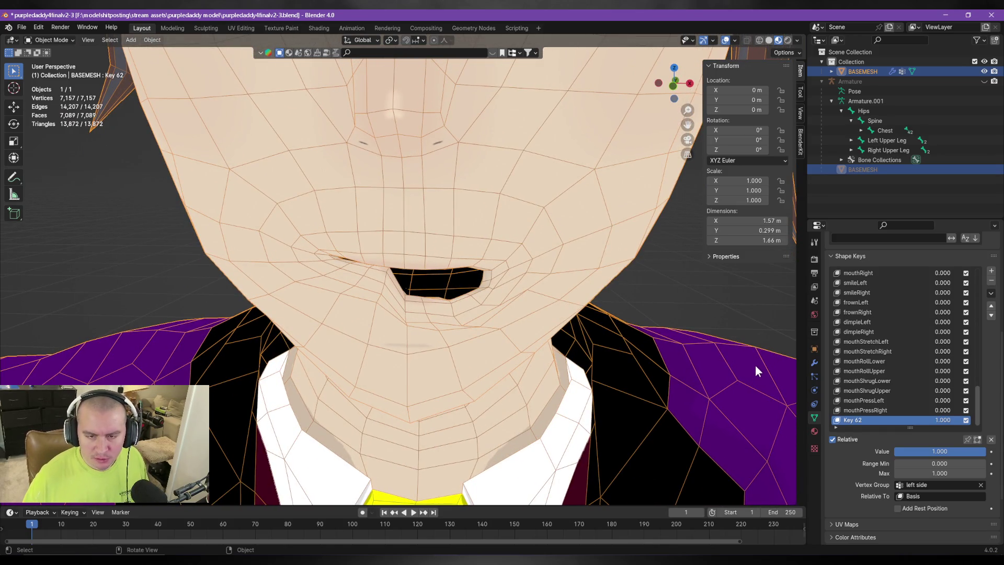
{"action": "left_click", "coordinate": [990, 293]}
{"action": "left_click", "coordinate": [940, 305]}
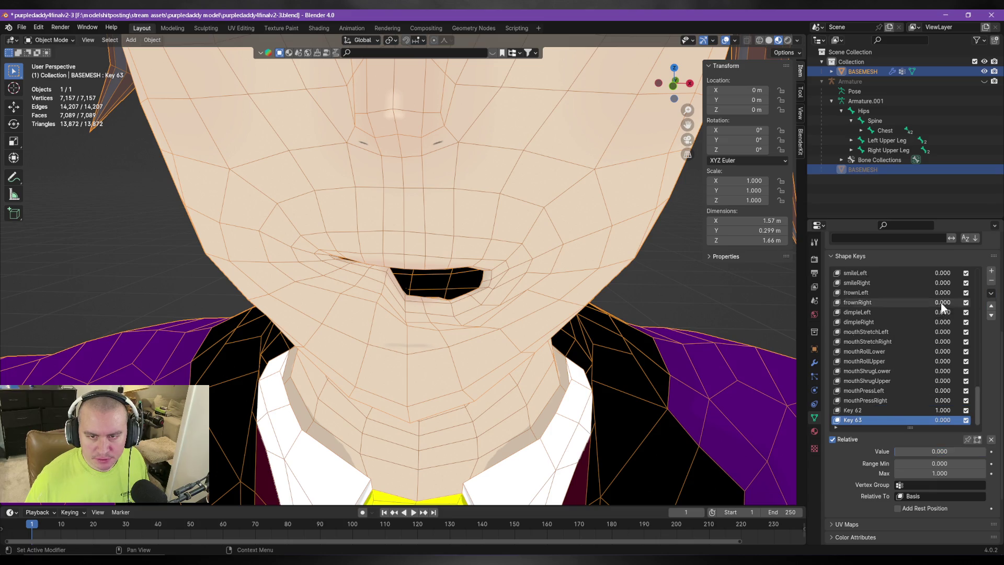
Set Key 62's vertex group to 'right side' and create Key 64 from the mix.
{"action": "left_click", "coordinate": [855, 410]}
{"action": "left_click", "coordinate": [928, 485]}
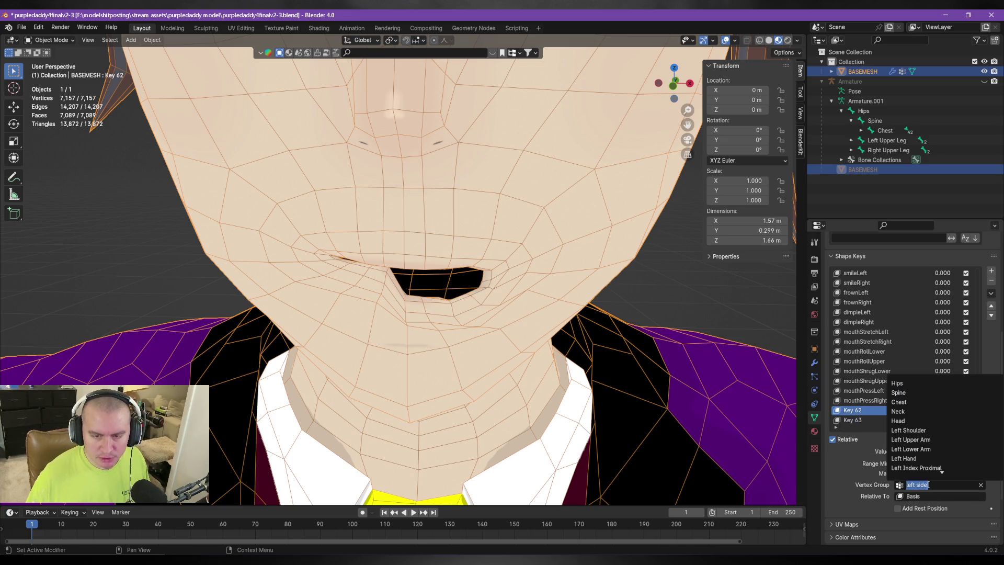
{"action": "type", "text": "right side"}
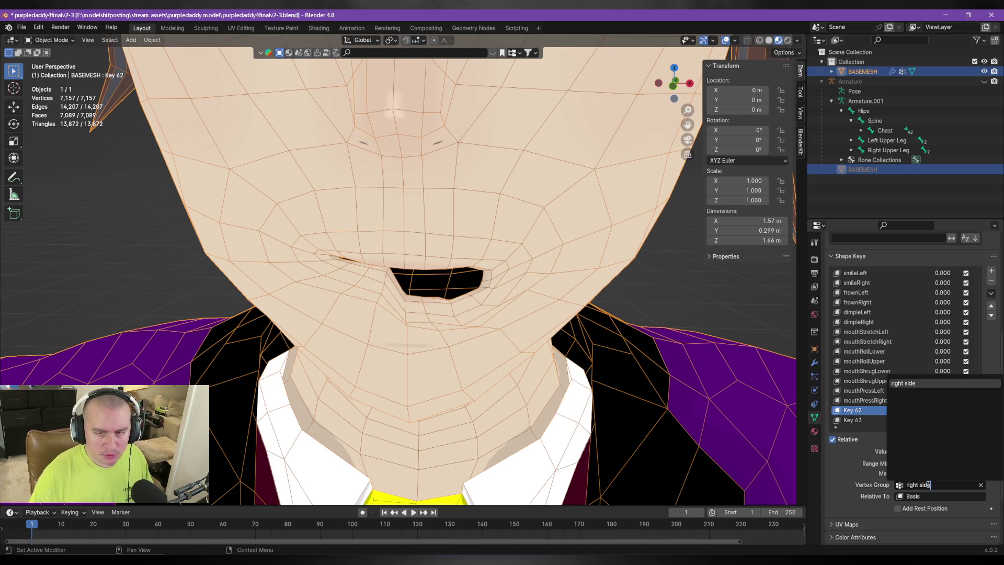
{"action": "key", "text": "Return"}
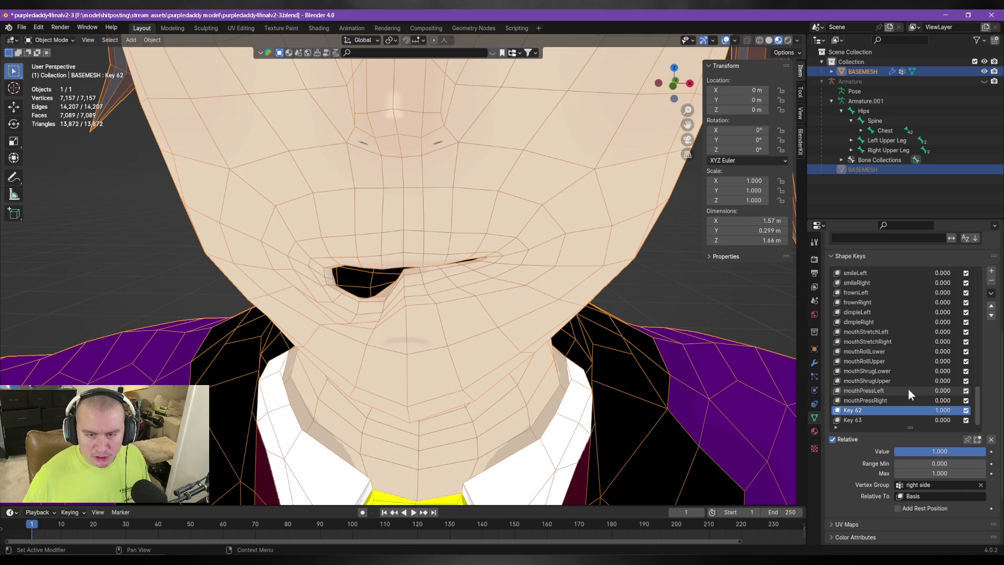
{"action": "left_click", "coordinate": [991, 292]}
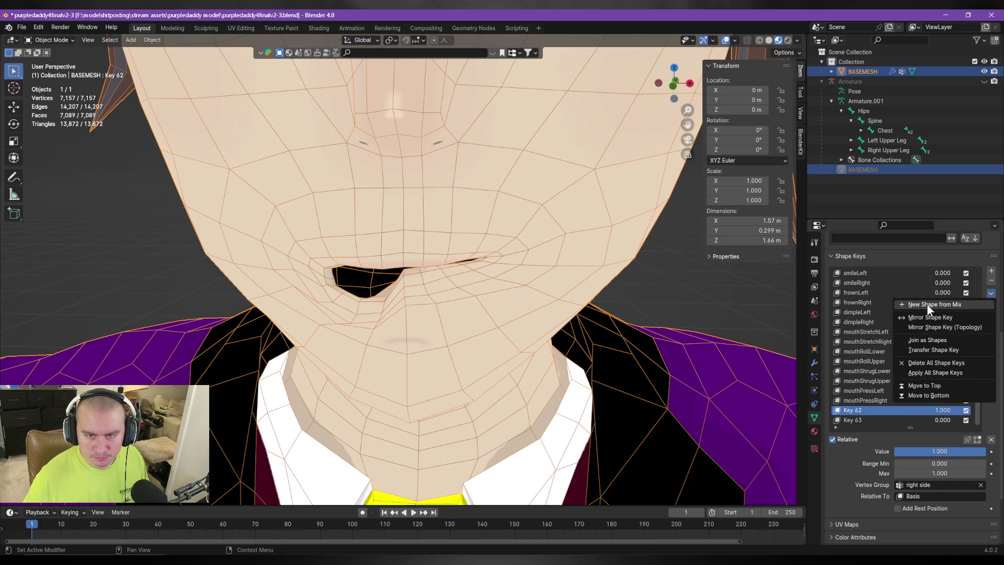
{"action": "left_click", "coordinate": [926, 304]}
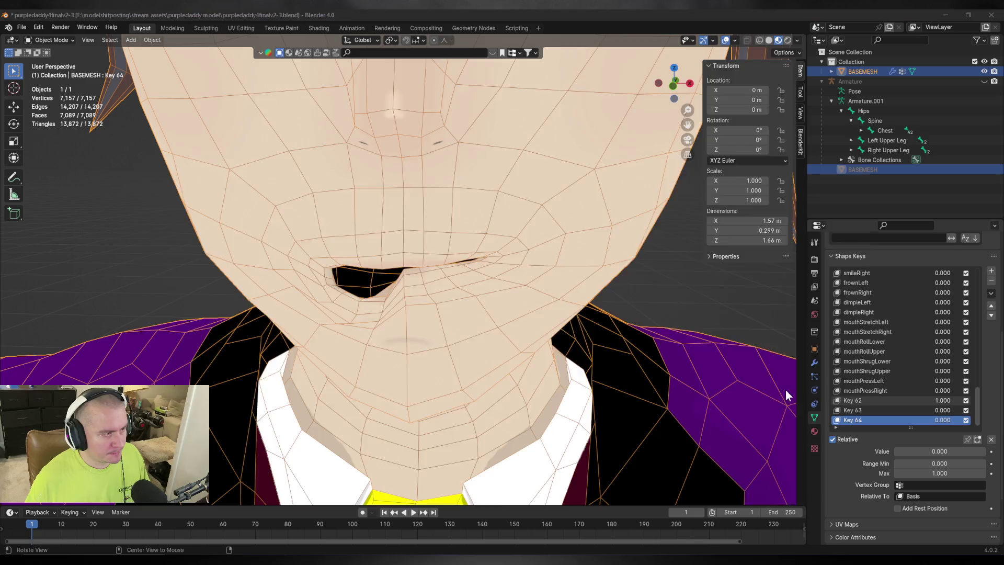
Copy the mouthLowerDownLeft name from the ARKit page and rename Key 63 to it.
{"action": "key", "text": "alt+Tab"}
{"action": "scroll", "coordinate": [656, 345], "scroll_direction": "up", "scroll_amount": 3}
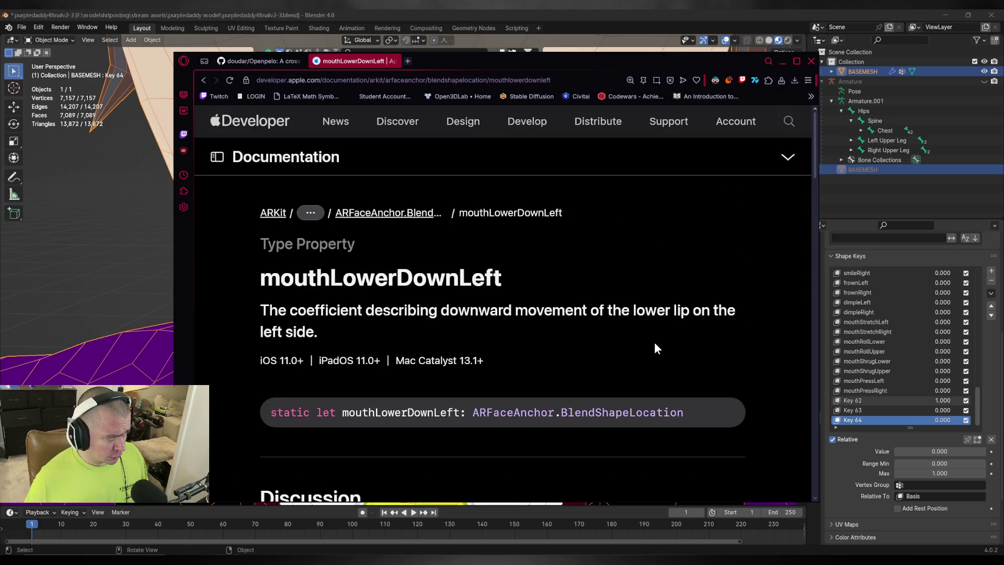
{"action": "left_click_drag", "start_coordinate": [512, 280], "coordinate": [258, 280]}
{"action": "key", "text": "ctrl+c"}
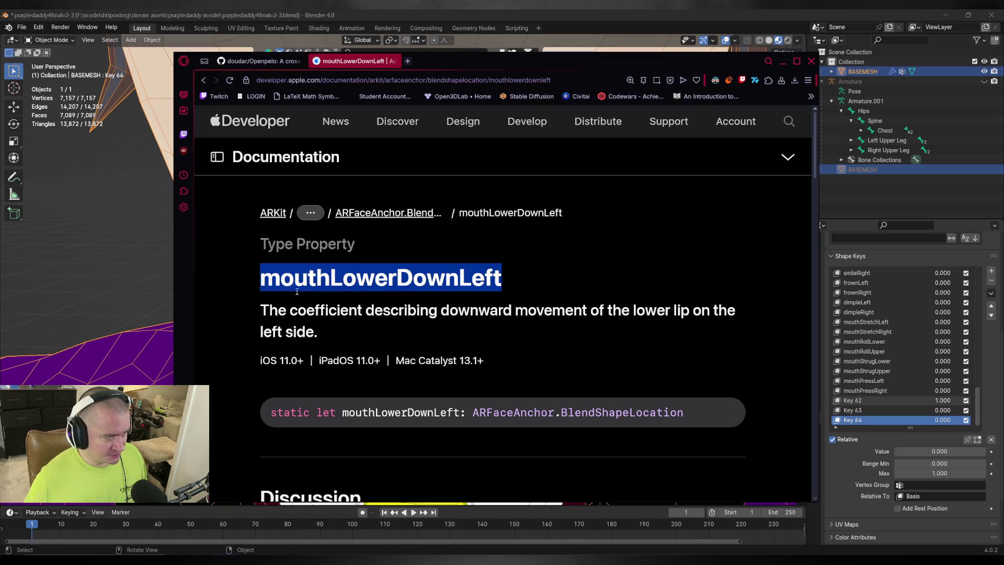
{"action": "left_click", "coordinate": [626, 14]}
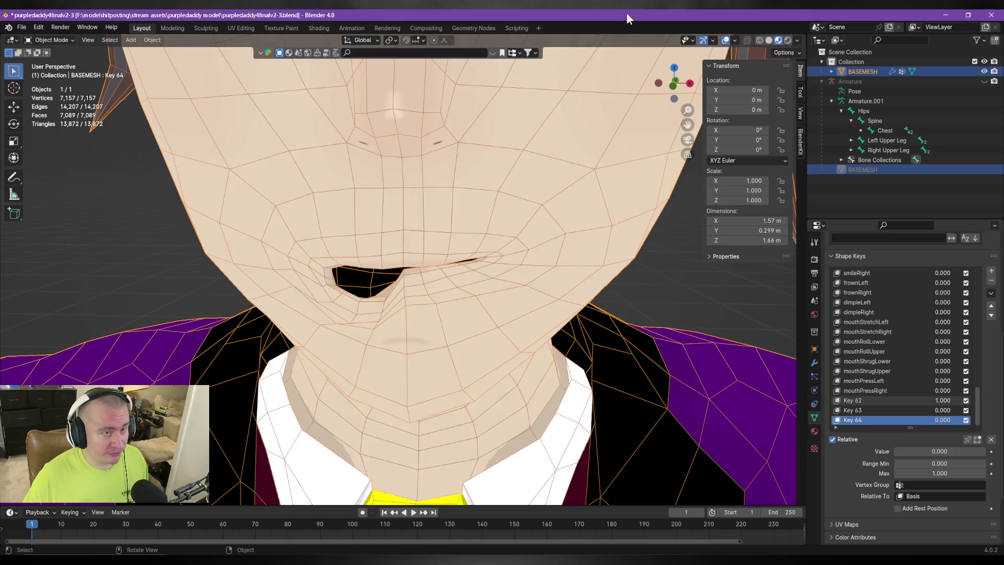
{"action": "double_click", "coordinate": [856, 410]}
{"action": "key", "text": "ctrl+v"}
{"action": "key", "text": "Return"}
Rename Key 64 to mouthLowerDownRight.
{"action": "double_click", "coordinate": [860, 422]}
{"action": "key", "text": "ctrl+v"}
{"action": "key", "text": "BackSpace"}
{"action": "type", "text": "R"}
{"action": "key", "text": "Return"}
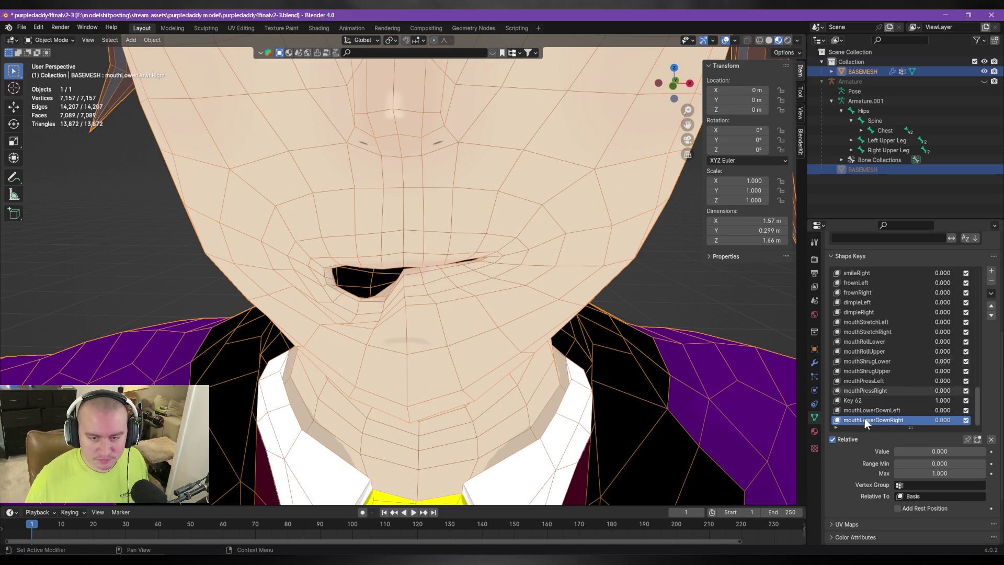
Delete Key 62, then make mouthLowerDownLeft active and enter Edit Mode.
{"action": "left_click", "coordinate": [859, 400]}
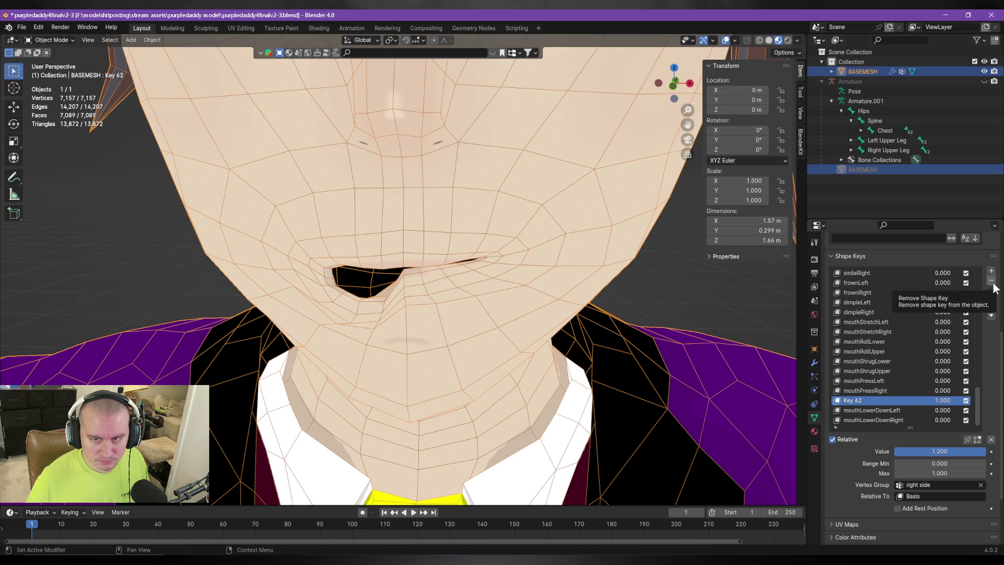
{"action": "left_click", "coordinate": [992, 282]}
{"action": "left_click", "coordinate": [867, 410]}
{"action": "key", "text": "Tab"}
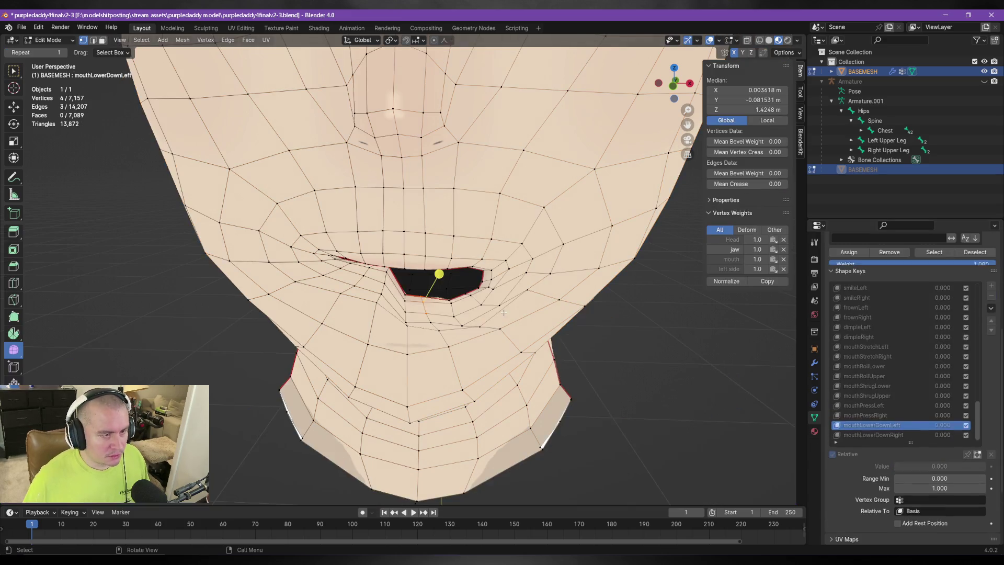
Deselect all, then box- and circle-select the faces left of the mouth corner.
{"action": "scroll", "coordinate": [428, 273], "scroll_direction": "up", "scroll_amount": 3}
{"action": "mouse_move", "coordinate": [416, 250]}
{"action": "middle_mouse_down"}
{"action": "mouse_move", "coordinate": [349, 282]}
{"action": "mouse_move", "coordinate": [298, 276]}
{"action": "mouse_move", "coordinate": [434, 283]}
{"action": "mouse_move", "coordinate": [383, 283]}
{"action": "mouse_move", "coordinate": [426, 303]}
{"action": "mouse_move", "coordinate": [473, 298]}
{"action": "middle_mouse_up"}
{"action": "key", "text": "alt+a"}
{"action": "key", "text": "b"}
{"action": "left_click_drag", "start_coordinate": [372, 309], "coordinate": [368, 321]}
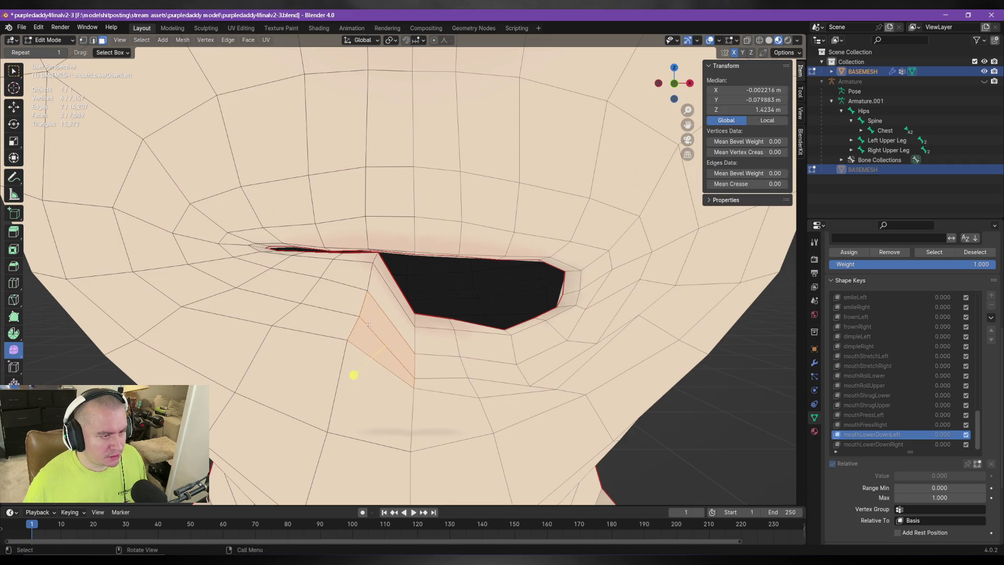
{"action": "left_click", "coordinate": [392, 298], "text": "shift"}
{"action": "left_click", "coordinate": [382, 272], "text": "shift"}
{"action": "left_click", "coordinate": [346, 275], "text": "shift"}
{"action": "key", "text": "c"}
{"action": "left_click_drag", "start_coordinate": [349, 309], "coordinate": [357, 315]}
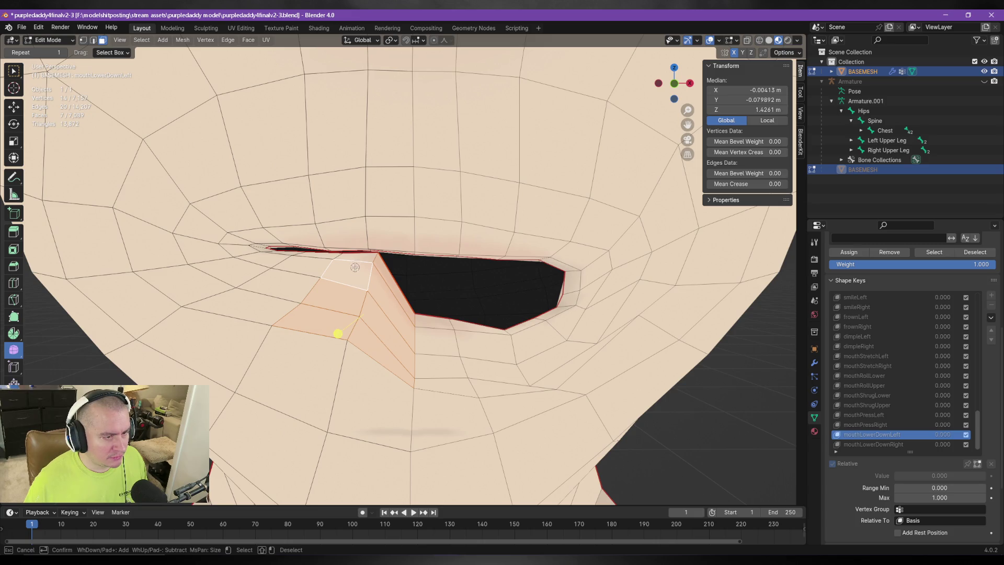
{"action": "left_click_drag", "start_coordinate": [326, 264], "coordinate": [303, 287]}
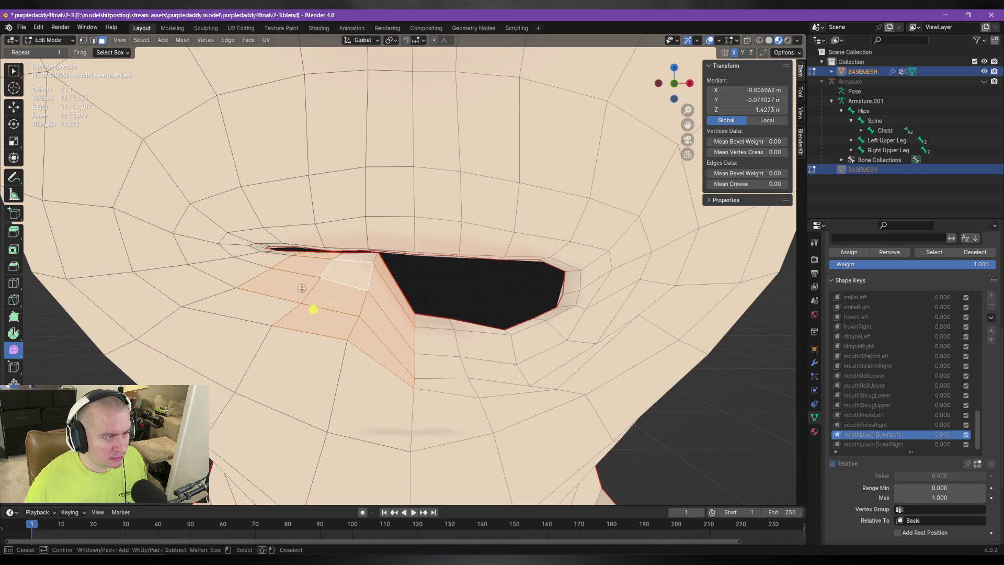
{"action": "key", "text": "Escape"}
Paint additional upper-lip faces into the selection.
{"action": "middle_click_drag", "start_coordinate": [426, 288], "coordinate": [380, 275]}
{"action": "key", "text": "c"}
{"action": "left_click_drag", "start_coordinate": [379, 274], "coordinate": [409, 281]}
{"action": "left_click", "coordinate": [360, 263]}
{"action": "left_click", "coordinate": [368, 262]}
{"action": "key", "text": "Escape"}
Slide the selected lip vertices into a new position after cancelling a first move.
{"action": "scroll", "coordinate": [368, 261], "scroll_direction": "up", "scroll_amount": 3}
{"action": "middle_click_drag", "start_coordinate": [368, 261], "coordinate": [343, 238]}
{"action": "key", "text": "g"}
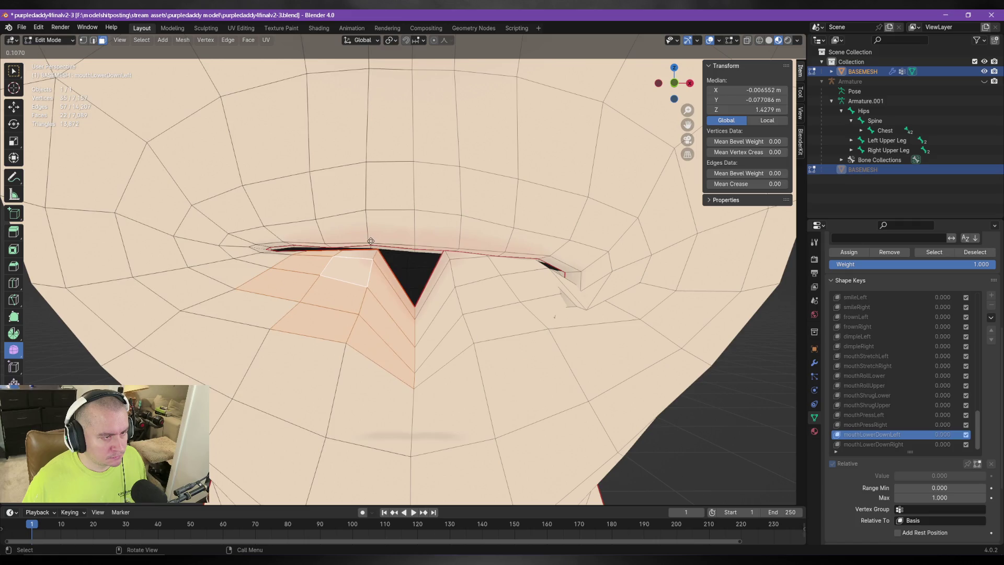
{"action": "key", "text": "Escape"}
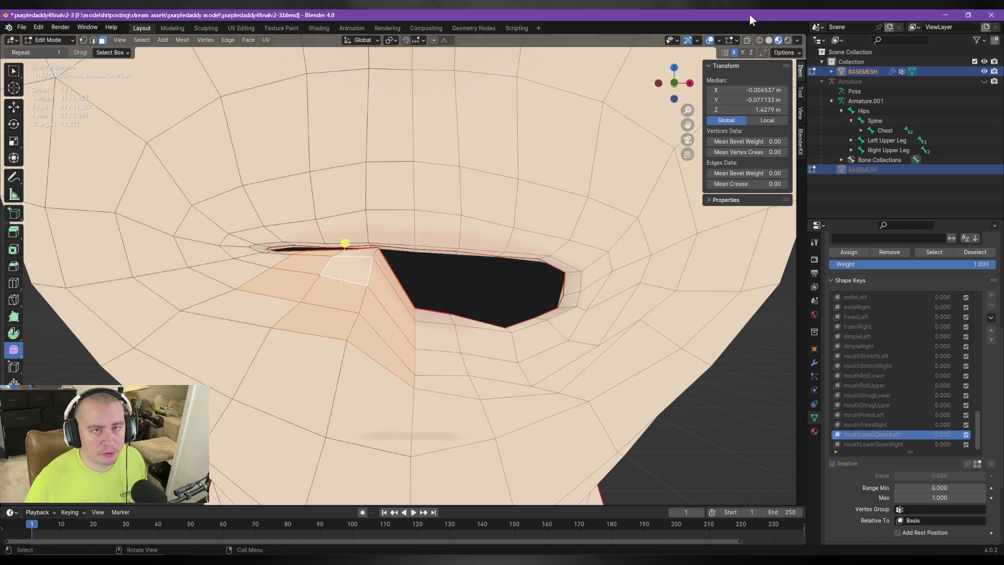
{"action": "key", "text": "g"}
{"action": "key", "text": "g"}
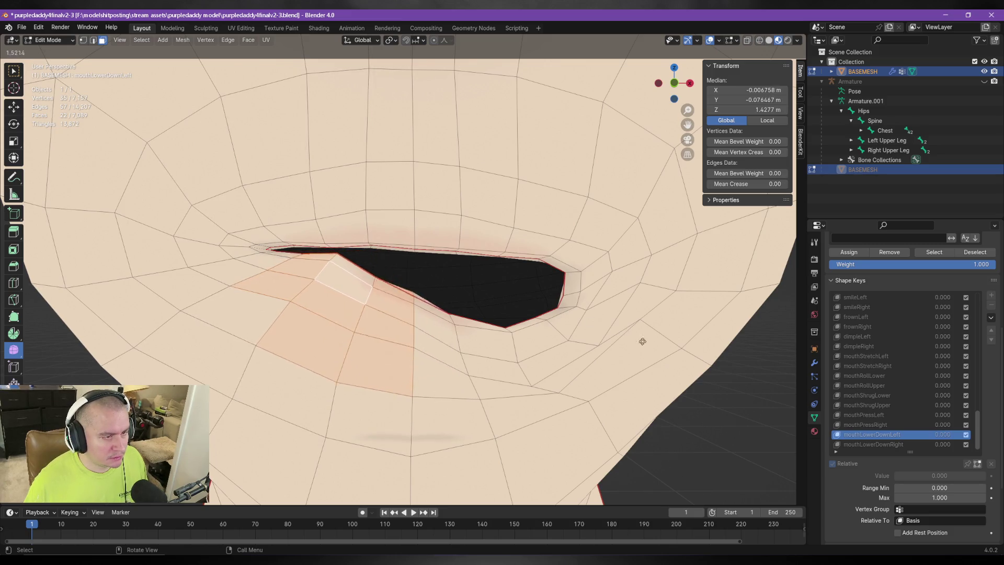
{"action": "left_click", "coordinate": [572, 311]}
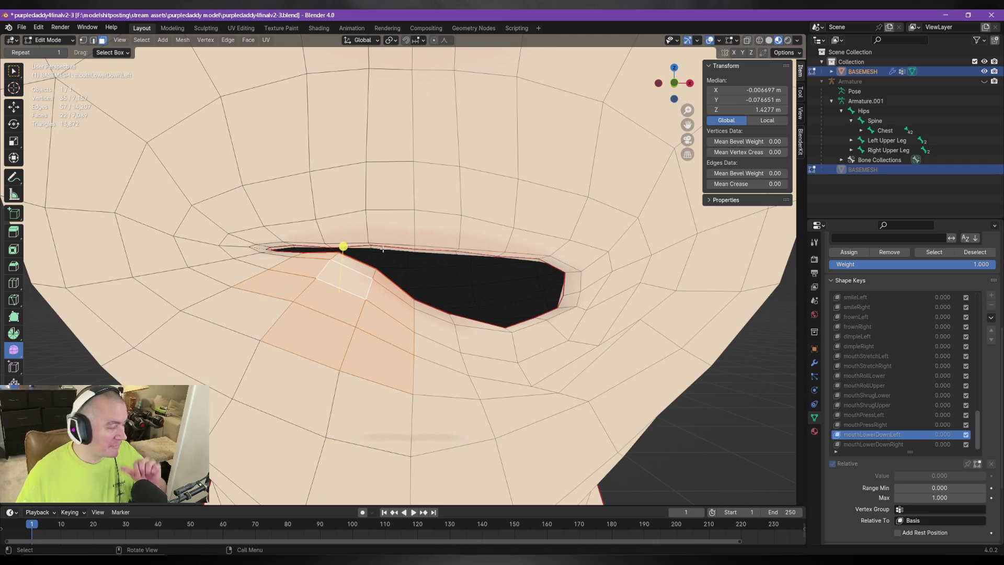
Inspect the head from front and side, then display the mouthLowerDownRight shape key.
{"action": "scroll", "coordinate": [376, 253], "scroll_direction": "down", "scroll_amount": 4}
{"action": "mouse_move", "coordinate": [376, 253]}
{"action": "middle_mouse_down"}
{"action": "mouse_move", "coordinate": [502, 253]}
{"action": "mouse_move", "coordinate": [423, 241]}
{"action": "middle_mouse_up"}
{"action": "scroll", "coordinate": [423, 242], "scroll_direction": "up", "scroll_amount": 5}
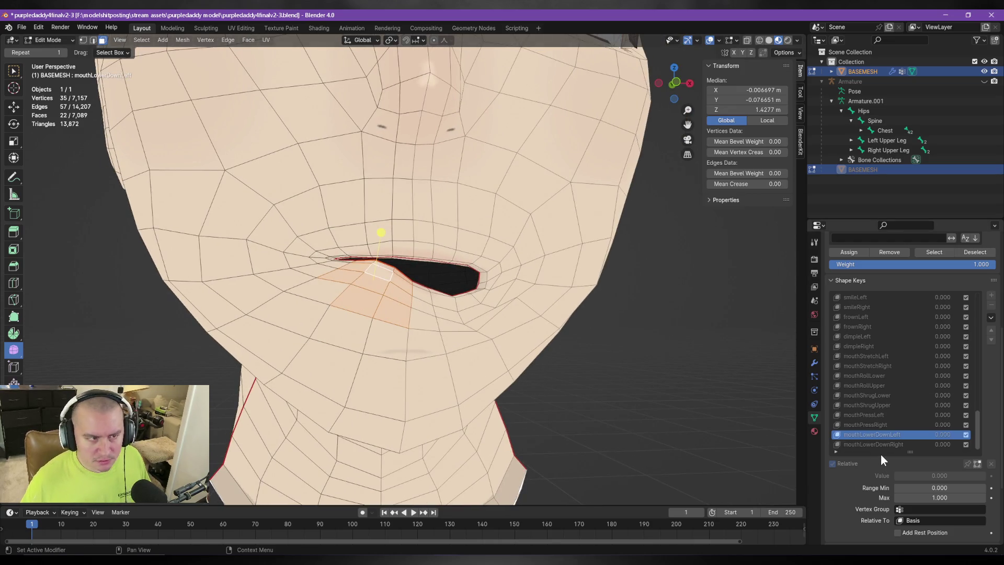
{"action": "mouse_move", "coordinate": [460, 301]}
{"action": "middle_mouse_down"}
{"action": "mouse_move", "coordinate": [395, 301]}
{"action": "mouse_move", "coordinate": [332, 280]}
{"action": "middle_mouse_up"}
{"action": "mouse_move", "coordinate": [481, 283]}
{"action": "middle_mouse_down"}
{"action": "mouse_move", "coordinate": [432, 332]}
{"action": "mouse_move", "coordinate": [434, 314]}
{"action": "middle_mouse_up"}
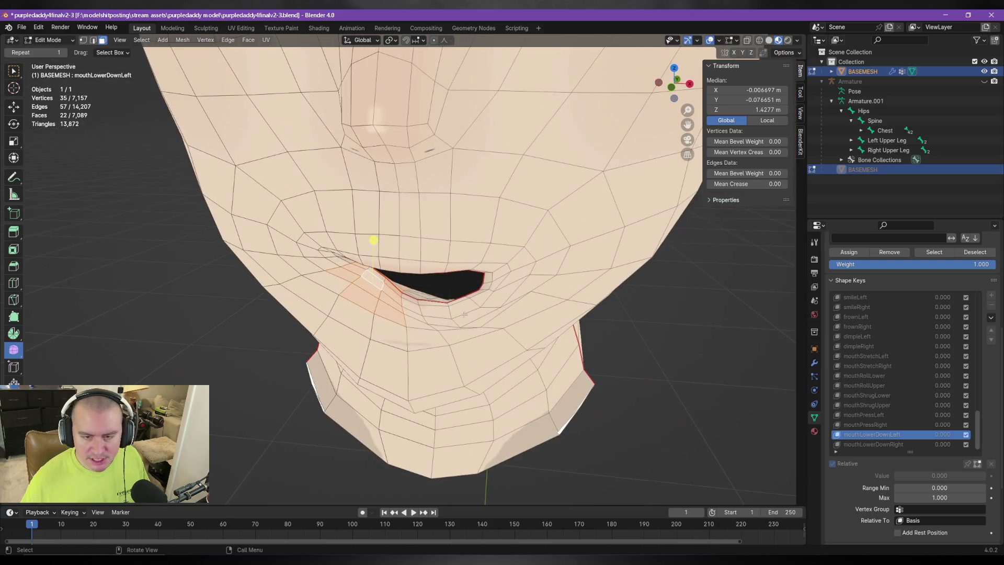
{"action": "left_click", "coordinate": [881, 442]}
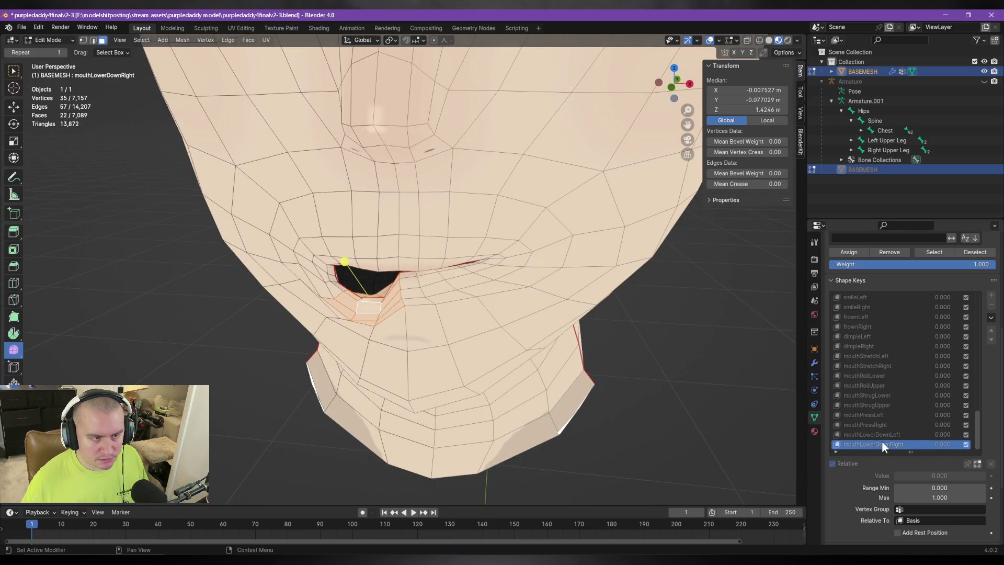
Switch back to mouthLowerDownLeft and browse the Select menu options.
{"action": "middle_click_drag", "start_coordinate": [423, 292], "coordinate": [434, 314]}
{"action": "scroll", "coordinate": [441, 330], "scroll_direction": "up", "scroll_amount": 3}
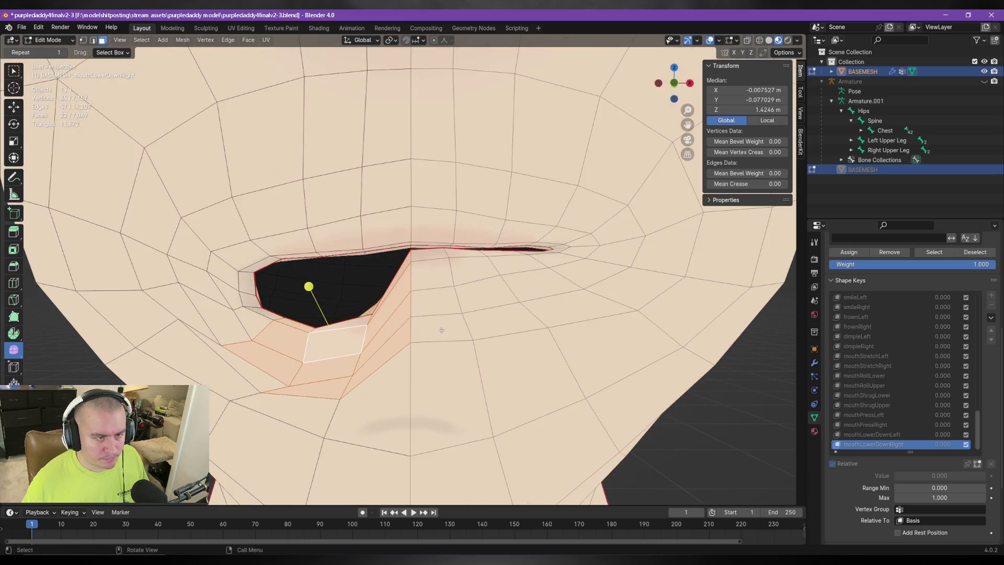
{"action": "left_click", "coordinate": [877, 435]}
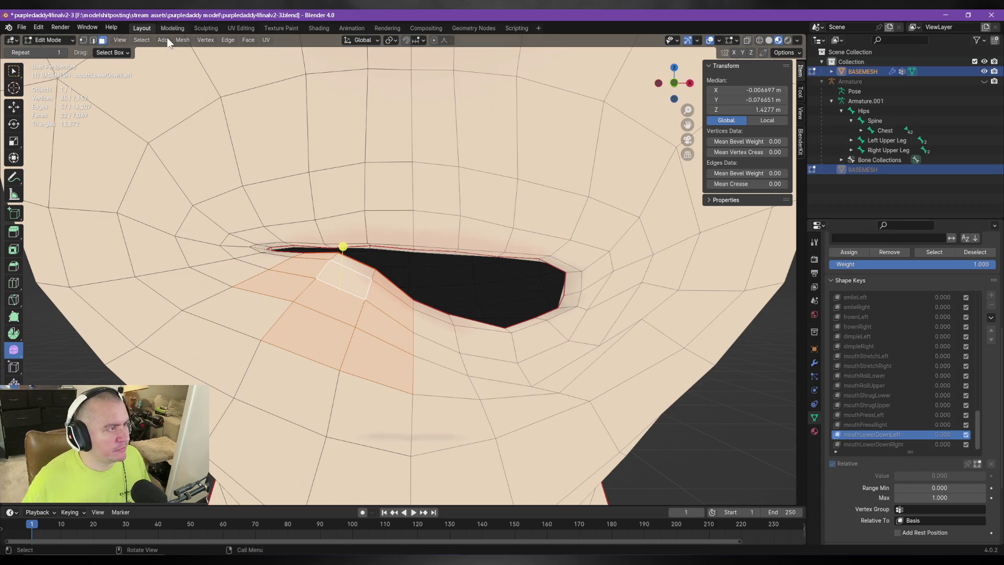
{"action": "left_click", "coordinate": [147, 40]}
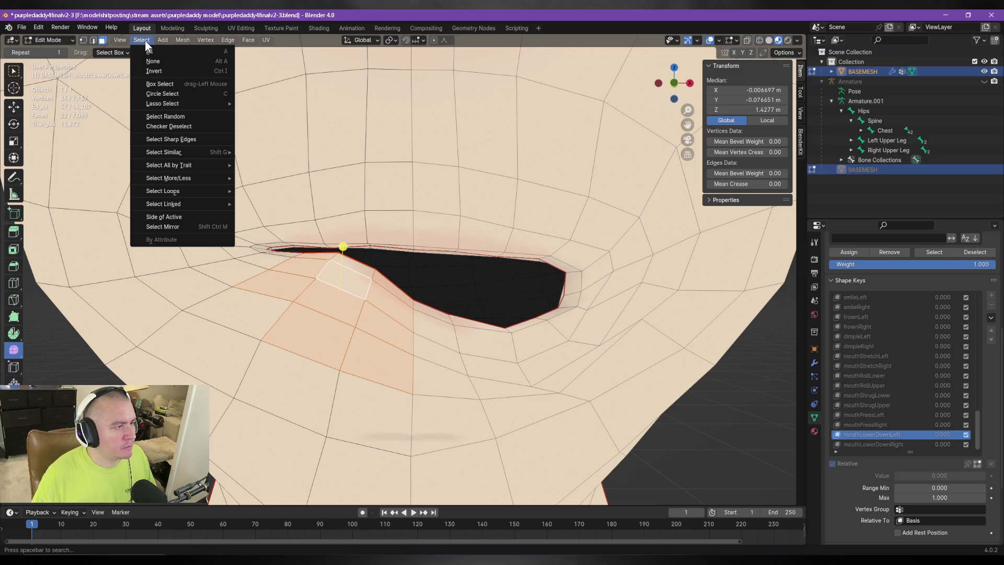
{"action": "key", "text": "Escape"}
{"action": "left_click", "coordinate": [142, 40]}
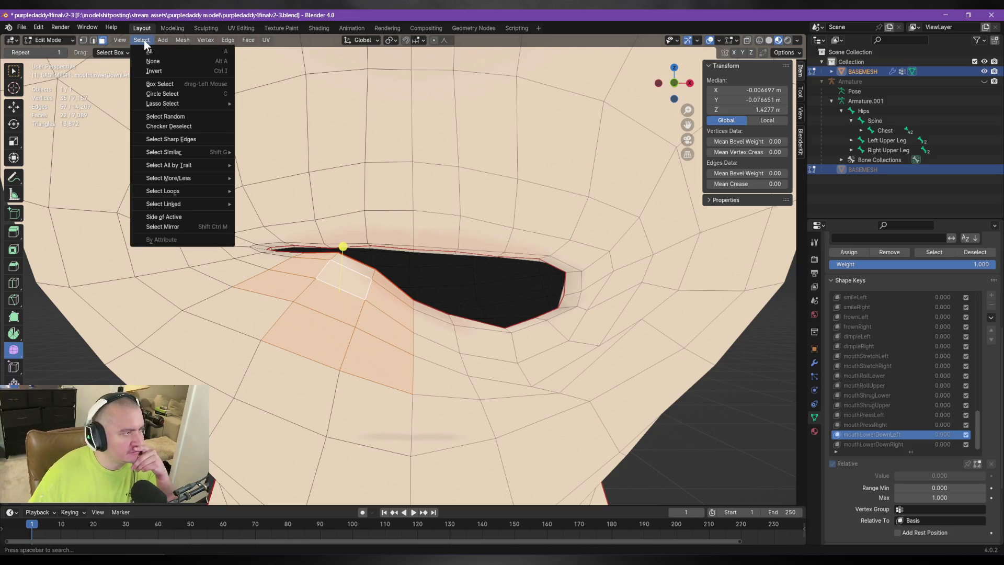
{"action": "mouse_move", "coordinate": [190, 157]}
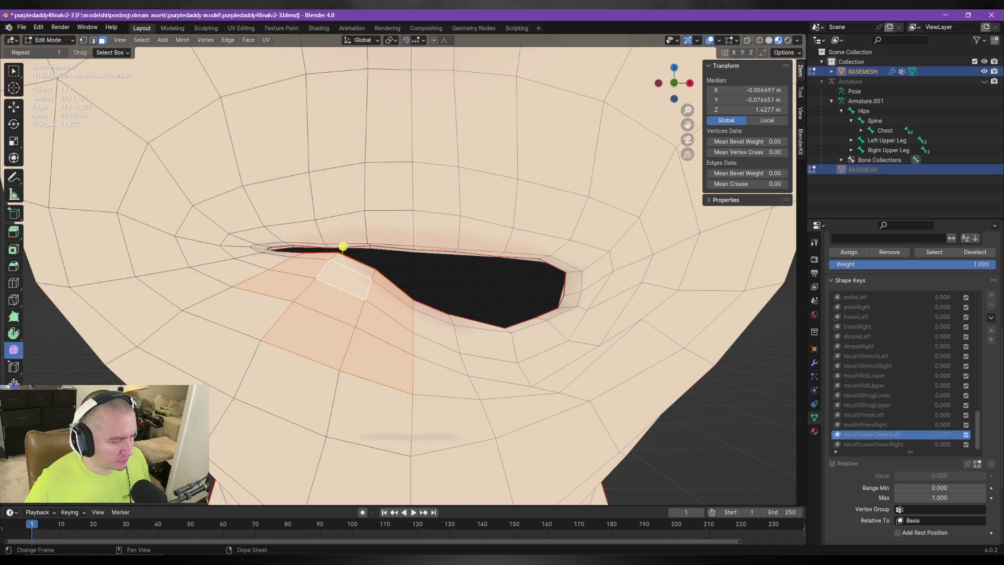
In the web browser, open a new tab and search 'mirror selection blender'.
{"action": "key", "text": "alt+Tab"}
{"action": "left_click", "coordinate": [407, 61]}
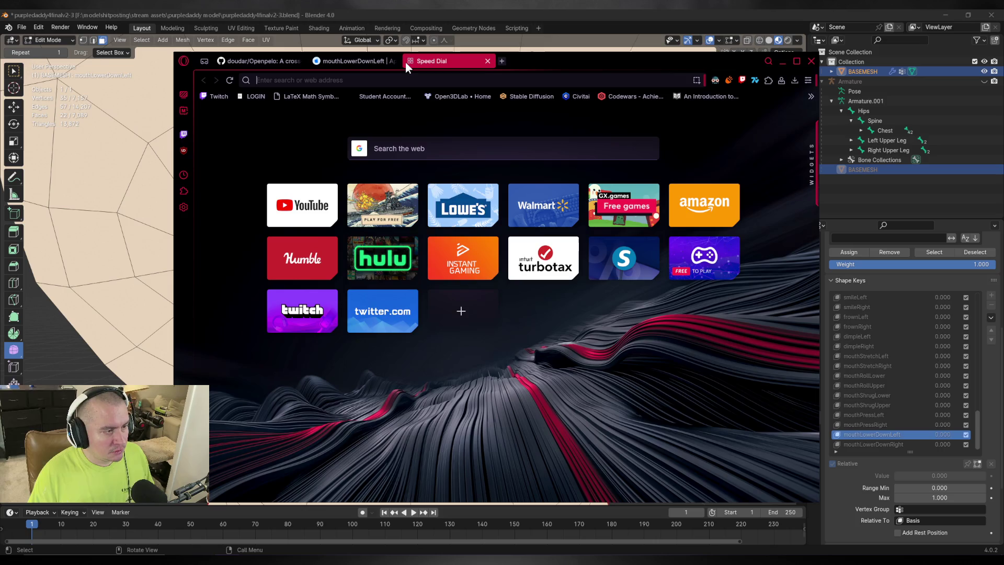
{"action": "type", "text": "mirror selection"}
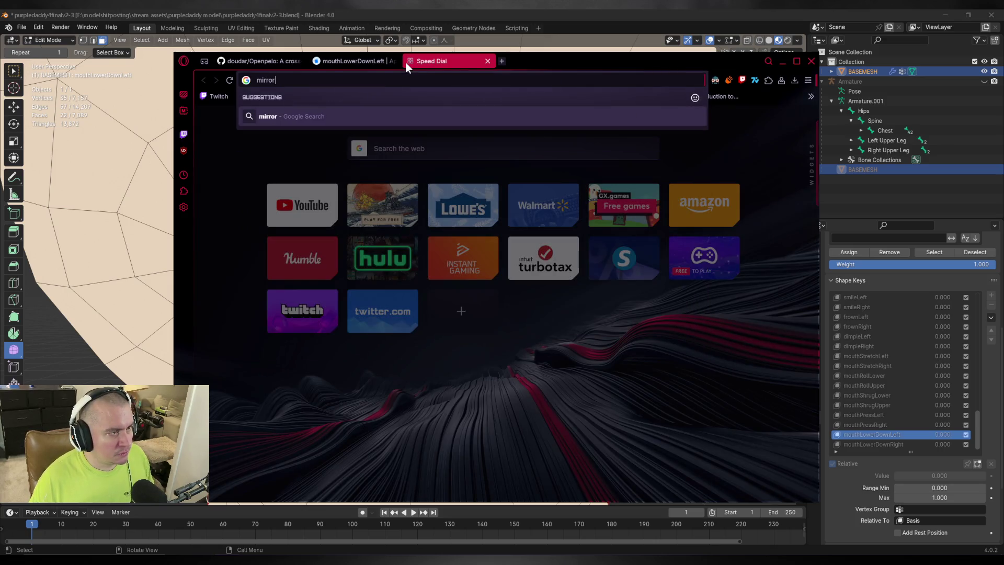
{"action": "type", "text": " blender"}
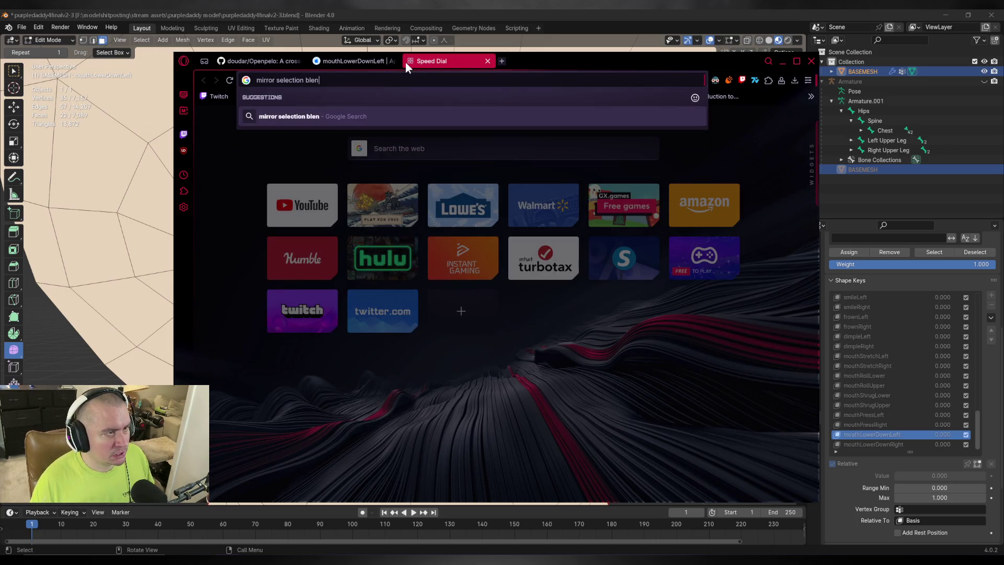
Search the web for 'mirror selection blender', open the Blender Manual's Select Mirror page, then return to Blender.
{"action": "key", "text": "Return"}
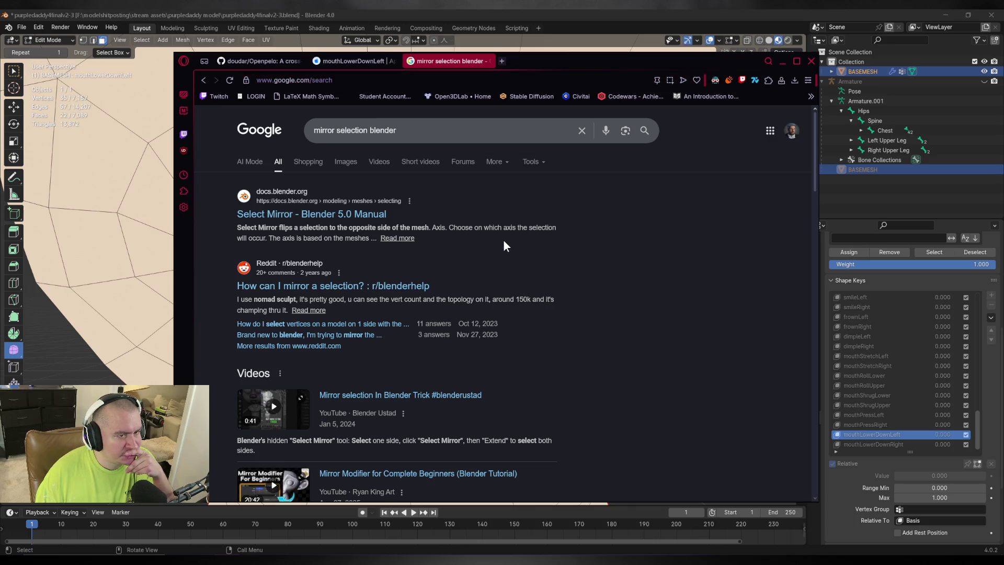
{"action": "left_click", "coordinate": [314, 214]}
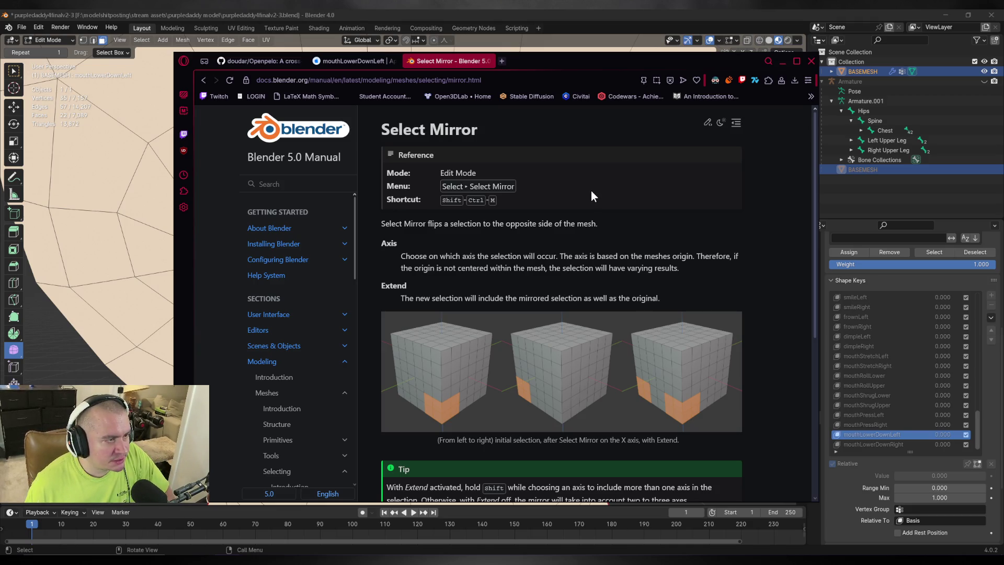
{"action": "left_click", "coordinate": [459, 16]}
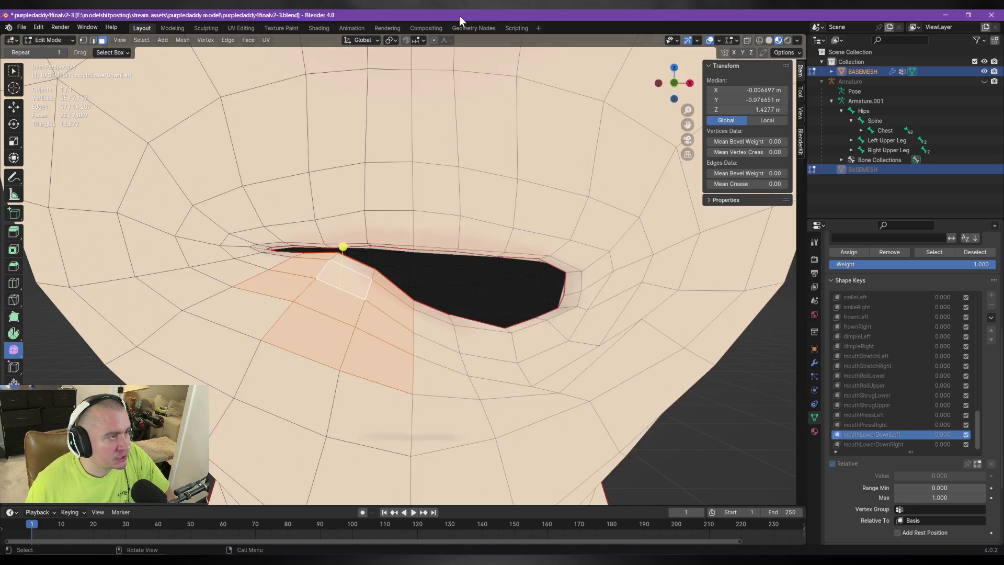
Mirror the lower-lip face selection to the other side of the mouth with Select Mirror.
{"action": "left_click", "coordinate": [142, 39]}
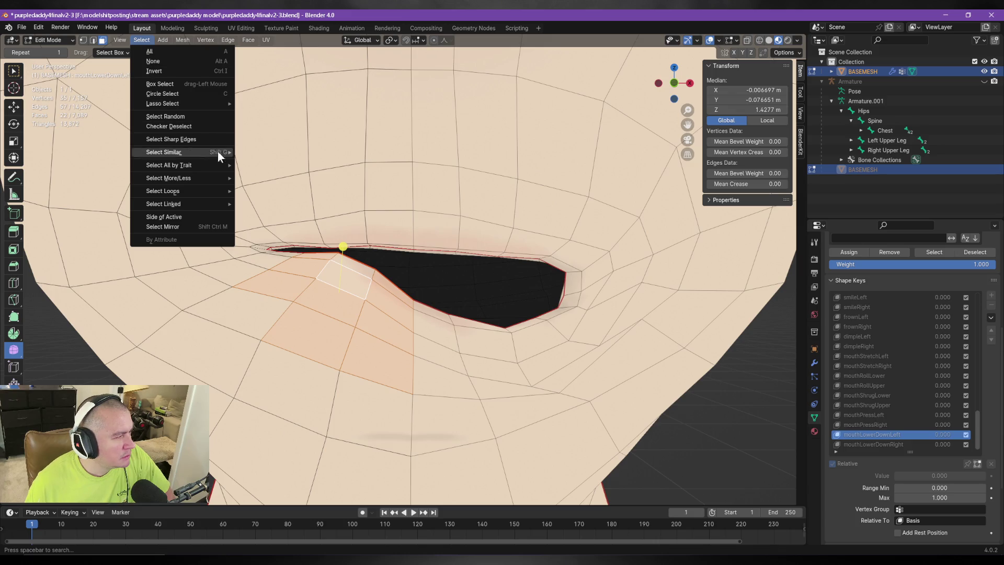
{"action": "left_click", "coordinate": [216, 226]}
{"action": "mouse_move", "coordinate": [538, 261]}
{"action": "middle_mouse_down"}
{"action": "mouse_move", "coordinate": [614, 331]}
{"action": "mouse_move", "coordinate": [784, 406]}
{"action": "middle_mouse_up"}
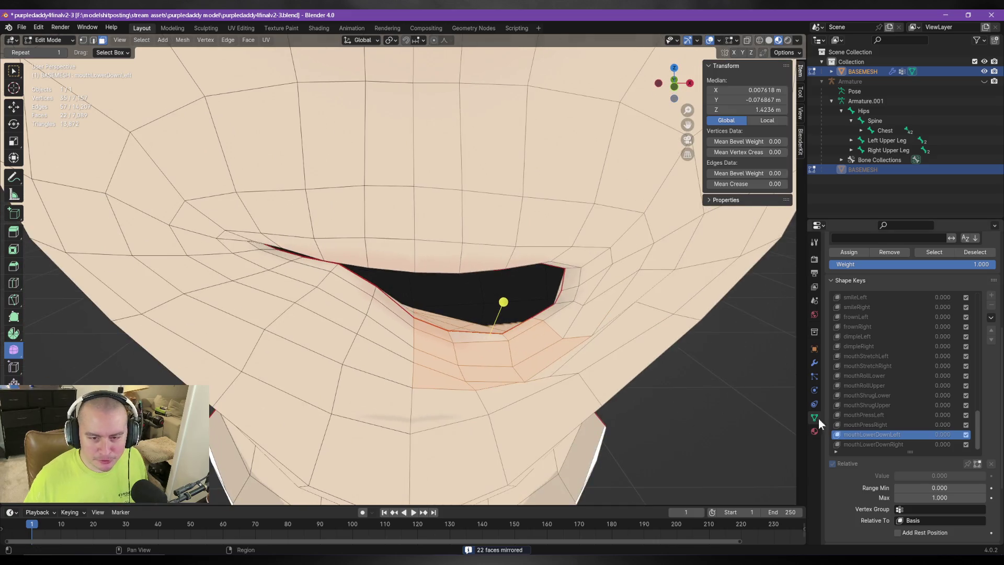
On the mouthLowerDownRight shape key, move the mirrored lip faces slightly down.
{"action": "left_click", "coordinate": [884, 444]}
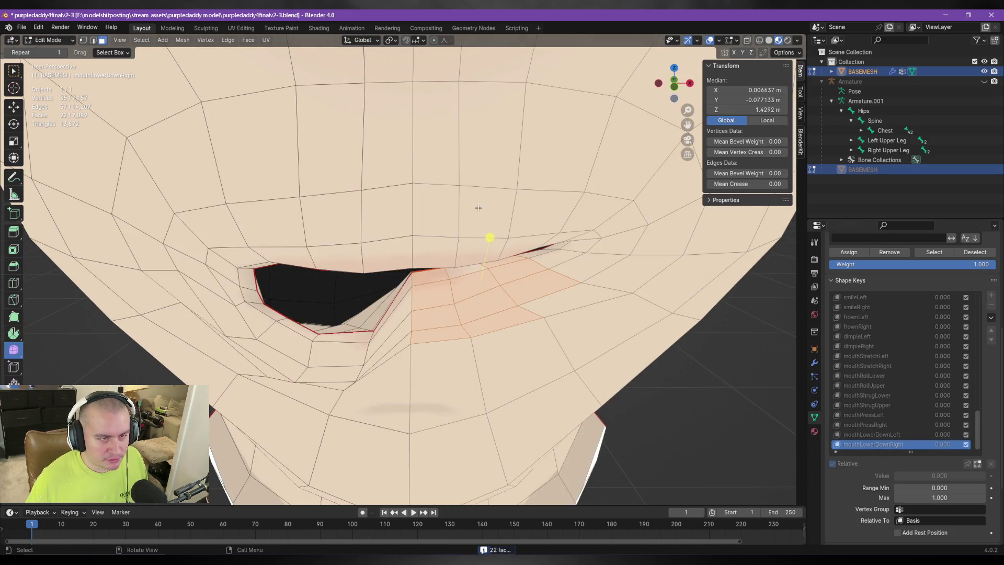
{"action": "key", "text": "g"}
{"action": "left_click", "coordinate": [488, 239]}
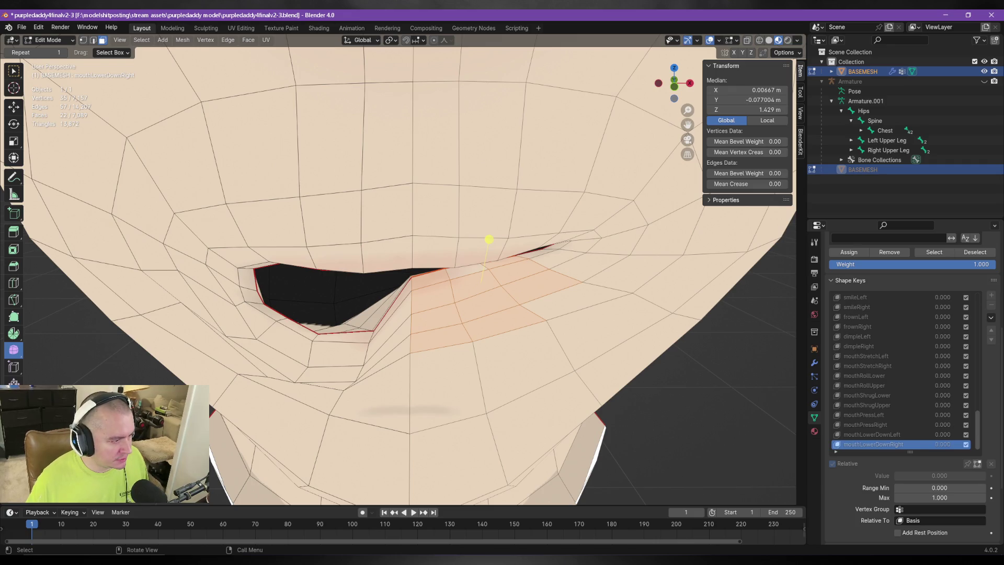
{"action": "key", "text": "g"}
{"action": "left_click", "coordinate": [487, 244]}
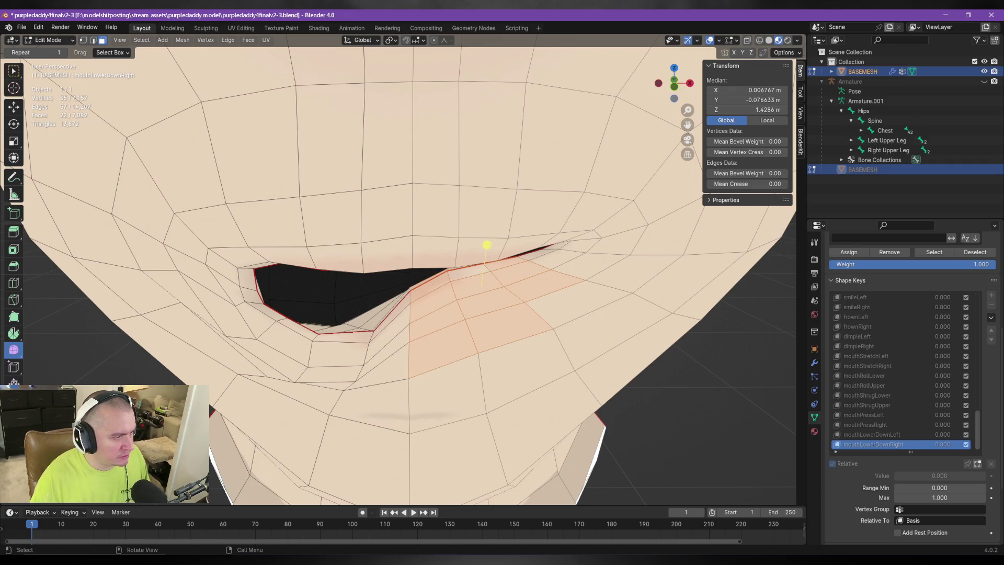
{"action": "mouse_move", "coordinate": [303, 366]}
{"action": "middle_mouse_down"}
{"action": "mouse_move", "coordinate": [318, 356]}
{"action": "mouse_move", "coordinate": [712, 352]}
{"action": "mouse_move", "coordinate": [327, 358]}
{"action": "middle_mouse_up"}
{"action": "scroll", "coordinate": [318, 356], "scroll_direction": "down", "scroll_amount": 2}
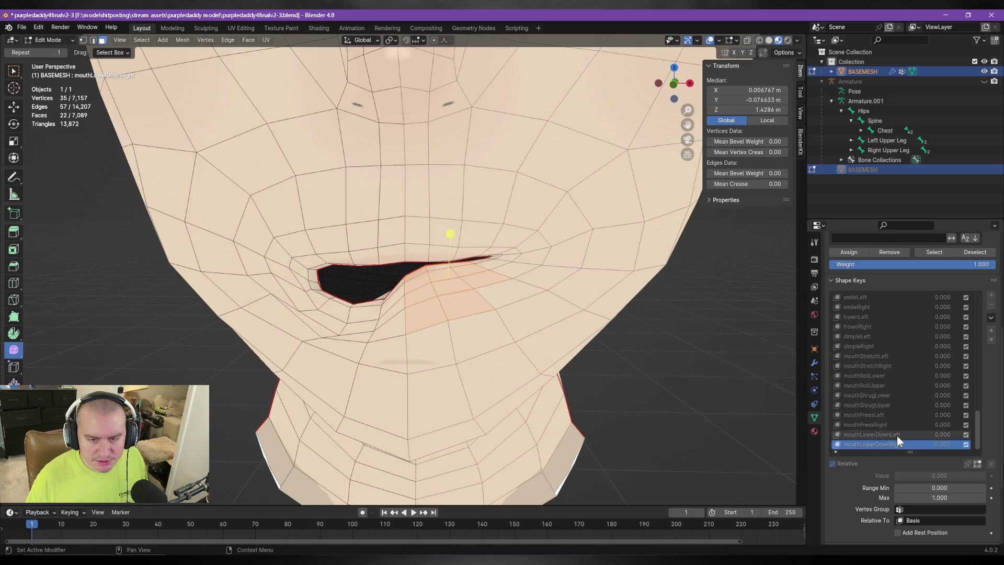
{"action": "left_click", "coordinate": [896, 435]}
{"action": "left_click", "coordinate": [900, 443]}
{"action": "left_click", "coordinate": [896, 432]}
{"action": "left_click", "coordinate": [898, 445]}
{"action": "left_click", "coordinate": [896, 437]}
{"action": "left_click", "coordinate": [898, 445]}
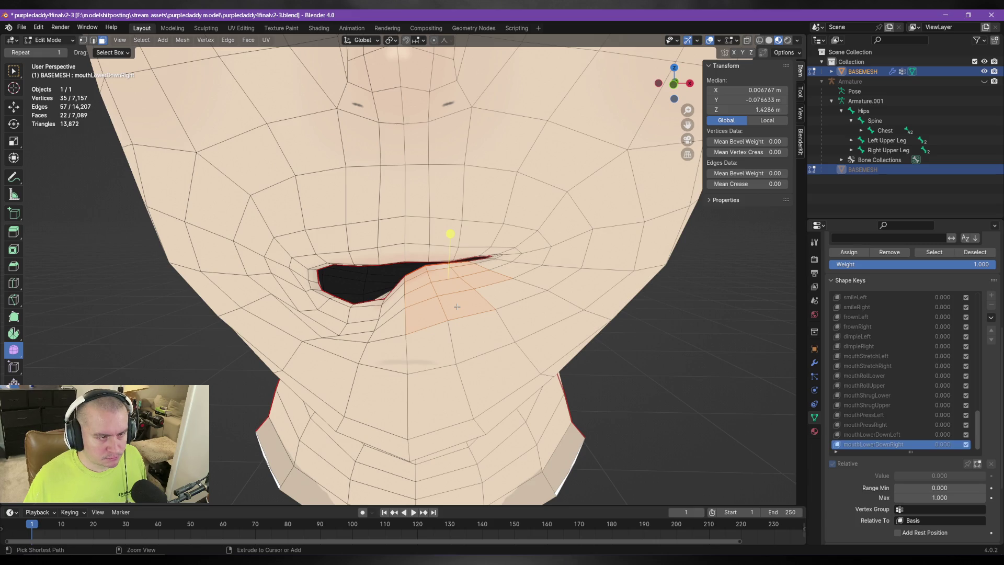
{"action": "scroll", "coordinate": [457, 307], "scroll_direction": "up", "scroll_amount": 1, "text": "ctrl"}
{"action": "scroll", "coordinate": [457, 307], "scroll_direction": "down", "scroll_amount": 1, "text": "ctrl"}
{"action": "scroll", "coordinate": [457, 307], "scroll_direction": "up", "scroll_amount": 1, "text": "ctrl"}
{"action": "scroll", "coordinate": [457, 306], "scroll_direction": "down", "scroll_amount": 1, "text": "ctrl"}
{"action": "scroll", "coordinate": [457, 306], "scroll_direction": "up", "scroll_amount": 1, "text": "ctrl"}
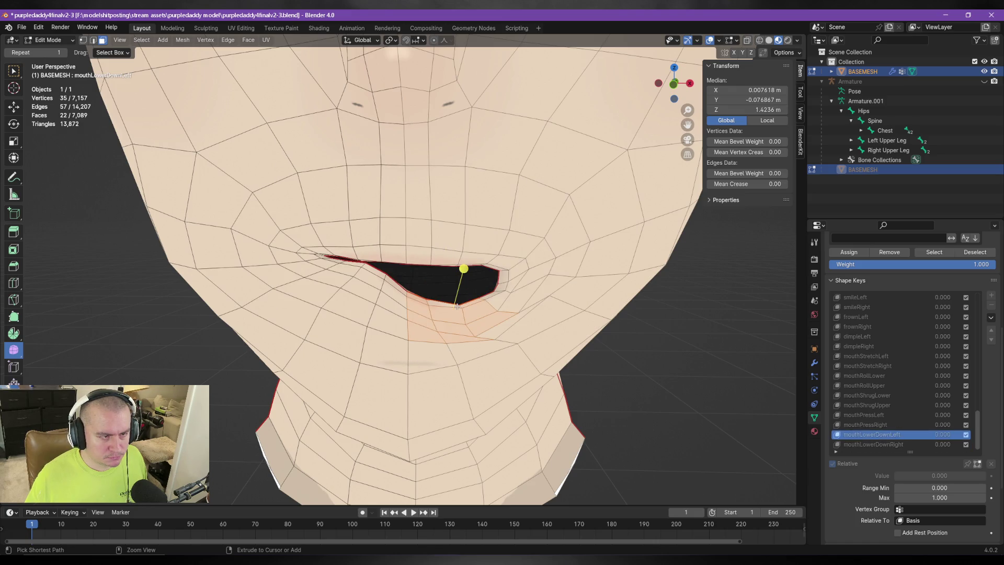
{"action": "scroll", "coordinate": [457, 306], "scroll_direction": "down", "scroll_amount": 1, "text": "ctrl"}
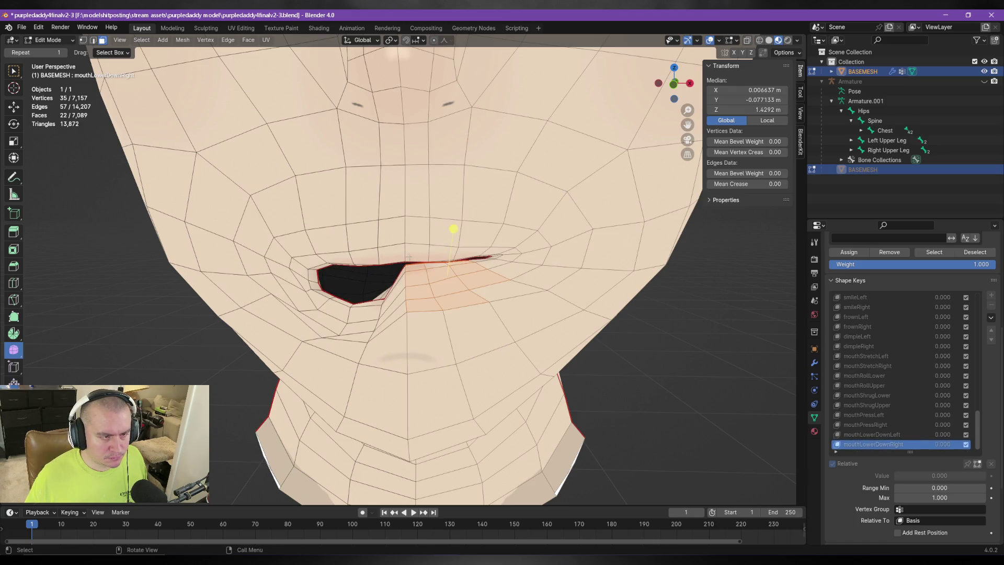
{"action": "middle_click_drag", "start_coordinate": [457, 306], "coordinate": [454, 255]}
{"action": "left_click", "coordinate": [872, 434]}
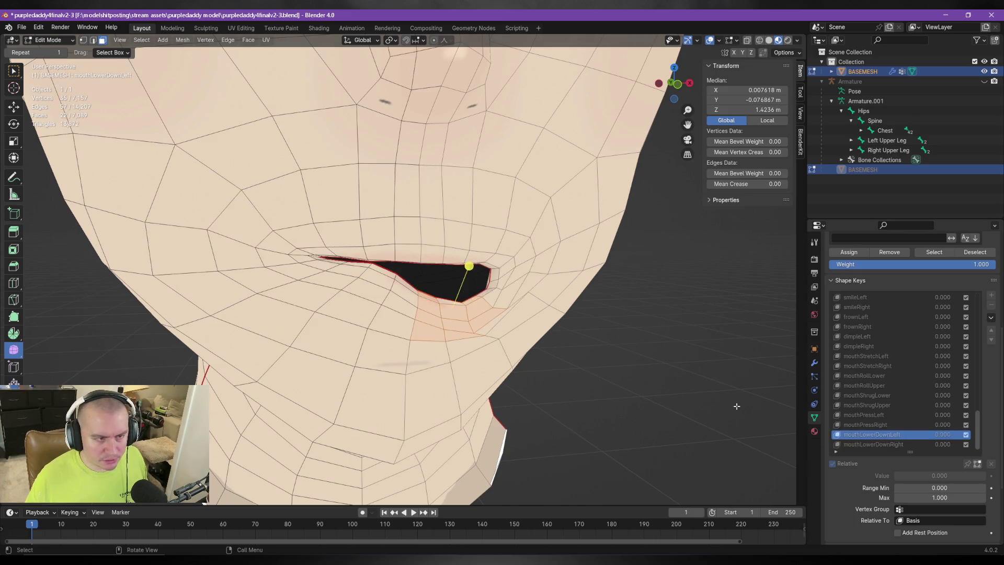
{"action": "middle_click_drag", "start_coordinate": [394, 265], "coordinate": [382, 303]}
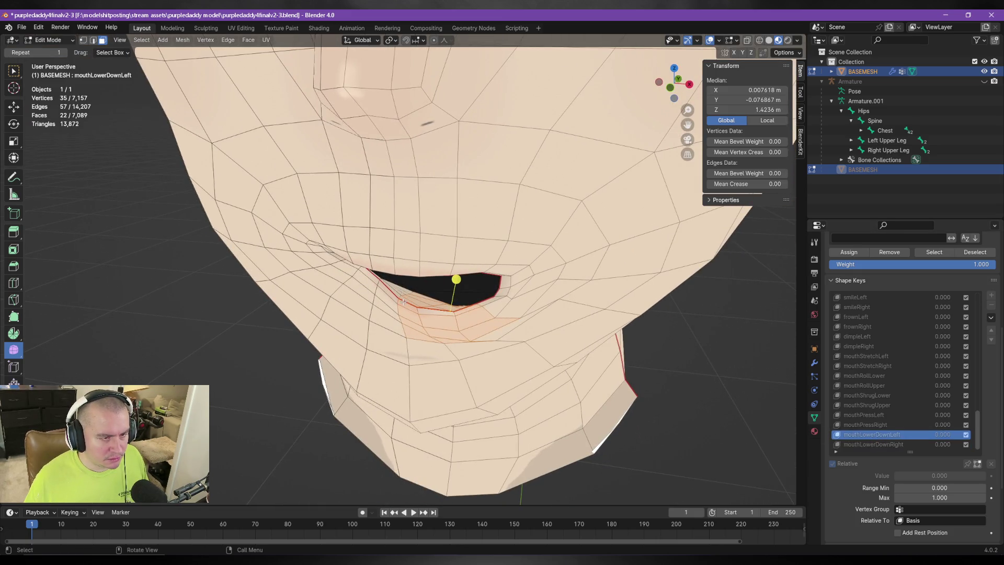
{"action": "scroll", "coordinate": [403, 301], "scroll_direction": "up", "scroll_amount": 3}
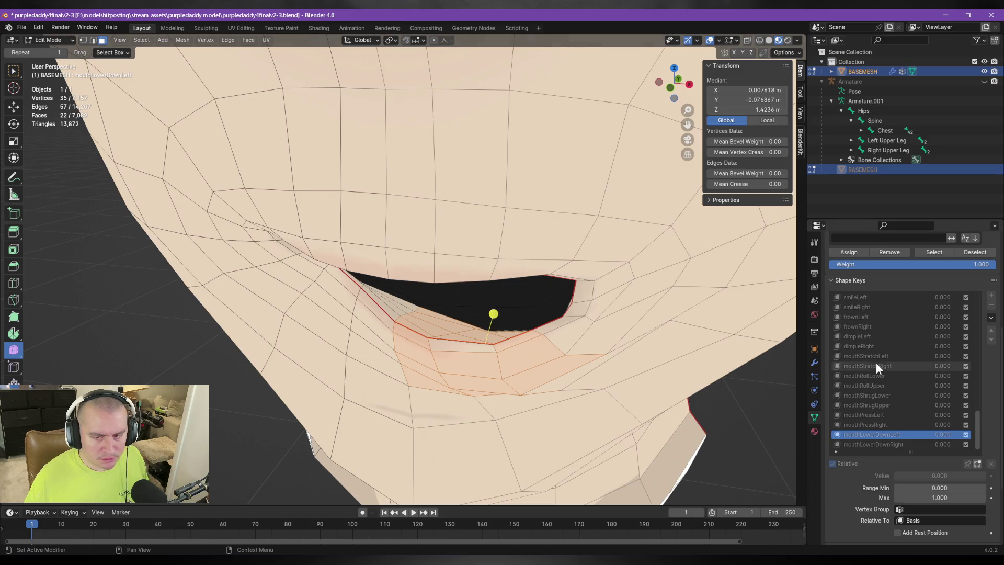
{"action": "scroll", "coordinate": [993, 371], "scroll_direction": "up", "scroll_amount": 5}
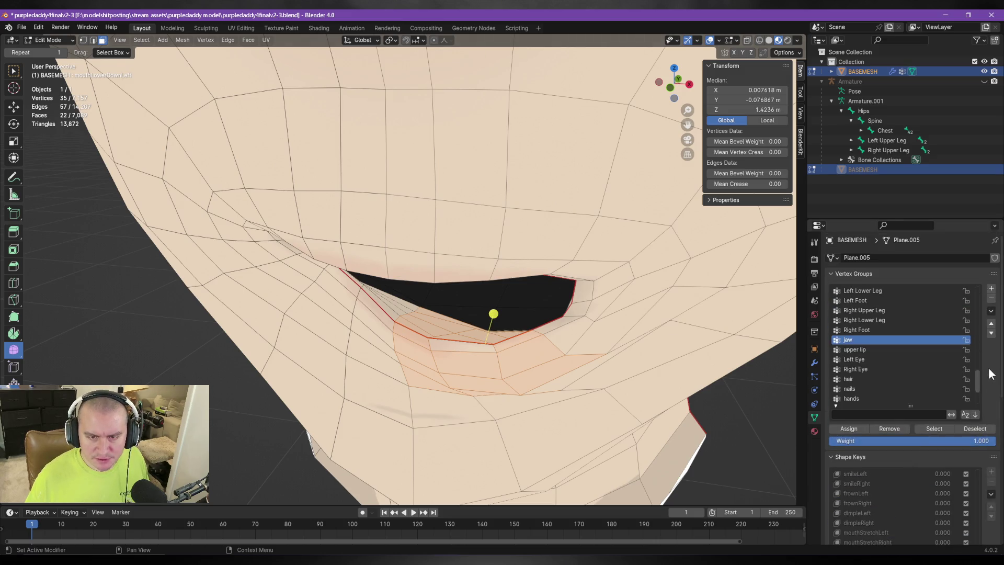
Add a vertex group named 'temp' and assign the selected lip faces to it.
{"action": "scroll", "coordinate": [904, 387], "scroll_direction": "down", "scroll_amount": 6}
{"action": "left_click", "coordinate": [991, 288]}
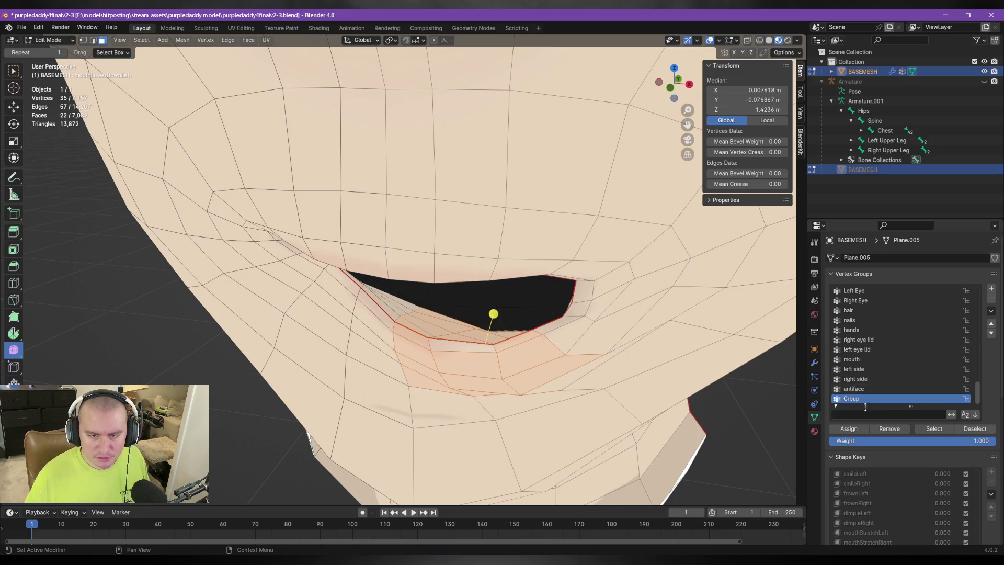
{"action": "double_click", "coordinate": [851, 398]}
{"action": "type", "text": "temp"}
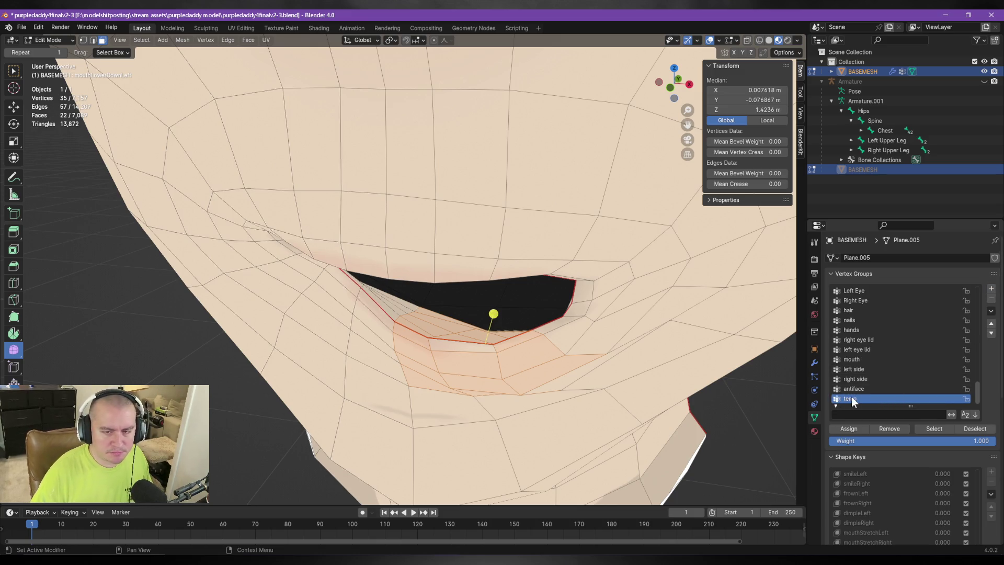
{"action": "left_click", "coordinate": [848, 429]}
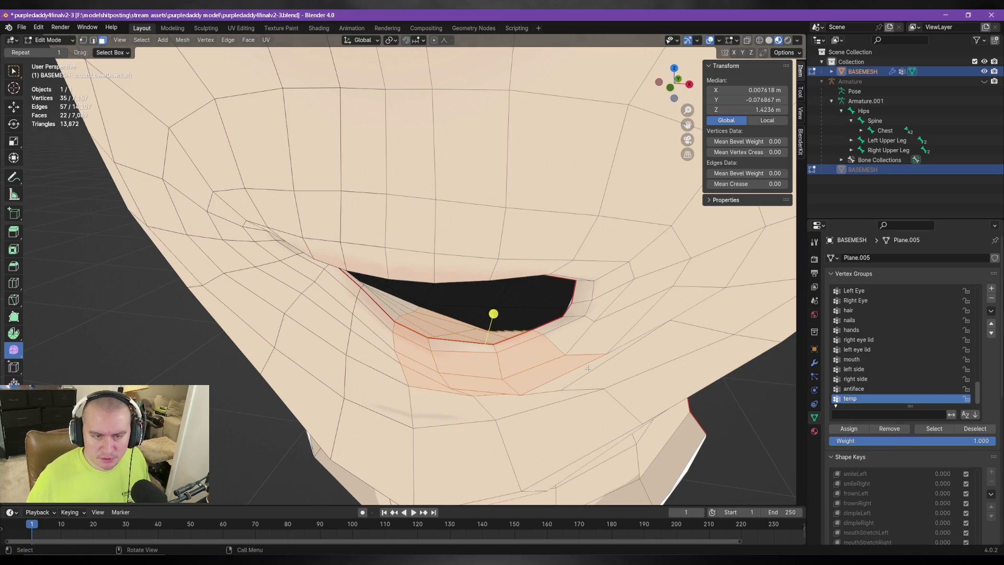
In vertex select mode, select a nine-vertex path along the lip around the mouth.
{"action": "middle_click_drag", "start_coordinate": [432, 316], "coordinate": [432, 297]}
{"action": "key", "text": "1"}
{"action": "left_click", "coordinate": [422, 312]}
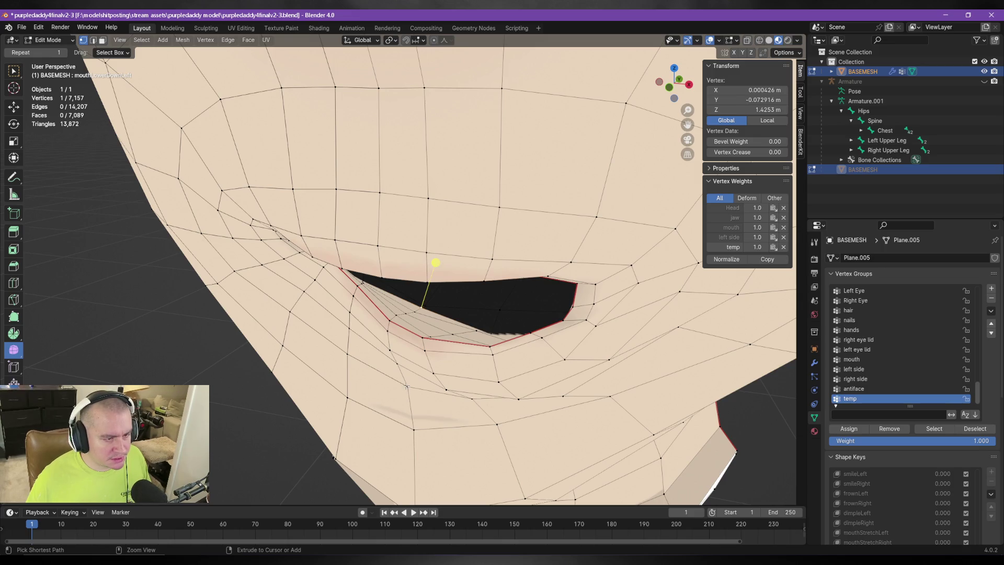
{"action": "left_click", "coordinate": [410, 396], "text": "ctrl"}
{"action": "mouse_move", "coordinate": [409, 396]}
{"action": "middle_mouse_down"}
{"action": "mouse_move", "coordinate": [481, 404]}
{"action": "mouse_move", "coordinate": [480, 396]}
{"action": "middle_mouse_up"}
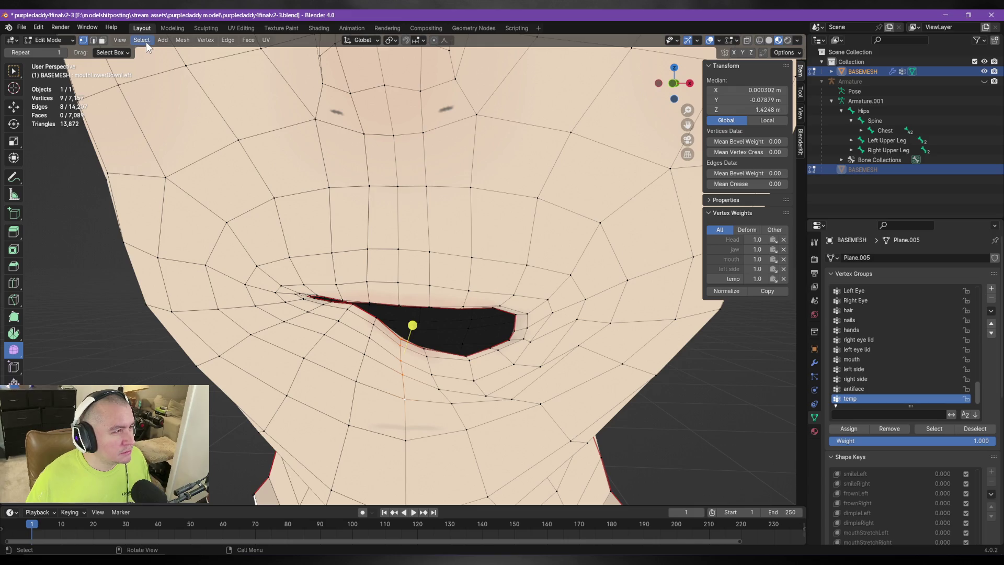
{"action": "left_click", "coordinate": [163, 40]}
{"action": "mouse_move", "coordinate": [205, 40]}
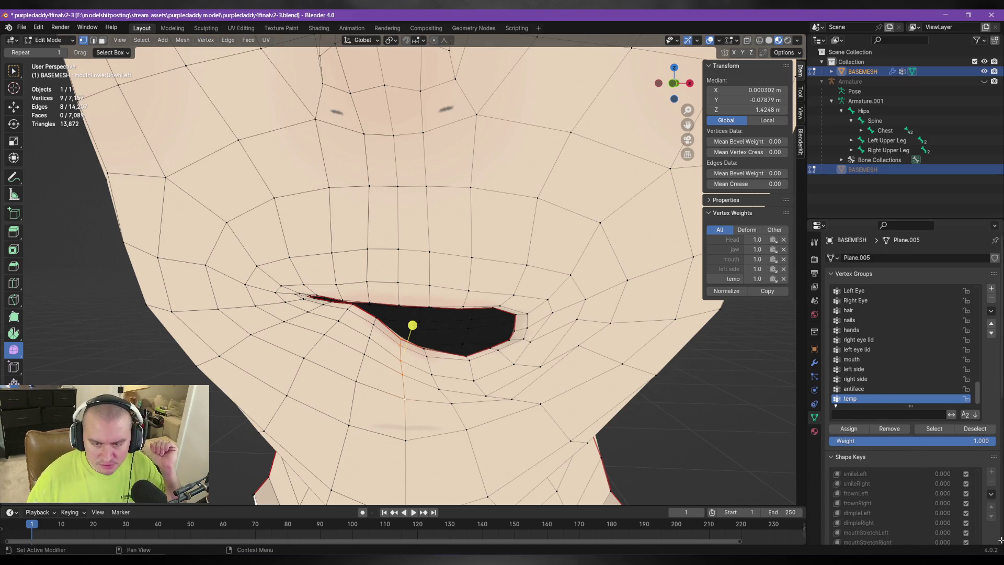
Activate mouthLowerDownRight and blend its selected lip vertices from the mouthLowerDownLeft shape.
{"action": "scroll", "coordinate": [998, 539], "scroll_direction": "down", "scroll_amount": 12}
{"action": "scroll", "coordinate": [999, 539], "scroll_direction": "up", "scroll_amount": 3}
{"action": "left_click", "coordinate": [857, 382]}
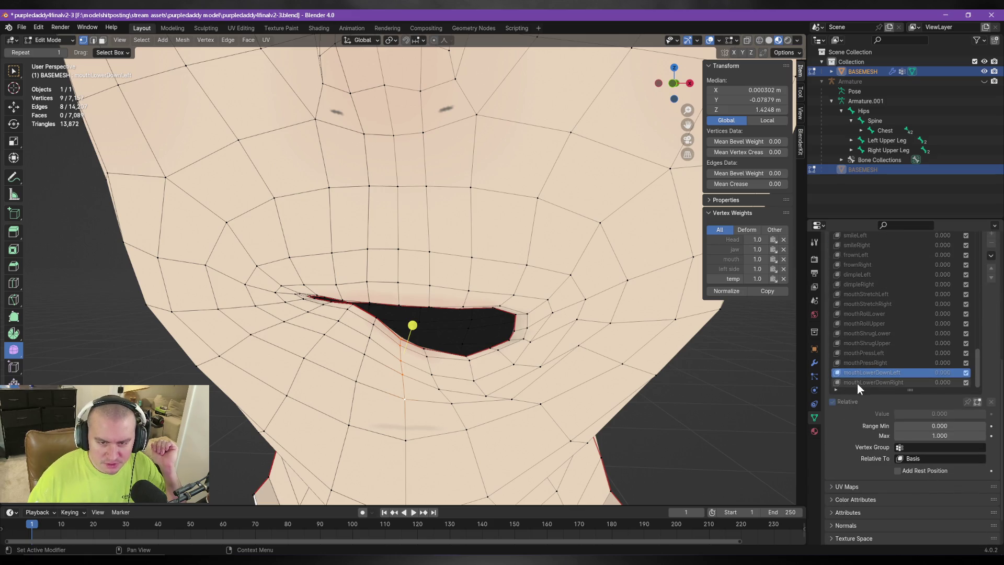
{"action": "left_click", "coordinate": [209, 39]}
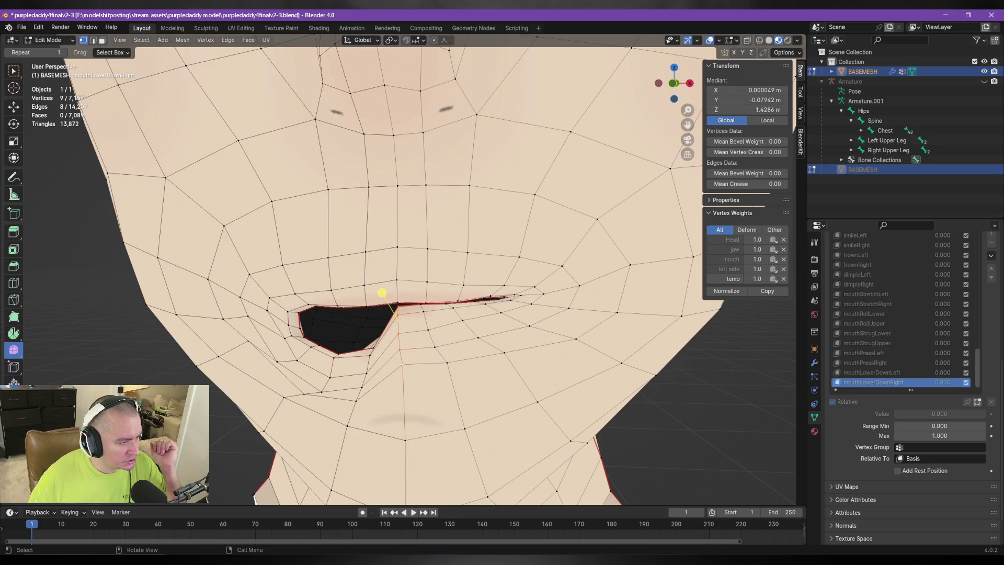
{"action": "left_click", "coordinate": [144, 403]}
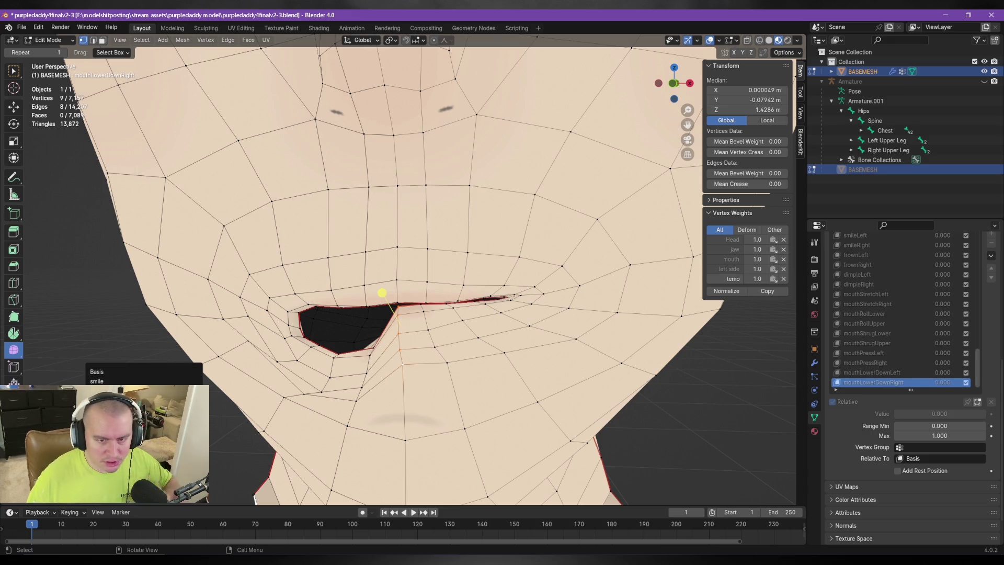
{"action": "type", "text": "mouth"}
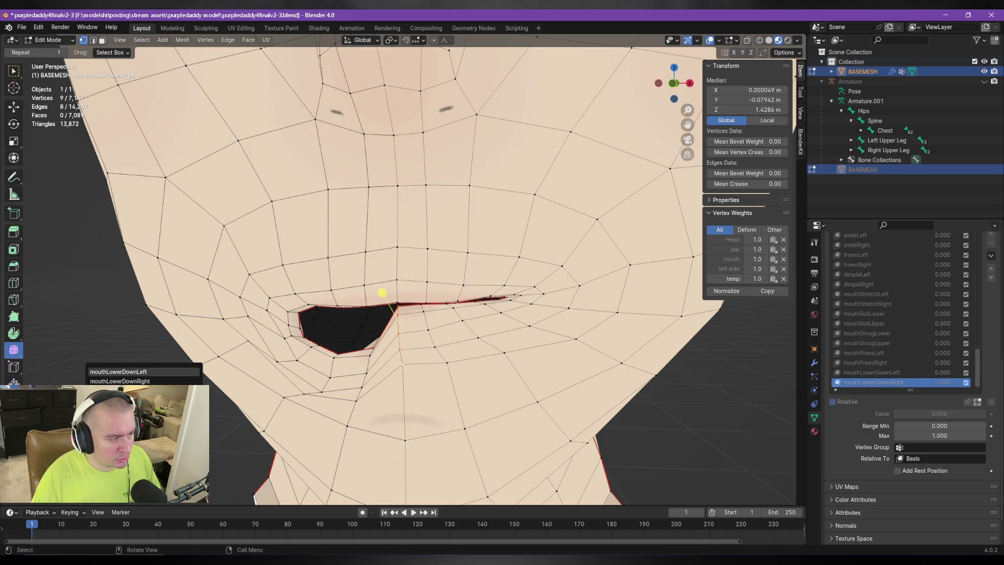
{"action": "key", "text": "Return"}
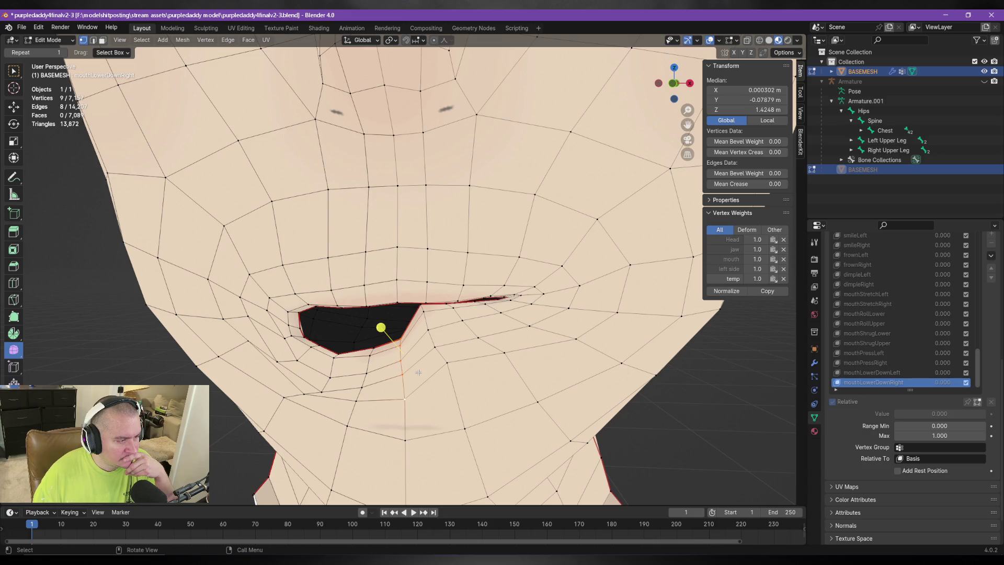
Select the vertices of the temp group and nudge them slightly into shape.
{"action": "left_click", "coordinate": [400, 304]}
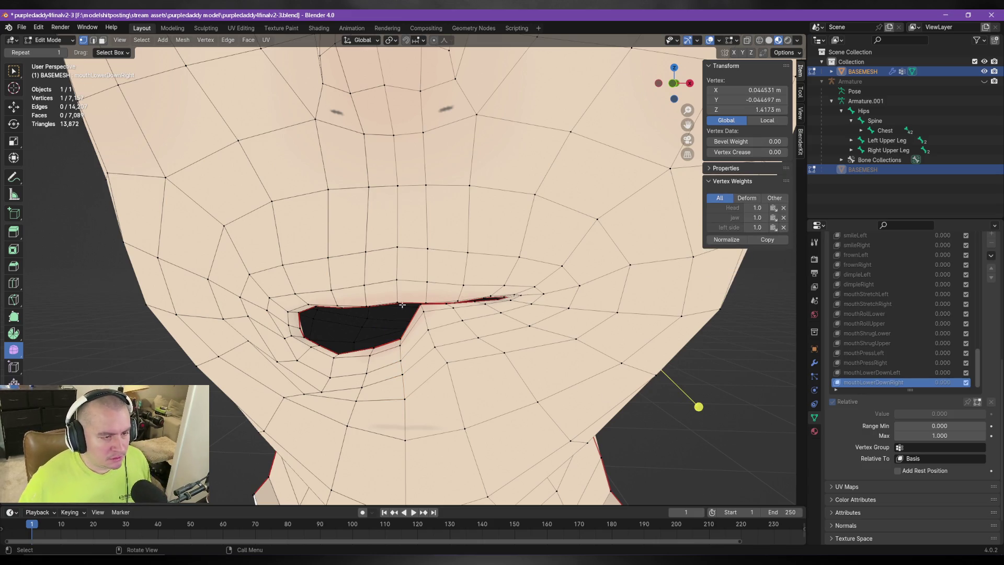
{"action": "left_click", "coordinate": [456, 361]}
{"action": "scroll", "coordinate": [983, 361], "scroll_direction": "up", "scroll_amount": 6}
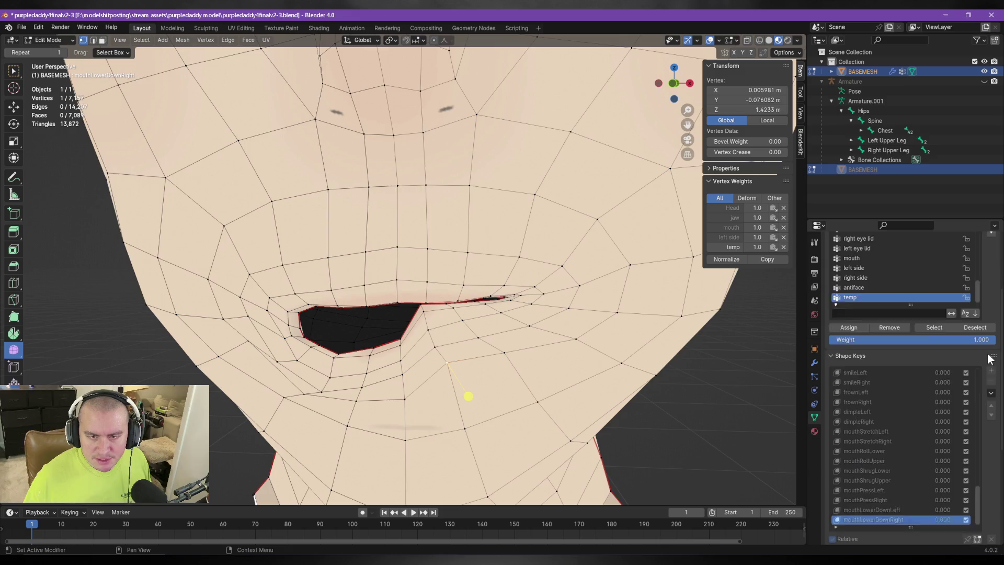
{"action": "left_click", "coordinate": [943, 350]}
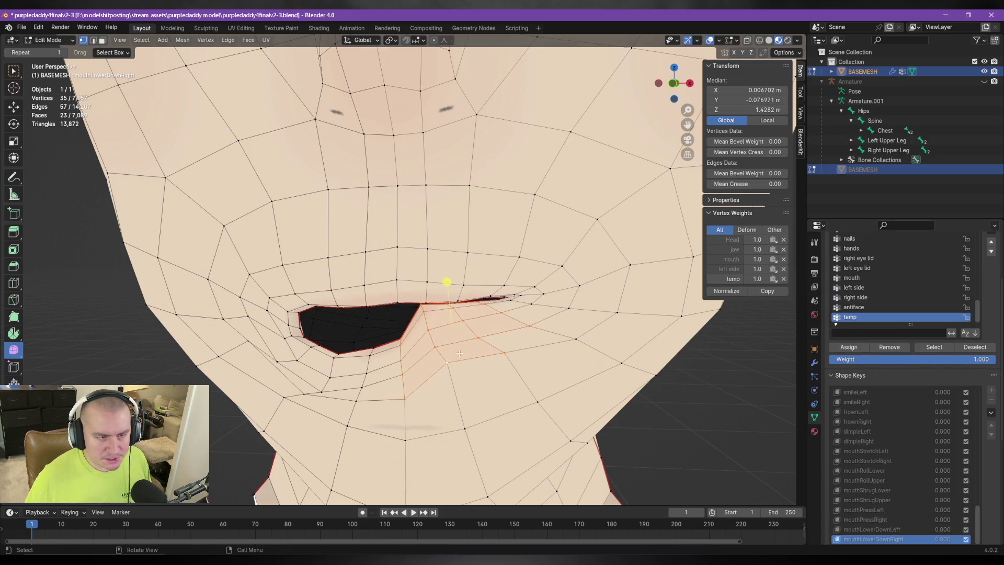
{"action": "key", "text": "g"}
{"action": "left_click", "coordinate": [448, 287]}
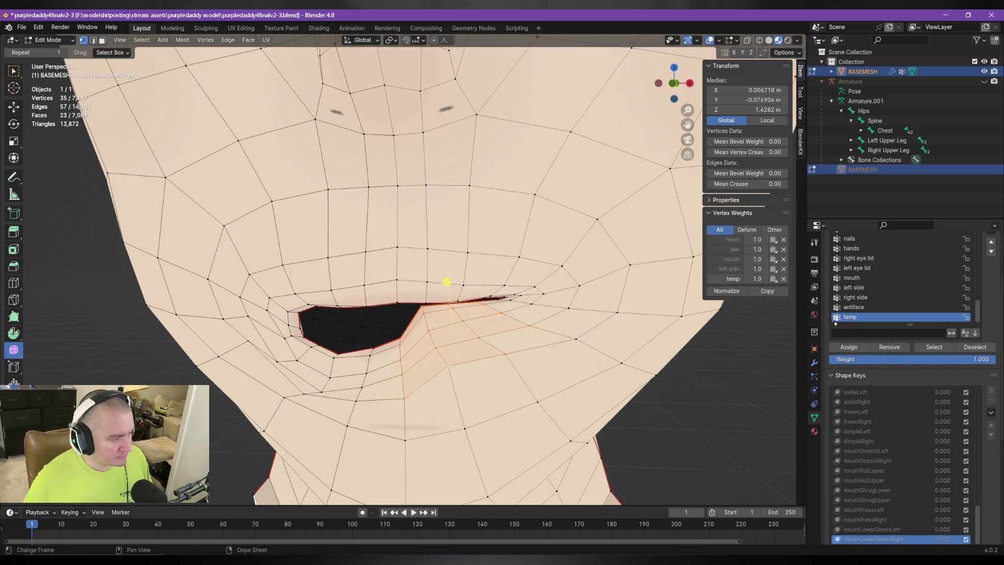
{"action": "left_click_drag", "start_coordinate": [447, 282], "coordinate": [449, 285]}
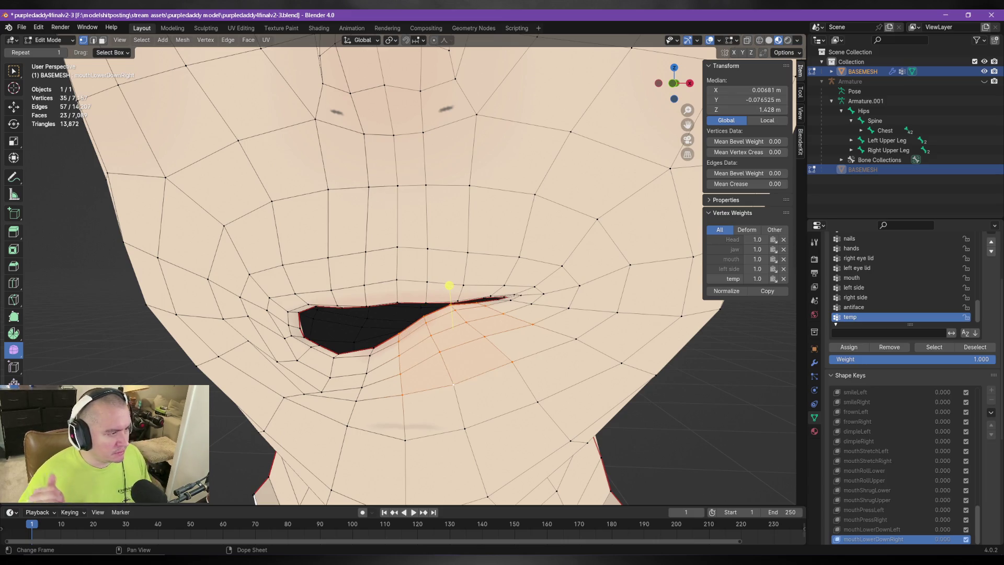
{"action": "scroll", "coordinate": [397, 262], "scroll_direction": "down", "scroll_amount": 3}
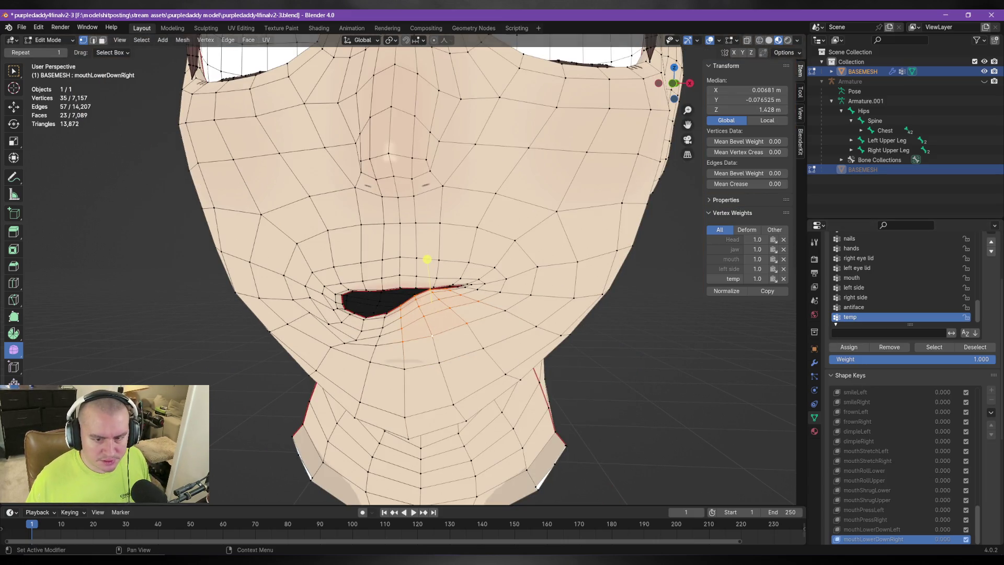
Compare the mouthLowerDownLeft and mouthLowerDownRight shapes, ending on mouthLowerDownRight.
{"action": "left_click", "coordinate": [882, 529]}
{"action": "left_click", "coordinate": [883, 538]}
{"action": "left_click", "coordinate": [886, 530]}
{"action": "left_click", "coordinate": [886, 535]}
{"action": "left_click", "coordinate": [886, 526]}
{"action": "left_click", "coordinate": [888, 535]}
{"action": "left_click", "coordinate": [887, 526]}
{"action": "left_click", "coordinate": [888, 536]}
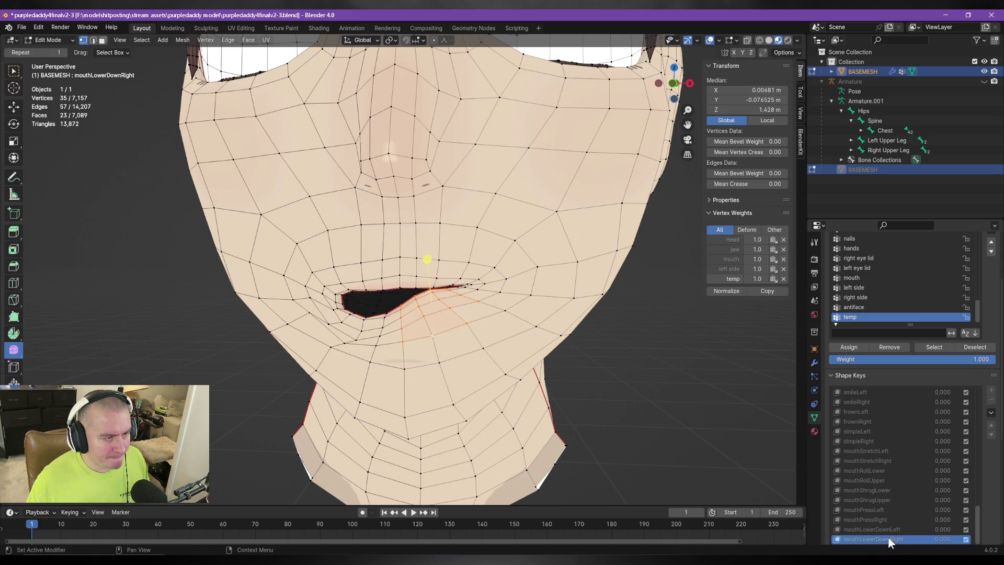
{"action": "left_click", "coordinate": [886, 529]}
{"action": "left_click", "coordinate": [888, 539]}
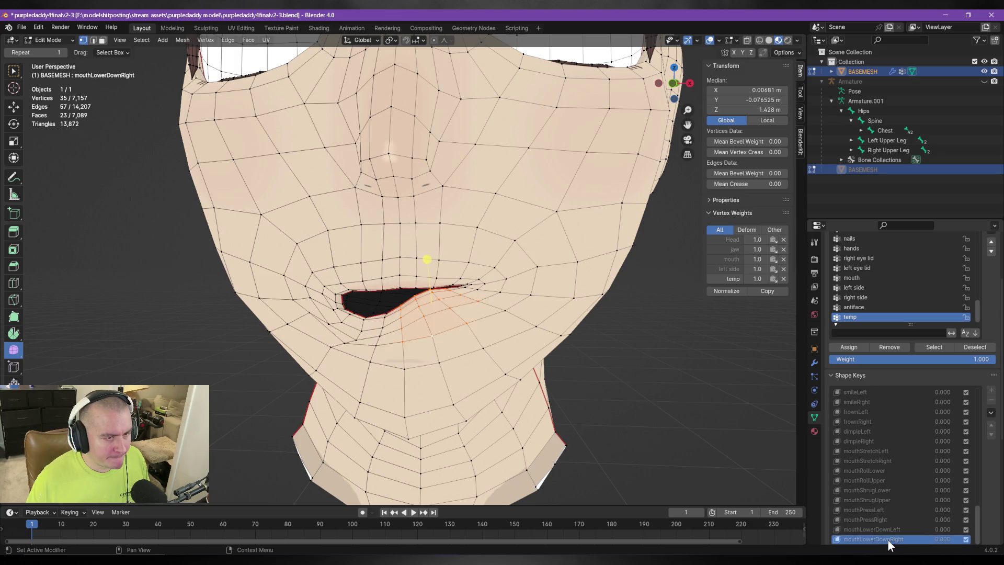
{"action": "mouse_move", "coordinate": [502, 387]}
{"action": "middle_mouse_down"}
{"action": "mouse_move", "coordinate": [605, 385]}
{"action": "mouse_move", "coordinate": [621, 369]}
{"action": "mouse_move", "coordinate": [609, 390]}
{"action": "middle_mouse_up"}
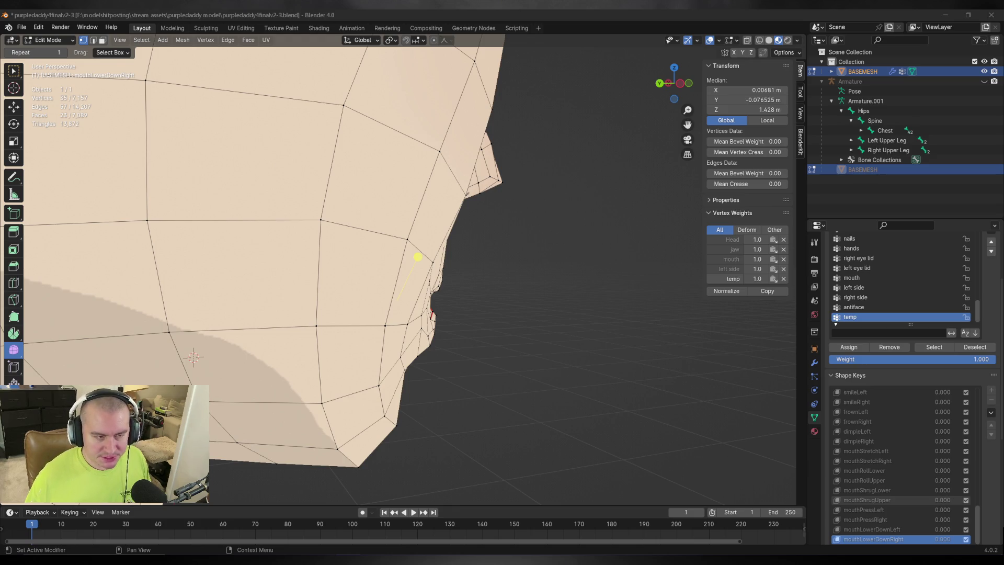
Clear the mesh selection and save purpledaddy4finalv2-3.blend.
{"action": "left_click", "coordinate": [574, 320]}
{"action": "mouse_move", "coordinate": [630, 347]}
{"action": "middle_mouse_down"}
{"action": "mouse_move", "coordinate": [536, 352]}
{"action": "mouse_move", "coordinate": [578, 343]}
{"action": "mouse_move", "coordinate": [496, 333]}
{"action": "mouse_move", "coordinate": [602, 340]}
{"action": "middle_mouse_up"}
{"action": "scroll", "coordinate": [549, 331], "scroll_direction": "up", "scroll_amount": 3}
{"action": "key", "text": "ctrl+s"}
{"action": "scroll", "coordinate": [530, 340], "scroll_direction": "down", "scroll_amount": 2}
{"action": "scroll", "coordinate": [617, 376], "scroll_direction": "up", "scroll_amount": 4}
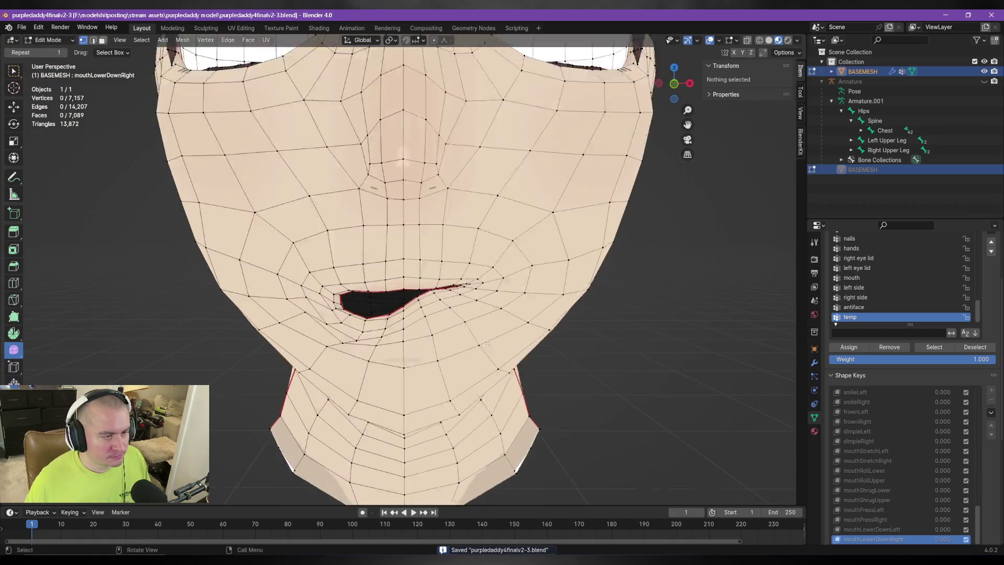
Return to Object Mode and zoom out to show the full character with the mouth closed.
{"action": "mouse_move", "coordinate": [398, 211]}
{"action": "middle_mouse_down"}
{"action": "mouse_move", "coordinate": [432, 254]}
{"action": "mouse_move", "coordinate": [352, 307]}
{"action": "mouse_move", "coordinate": [284, 287]}
{"action": "mouse_move", "coordinate": [301, 326]}
{"action": "mouse_move", "coordinate": [450, 305]}
{"action": "mouse_move", "coordinate": [350, 315]}
{"action": "middle_mouse_up"}
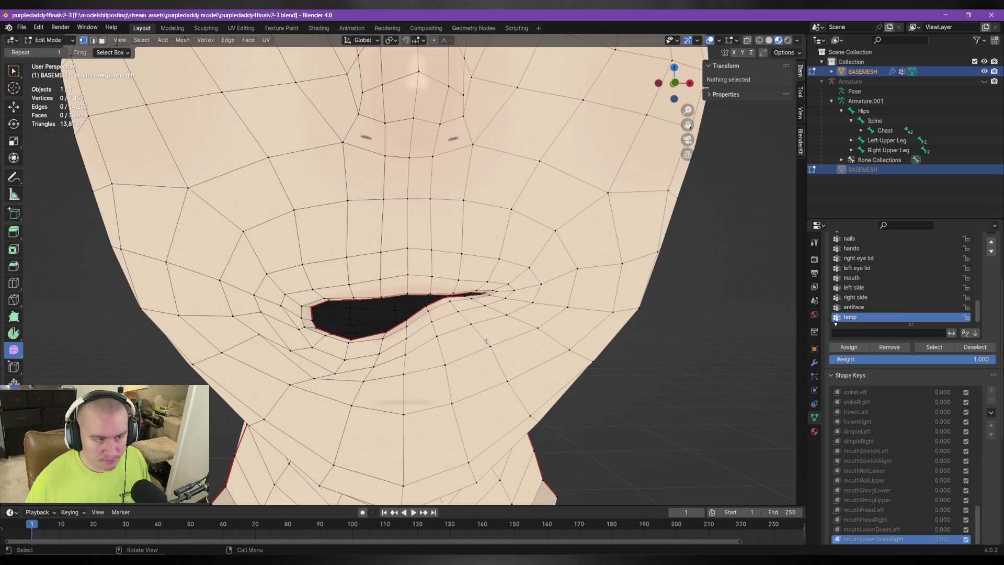
{"action": "key", "text": "Tab"}
{"action": "key", "text": "alt+h"}
{"action": "scroll", "coordinate": [698, 447], "scroll_direction": "down", "scroll_amount": 3}
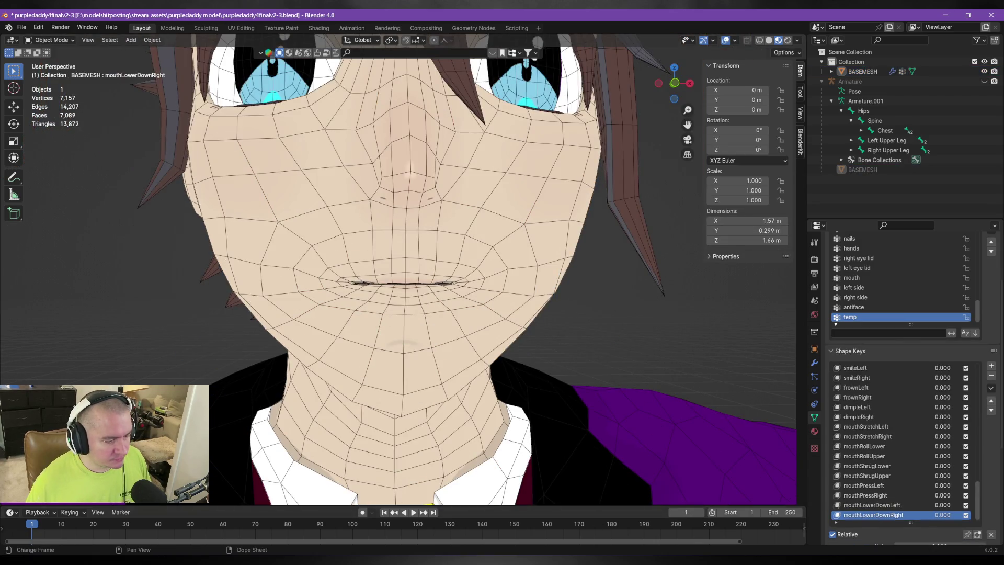
Bring the browser with the manual forward, then switch back to Blender.
{"action": "mouse_move", "coordinate": [230, 554]}
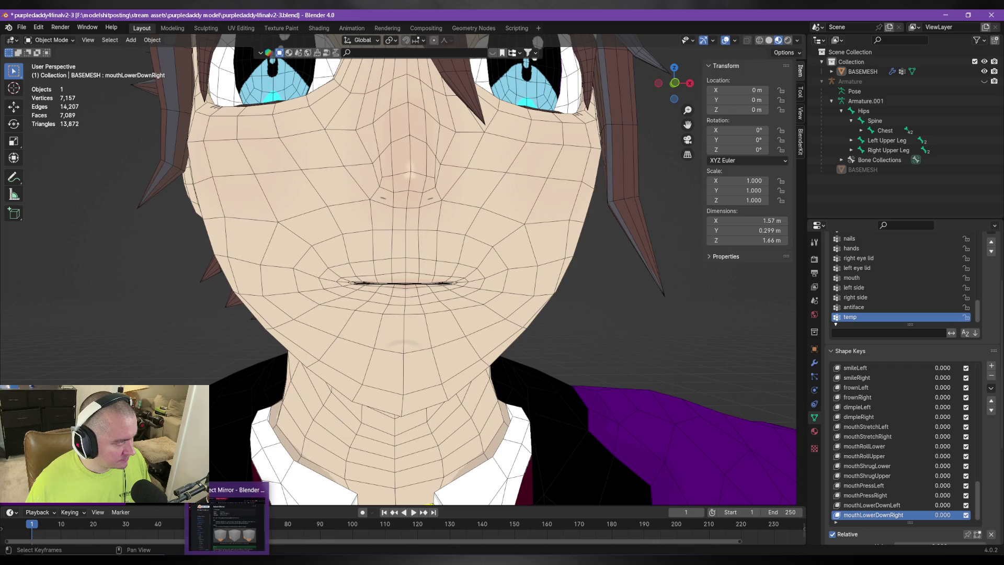
{"action": "left_click", "coordinate": [257, 531]}
{"action": "key", "text": "alt+Tab"}
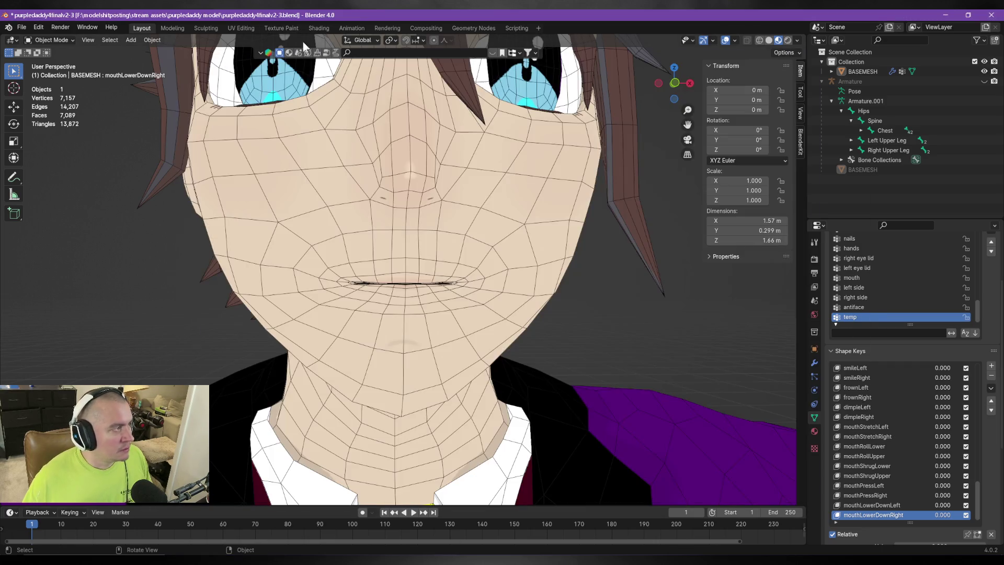
Save the file, then close the Select Mirror page and go back to the blend shape list.
{"action": "key", "text": "ctrl+s"}
{"action": "key", "text": "alt+Tab"}
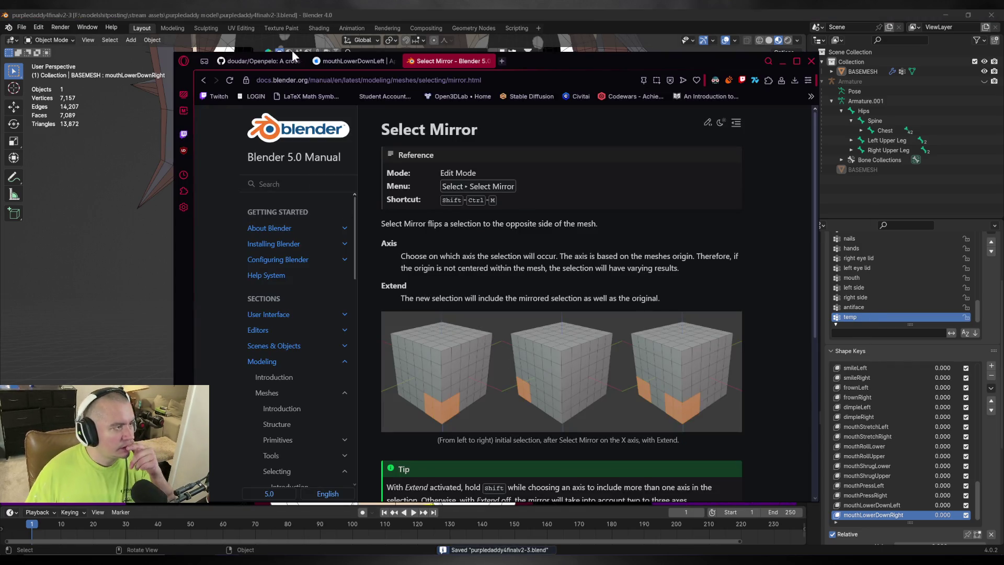
{"action": "left_click", "coordinate": [488, 61]}
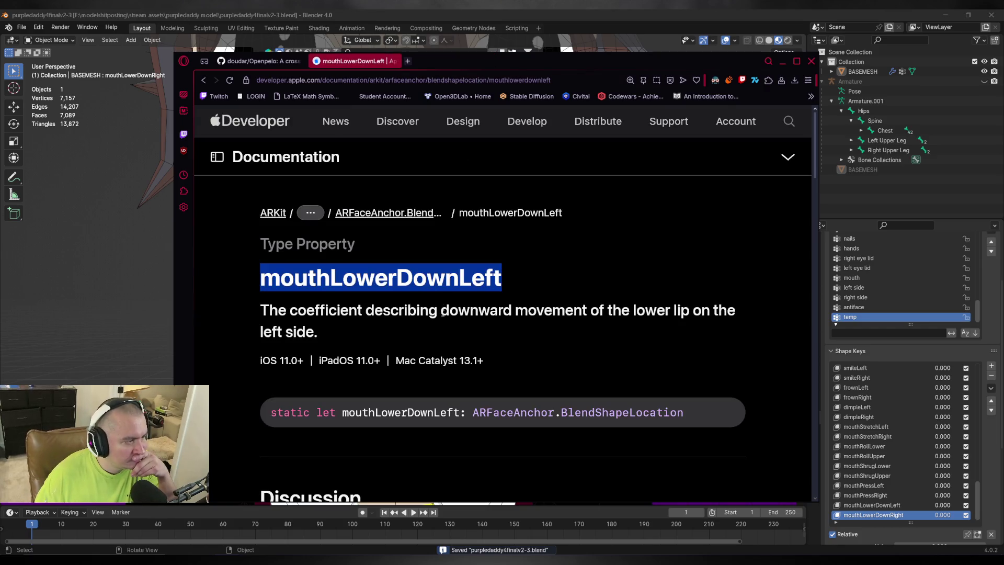
{"action": "key", "text": "alt+Left"}
Open the mouthUpperUpLeft documentation page, view its face figures, and return to Blender.
{"action": "scroll", "coordinate": [429, 330], "scroll_direction": "down", "scroll_amount": 3}
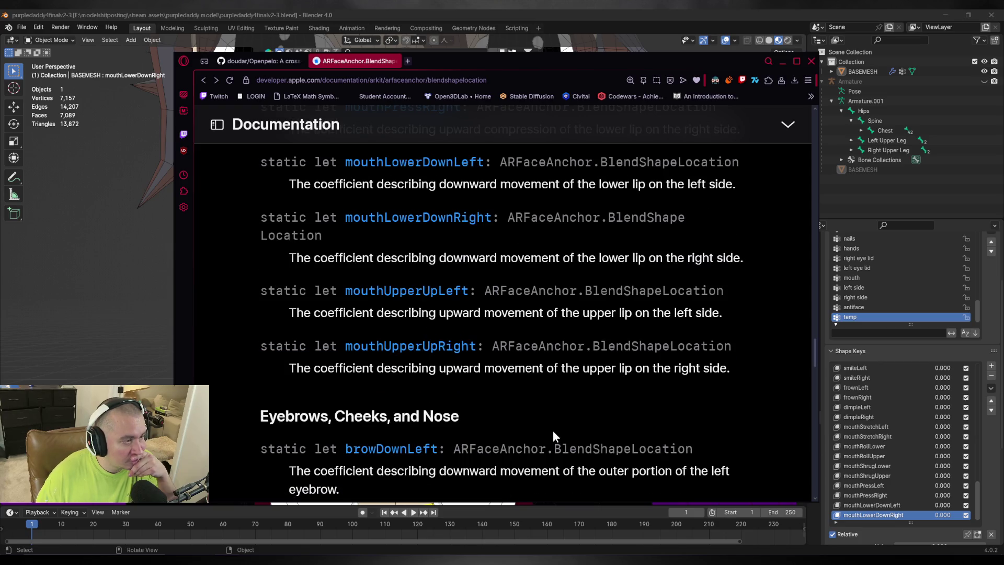
{"action": "scroll", "coordinate": [538, 408], "scroll_direction": "up", "scroll_amount": 1}
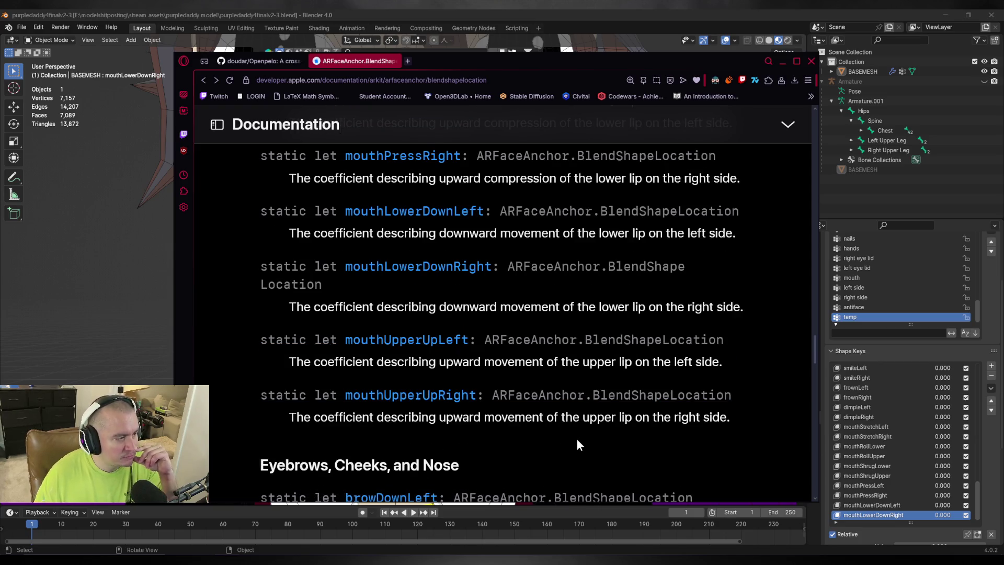
{"action": "scroll", "coordinate": [590, 442], "scroll_direction": "down", "scroll_amount": 2}
{"action": "scroll", "coordinate": [622, 444], "scroll_direction": "up", "scroll_amount": 2}
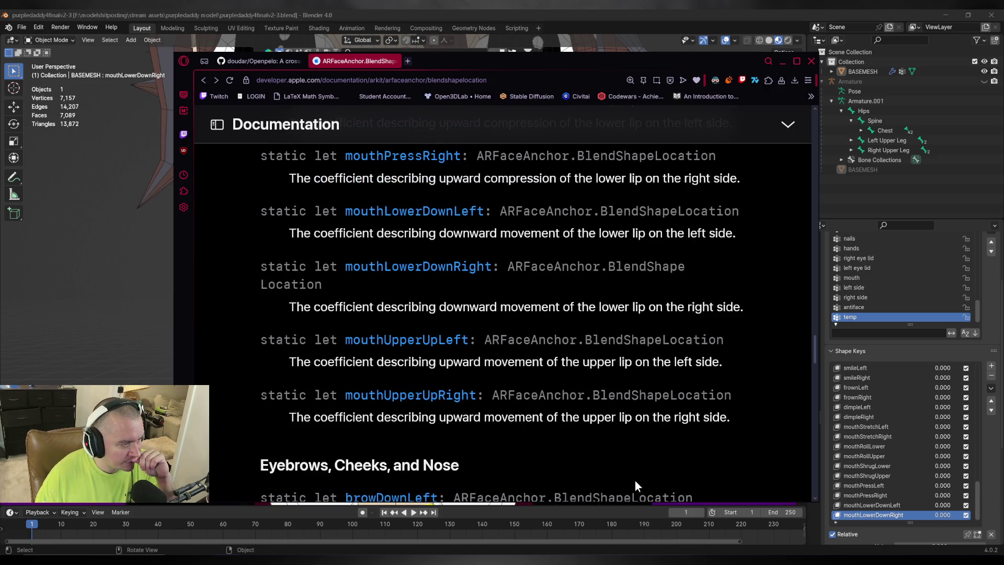
{"action": "left_click", "coordinate": [382, 341]}
{"action": "scroll", "coordinate": [588, 386], "scroll_direction": "down", "scroll_amount": 5}
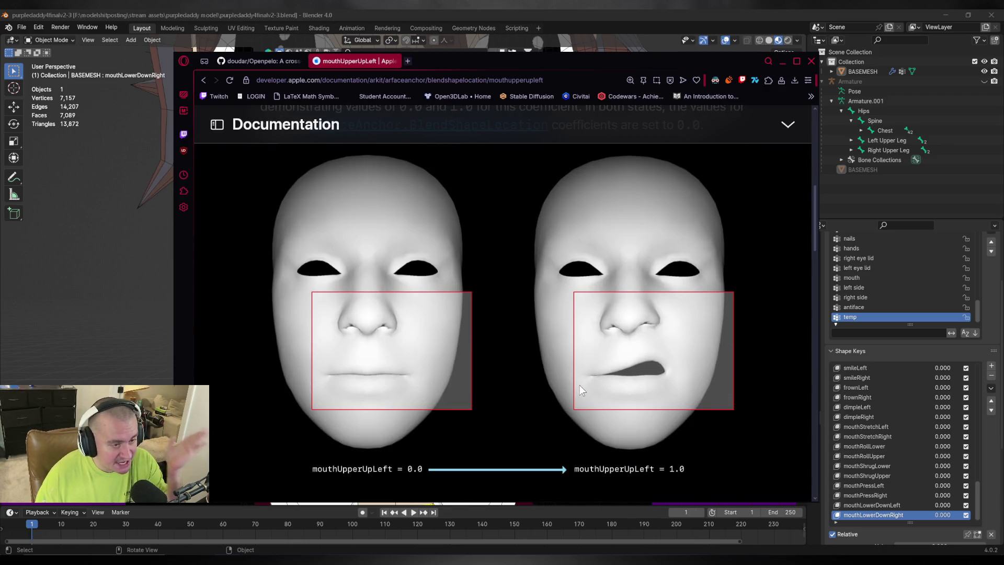
{"action": "key", "text": "alt+Tab"}
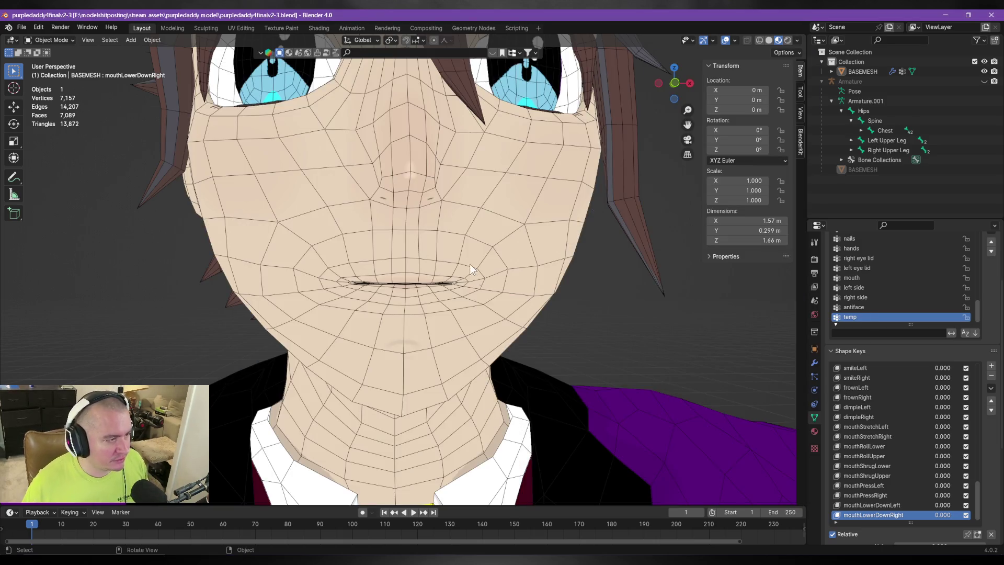
Add a new shape key and copy the 'mouthUpperUpLeft' heading from the documentation.
{"action": "mouse_move", "coordinate": [471, 265]}
{"action": "middle_mouse_down"}
{"action": "mouse_move", "coordinate": [461, 263]}
{"action": "mouse_move", "coordinate": [537, 309]}
{"action": "mouse_move", "coordinate": [520, 312]}
{"action": "mouse_move", "coordinate": [599, 387]}
{"action": "middle_mouse_up"}
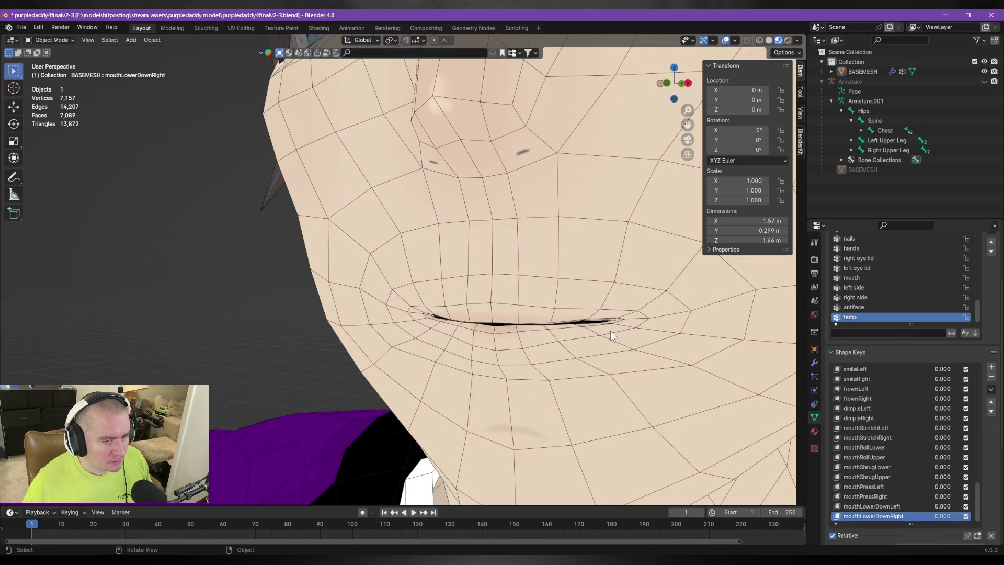
{"action": "left_click", "coordinate": [991, 365]}
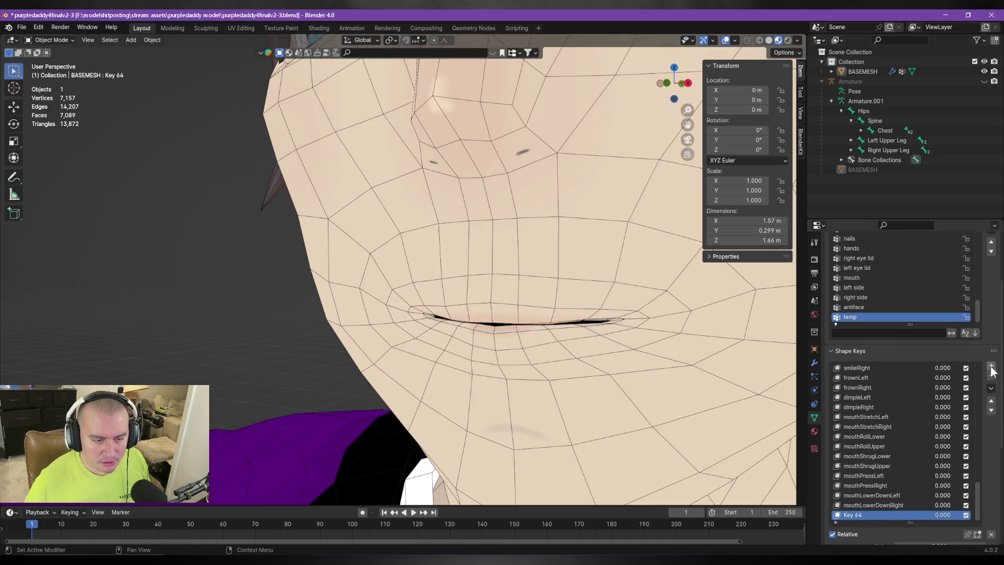
{"action": "double_click", "coordinate": [854, 516]}
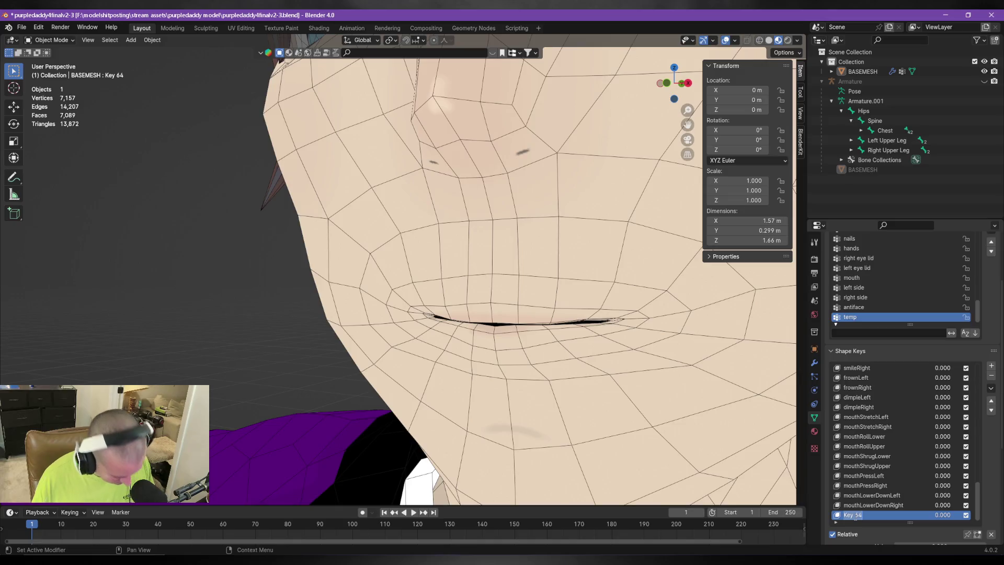
{"action": "key", "text": "alt+Tab"}
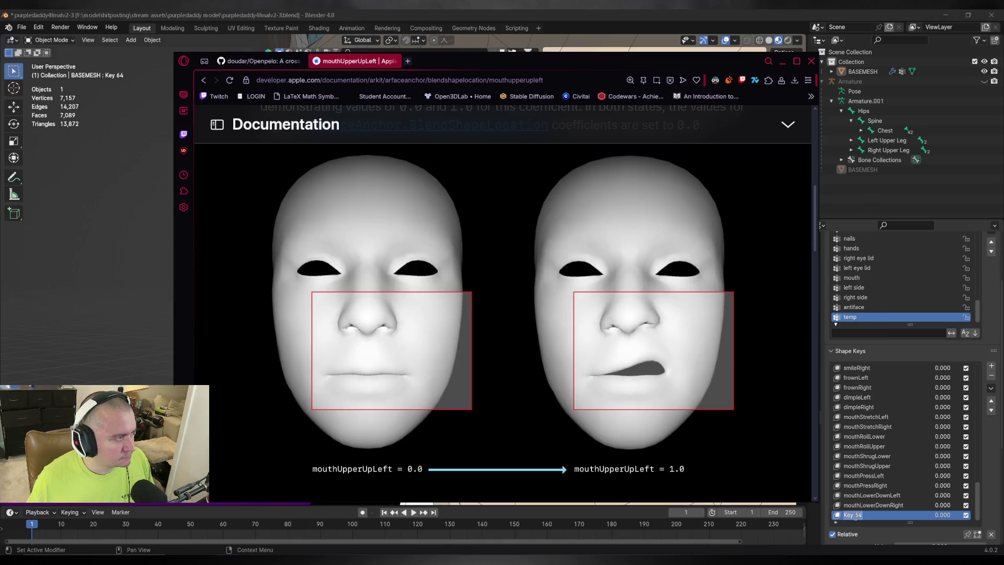
{"action": "scroll", "coordinate": [600, 371], "scroll_direction": "up", "scroll_amount": 5}
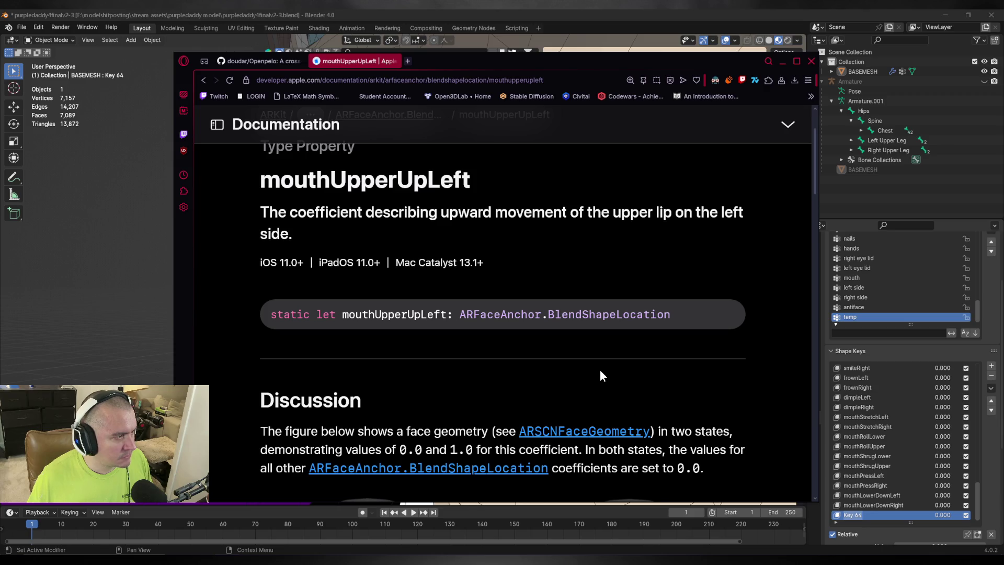
{"action": "scroll", "coordinate": [600, 376], "scroll_direction": "down", "scroll_amount": 5}
{"action": "scroll", "coordinate": [584, 384], "scroll_direction": "up", "scroll_amount": 8}
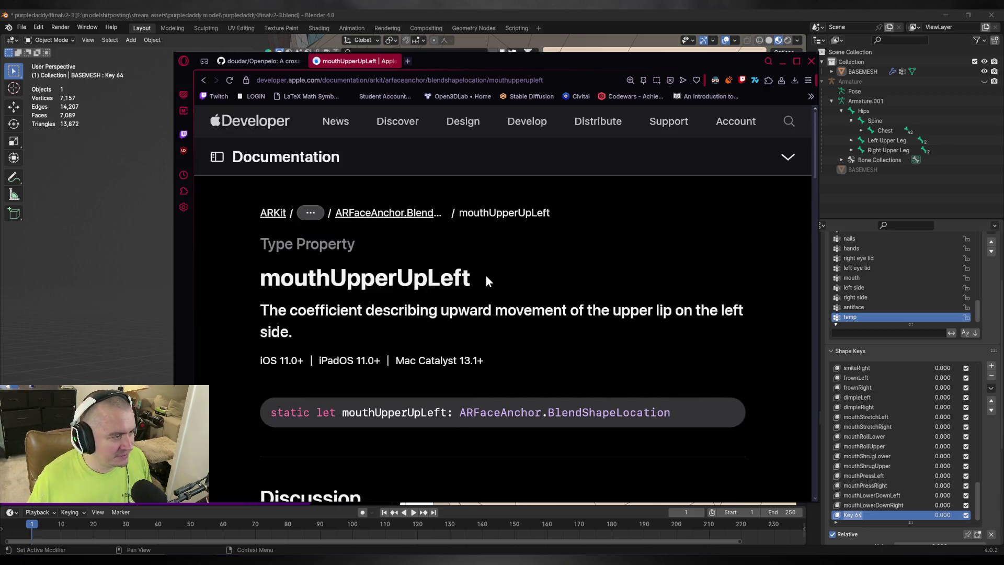
{"action": "left_click_drag", "start_coordinate": [486, 276], "coordinate": [233, 273]}
{"action": "key", "text": "ctrl+c"}
{"action": "key", "text": "alt+Tab"}
Rename the new key from Key 64 to mouthUpperUpBoth and enter Edit Mode.
{"action": "left_click", "coordinate": [855, 515]}
{"action": "key", "text": "ctrl+a"}
{"action": "key", "text": "ctrl+v"}
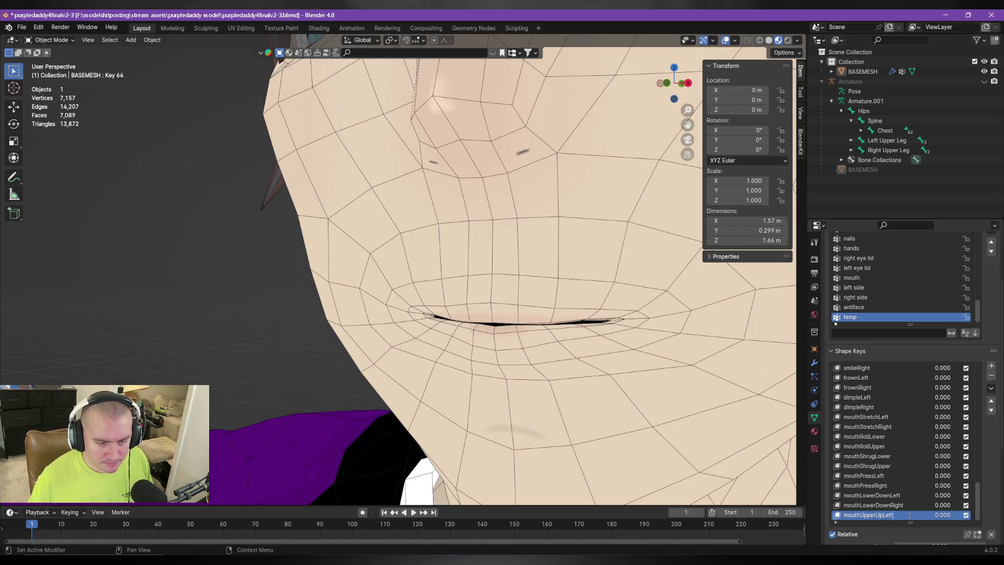
{"action": "key", "text": "BackSpace"}
{"action": "key", "text": "BackSpace"}
{"action": "key", "text": "BackSpace"}
{"action": "type", "text": "Both"}
{"action": "key", "text": "Return"}
{"action": "key", "text": "Tab"}
{"action": "middle_click_drag", "start_coordinate": [518, 309], "coordinate": [539, 293]}
In face select mode, select a run of faces just above the lip line.
{"action": "key", "text": "3"}
{"action": "left_click", "coordinate": [549, 282]}
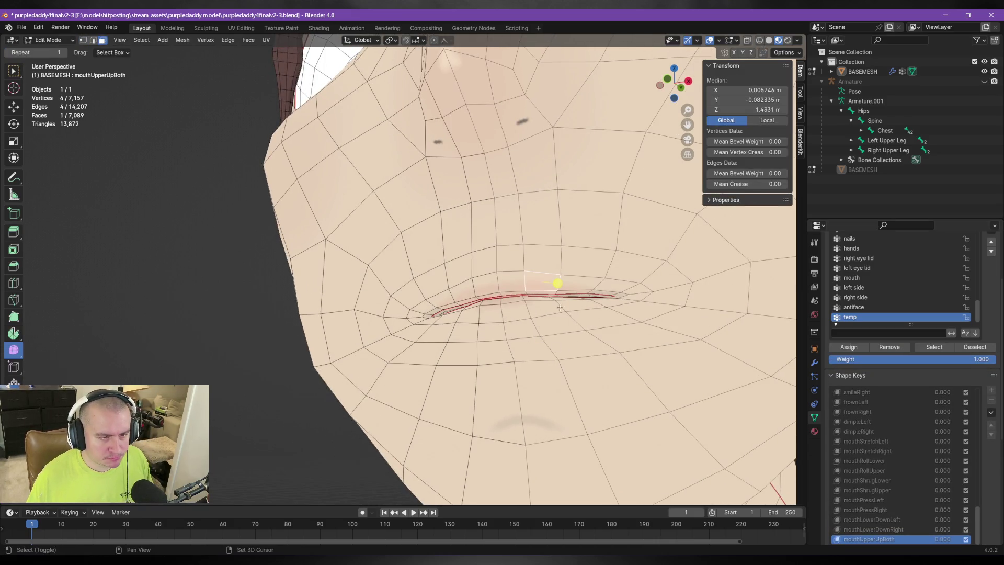
{"action": "scroll", "coordinate": [563, 331], "scroll_direction": "up", "scroll_amount": 3}
{"action": "scroll", "coordinate": [562, 331], "scroll_direction": "down", "scroll_amount": 2}
{"action": "left_click", "coordinate": [523, 291], "text": "shift"}
{"action": "left_click", "coordinate": [557, 313], "text": "shift"}
{"action": "left_click", "coordinate": [566, 332], "text": "shift"}
{"action": "left_click", "coordinate": [559, 341], "text": "shift"}
{"action": "left_click", "coordinate": [565, 343], "text": "shift"}
Fly in close to the lip, drop a stray face, and reselect the upper-lip faces.
{"action": "mouse_move", "coordinate": [534, 349]}
{"action": "middle_mouse_down"}
{"action": "mouse_move", "coordinate": [551, 330]}
{"action": "mouse_move", "coordinate": [477, 358]}
{"action": "middle_mouse_up"}
{"action": "key", "text": "shift+grave"}
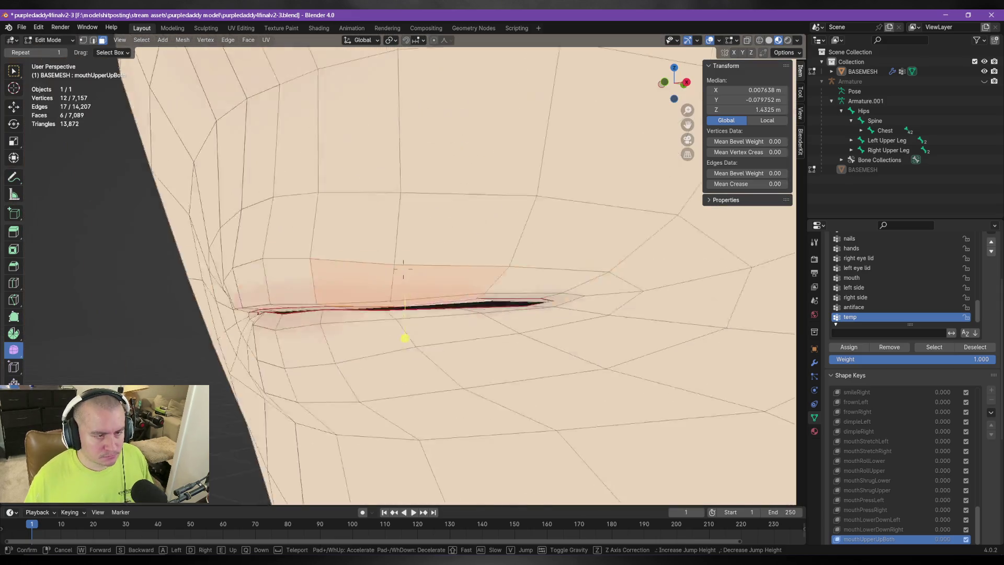
{"action": "key", "text": "w"}
{"action": "key", "text": "s"}
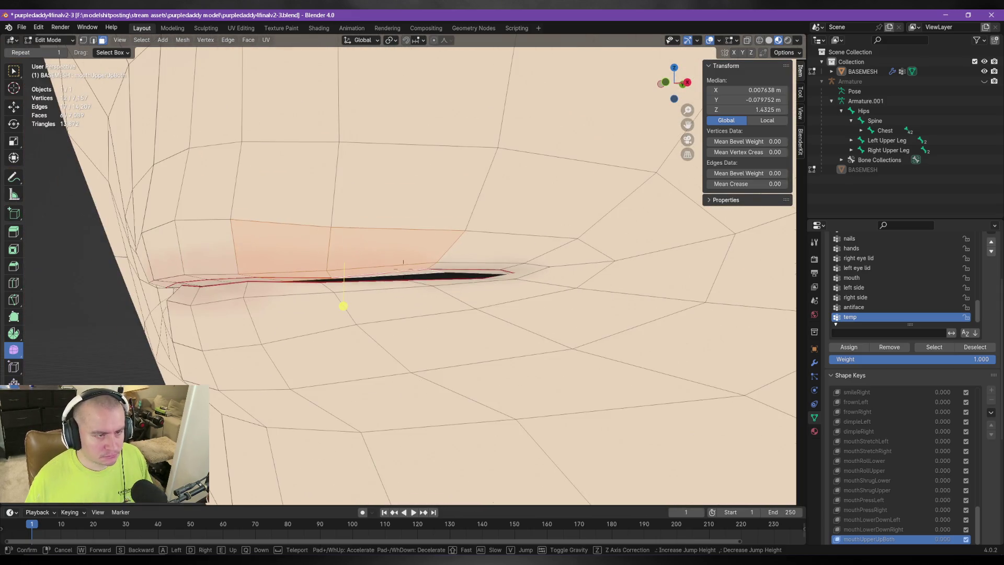
{"action": "left_click", "coordinate": [459, 300]}
{"action": "left_click", "coordinate": [396, 274], "text": "shift"}
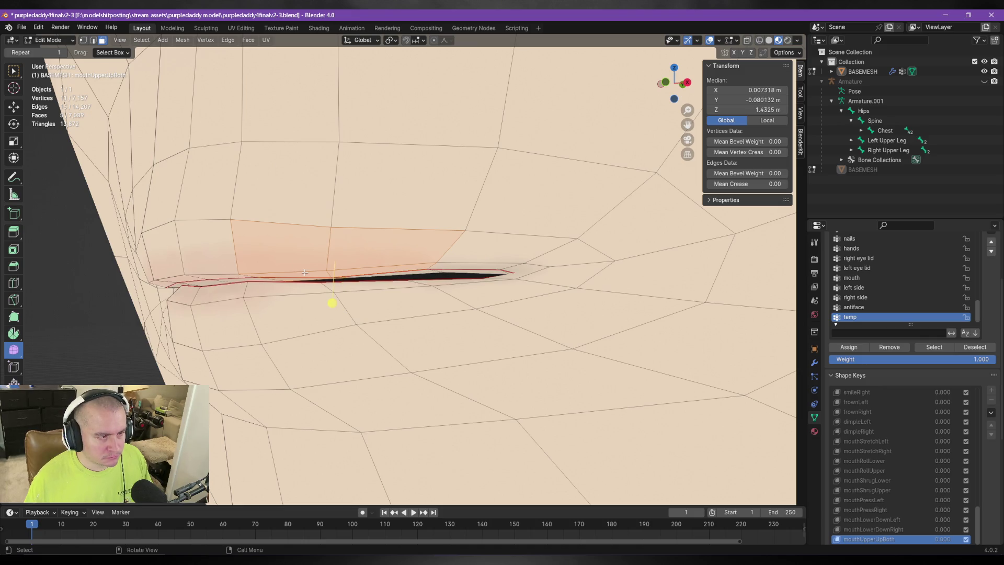
{"action": "left_click", "coordinate": [336, 298]}
{"action": "left_click", "coordinate": [283, 298], "text": "shift"}
{"action": "left_click", "coordinate": [367, 270], "text": "shift"}
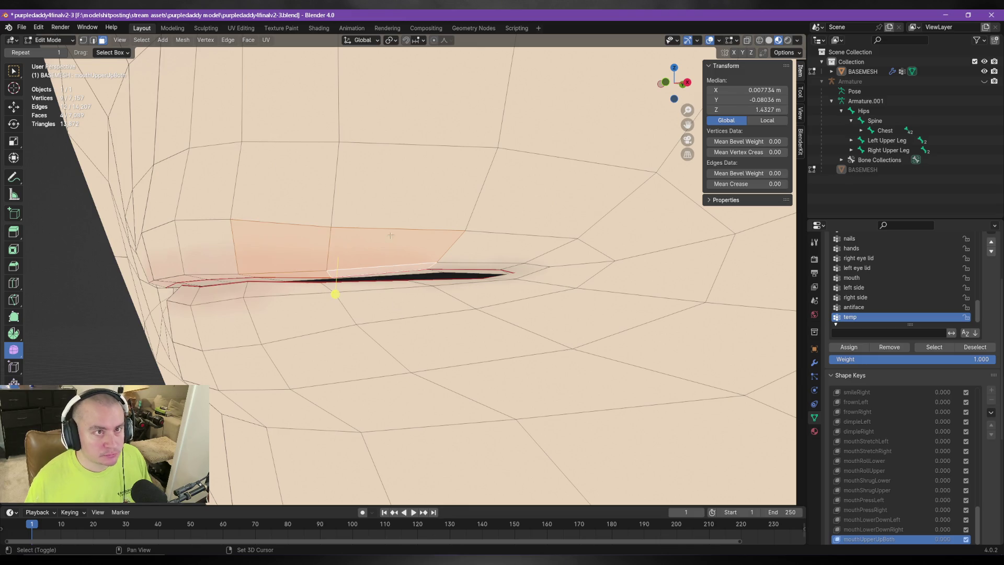
{"action": "left_click", "coordinate": [289, 279], "text": "shift"}
Add more upper-lip faces to the selection while flying the view around the mouth.
{"action": "key", "text": "shift+grave"}
{"action": "key", "text": "w"}
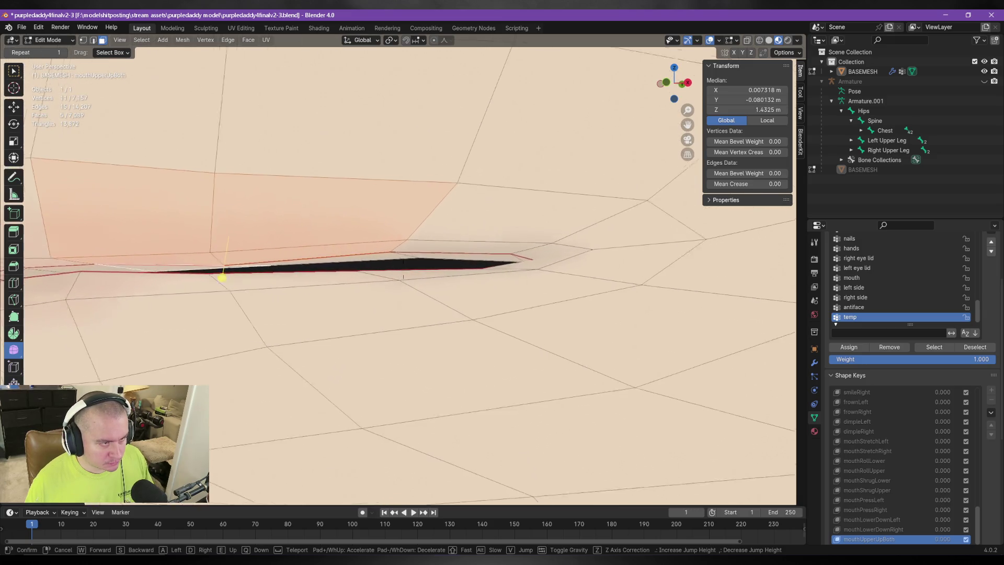
{"action": "key", "text": "s"}
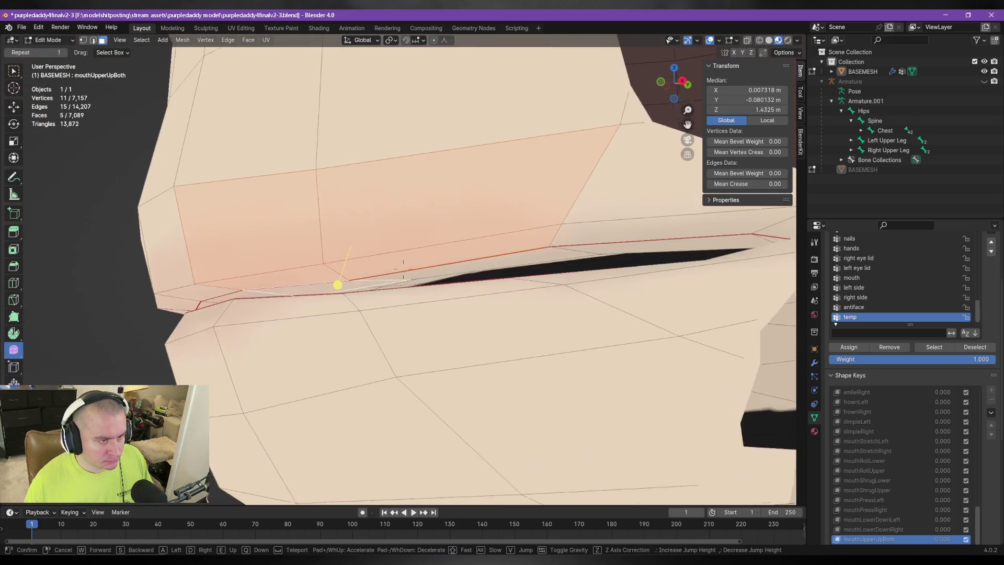
{"action": "left_click", "coordinate": [351, 279]}
{"action": "left_click", "coordinate": [396, 289], "text": "shift"}
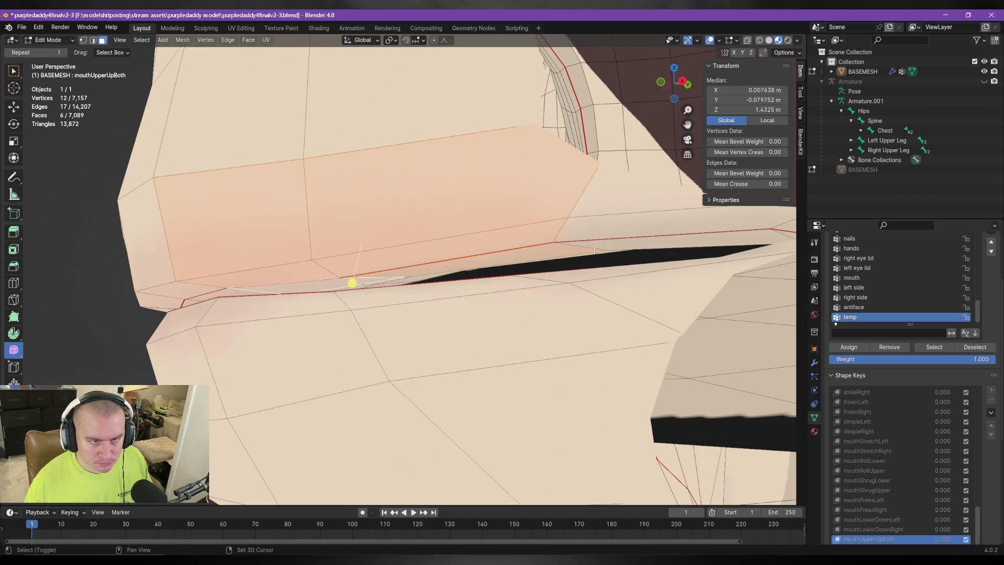
{"action": "key", "text": "shift+grave"}
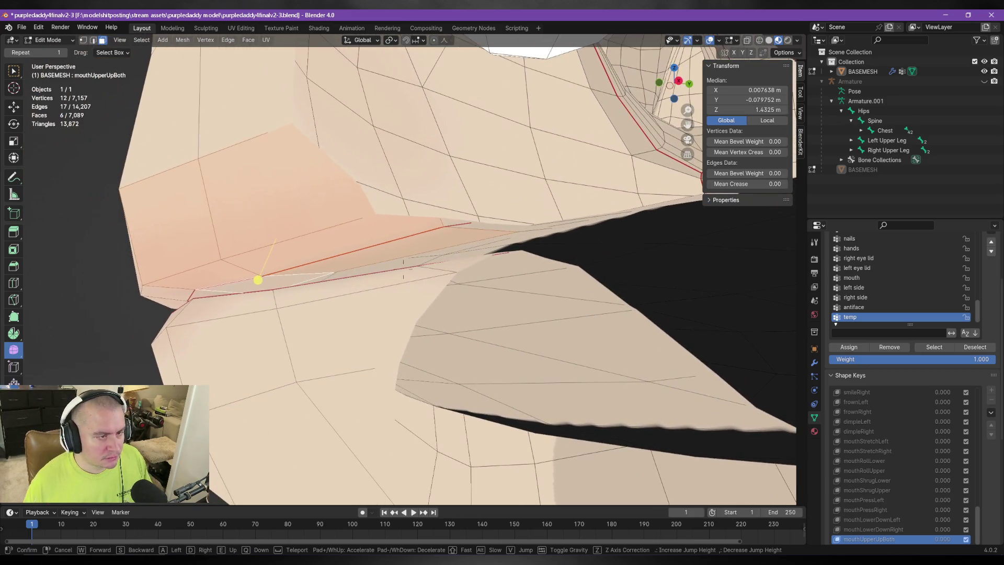
{"action": "left_click", "coordinate": [360, 251]}
{"action": "left_click", "coordinate": [403, 260], "text": "shift"}
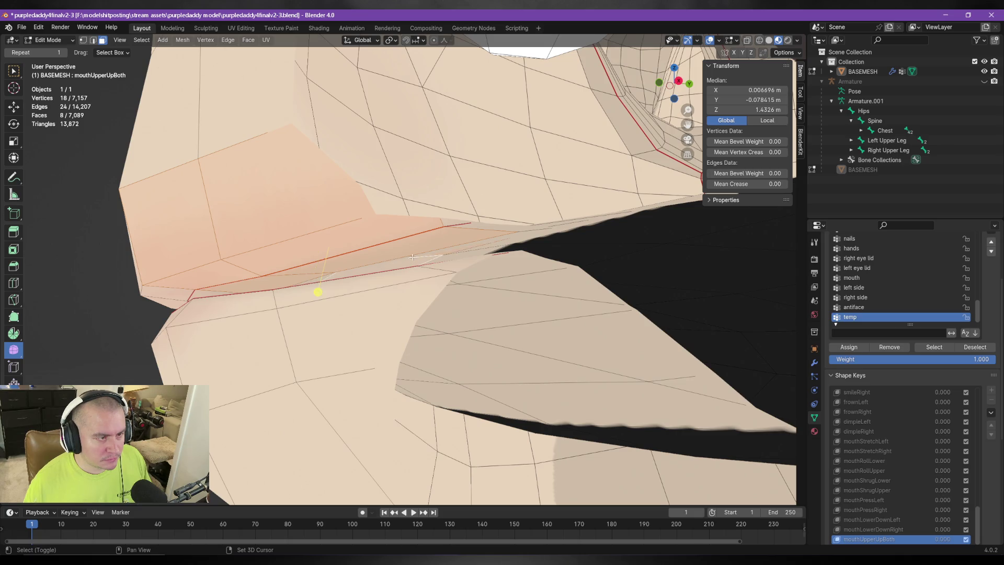
Fly the view along the lip seam to inspect it up to the mouth corner.
{"action": "key", "text": "shift+grave"}
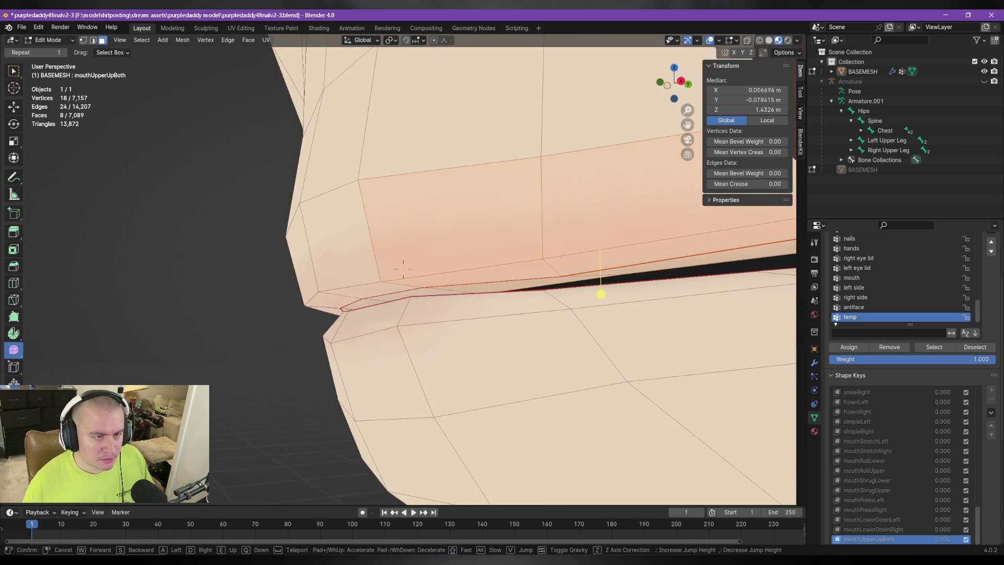
{"action": "key", "text": "s"}
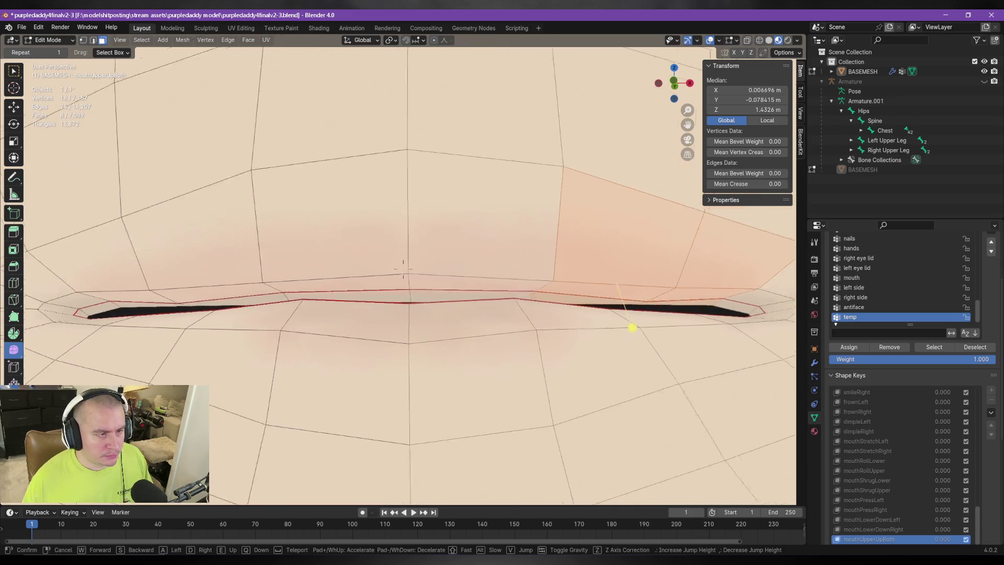
{"action": "key", "text": "w"}
{"action": "key", "text": "s"}
{"action": "key", "text": "s"}
{"action": "key", "text": "w"}
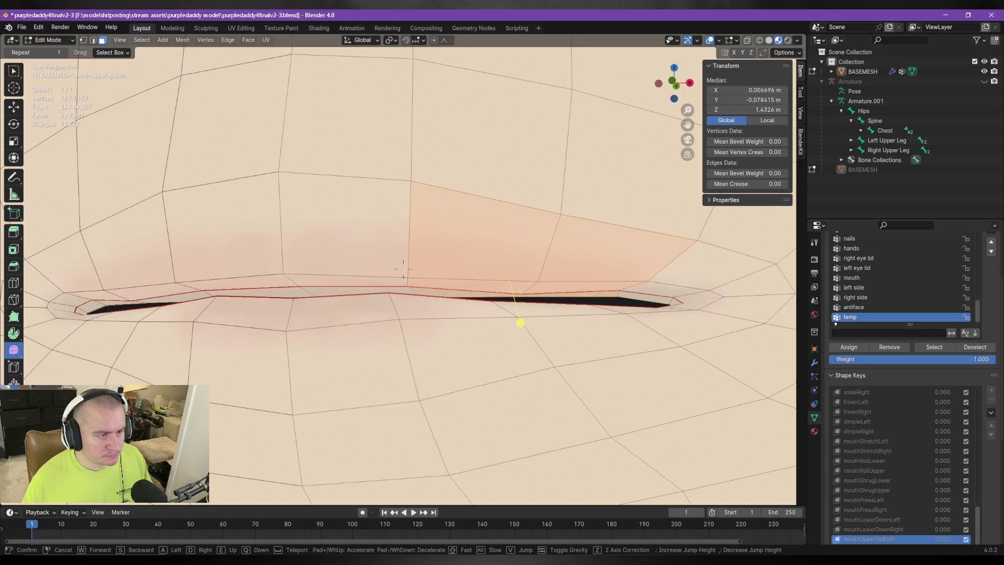
{"action": "key", "text": "w"}
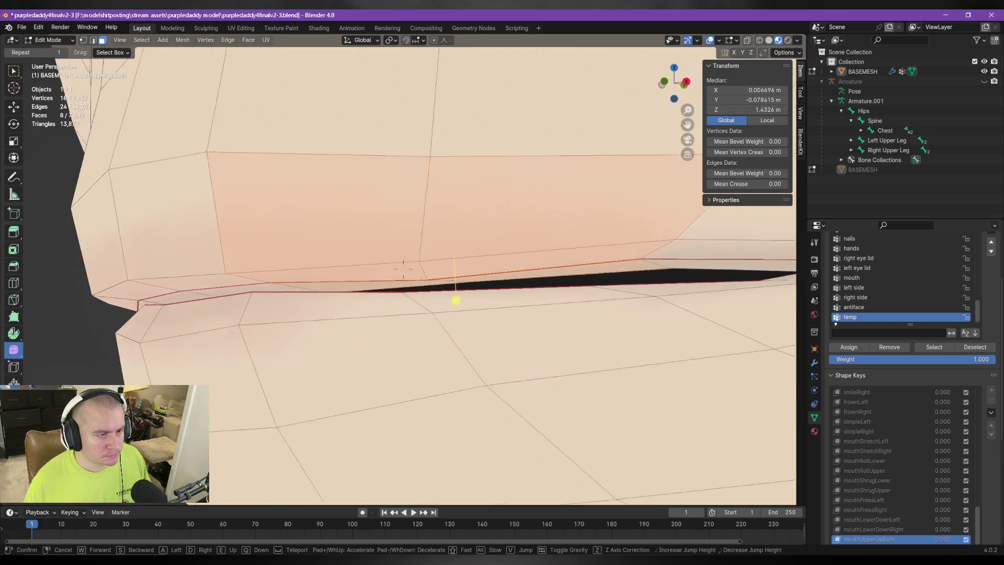
{"action": "key", "text": "w"}
{"action": "key", "text": "s"}
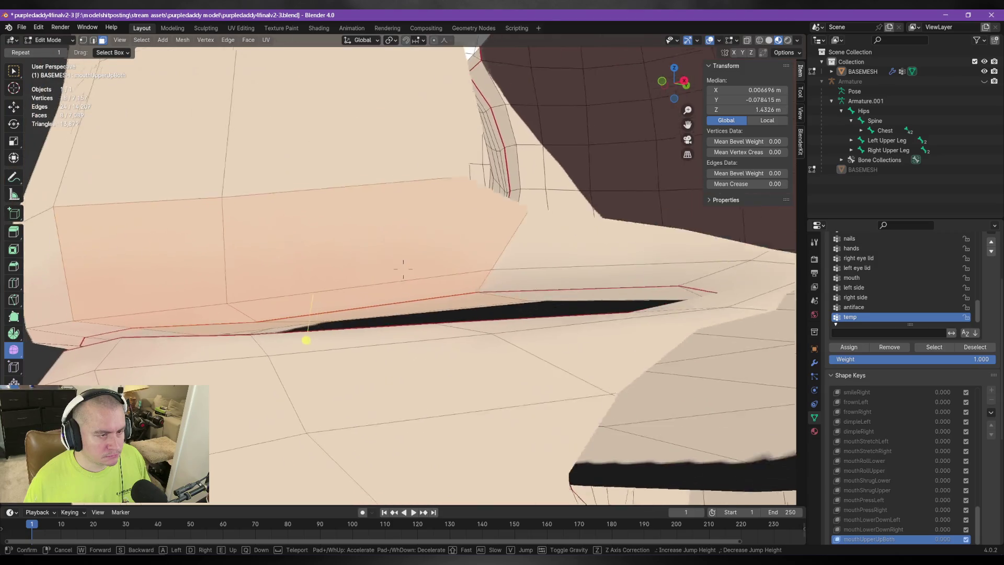
{"action": "key", "text": "w"}
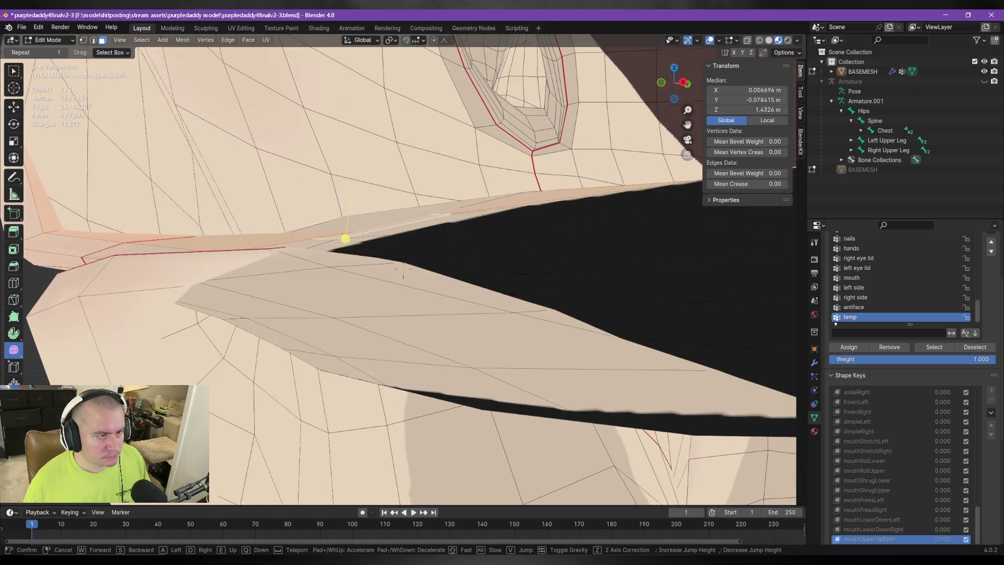
{"action": "key", "text": "w"}
{"action": "key", "text": "w"}
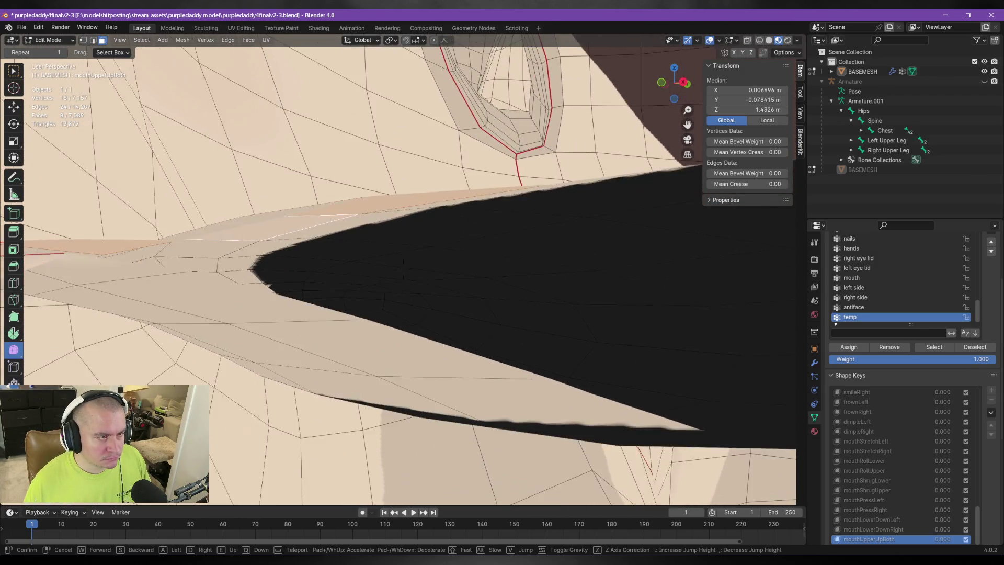
{"action": "left_click", "coordinate": [391, 235]}
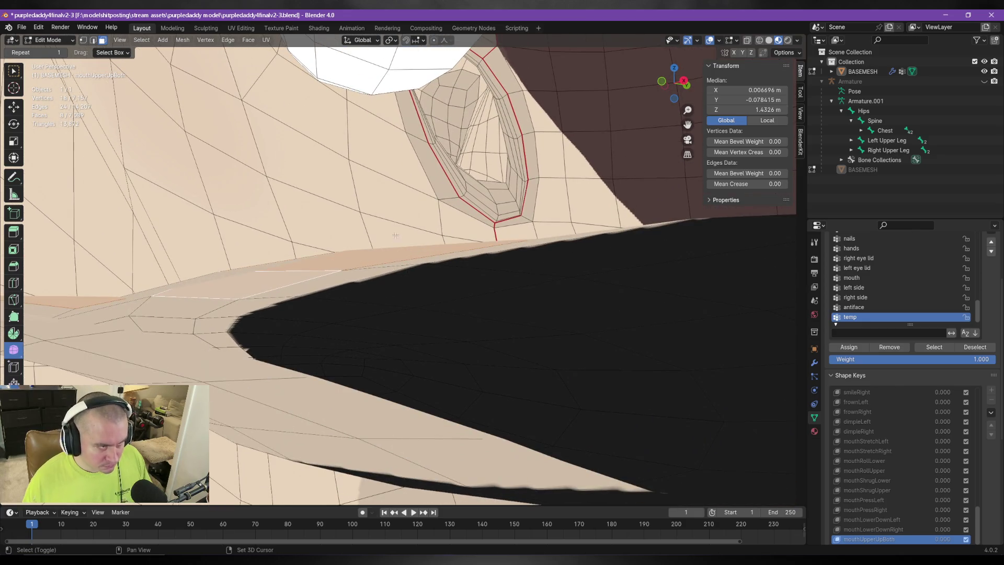
Add the mouth-corner lip edge and further lip faces to the selection, undoing one wrong pick.
{"action": "left_click", "coordinate": [382, 266], "text": "shift"}
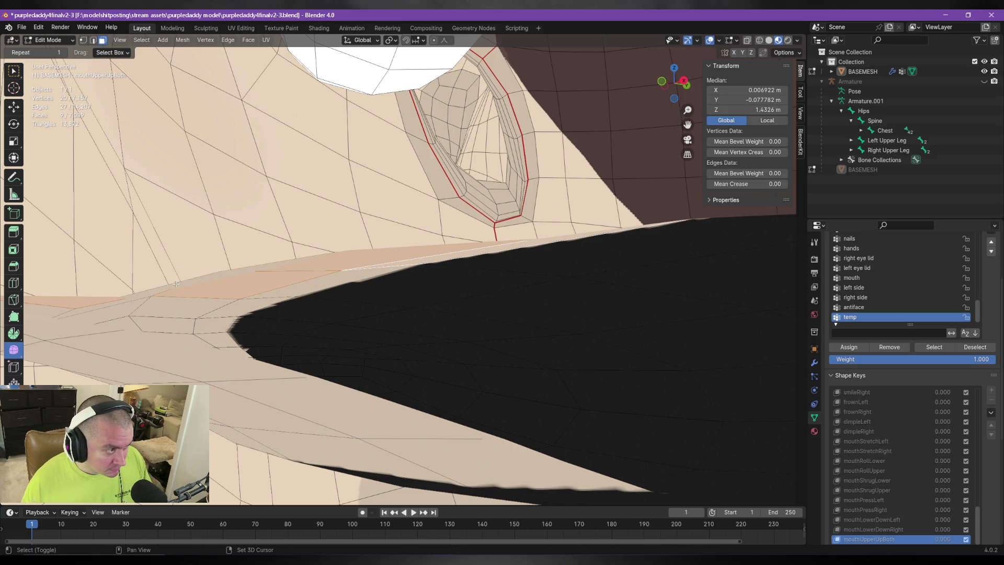
{"action": "key", "text": "shift+grave"}
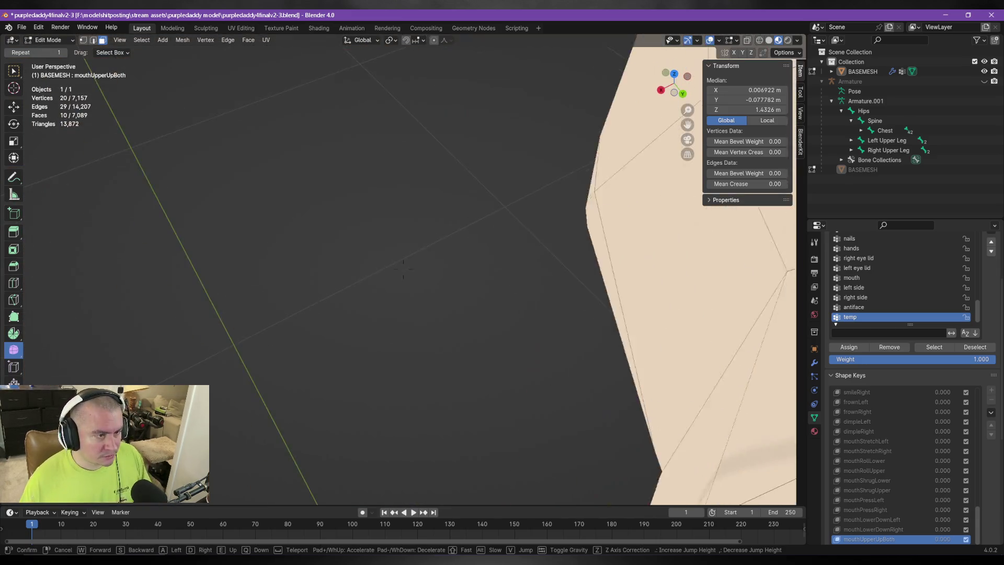
{"action": "key", "text": "w"}
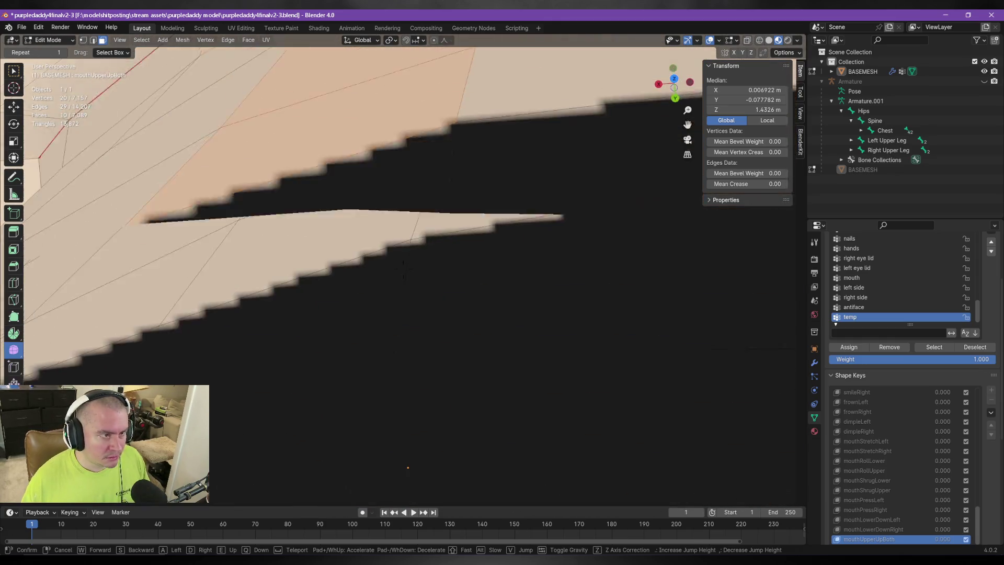
{"action": "key", "text": "s"}
{"action": "left_click", "coordinate": [575, 267]}
{"action": "key", "text": "ctrl+z"}
{"action": "left_click", "coordinate": [314, 308], "text": "shift"}
{"action": "left_click", "coordinate": [282, 337], "text": "shift"}
{"action": "left_click", "coordinate": [269, 366], "text": "shift"}
With the lips viewed head-on, add two more upper-lip faces to the selection.
{"action": "key", "text": "shift+grave"}
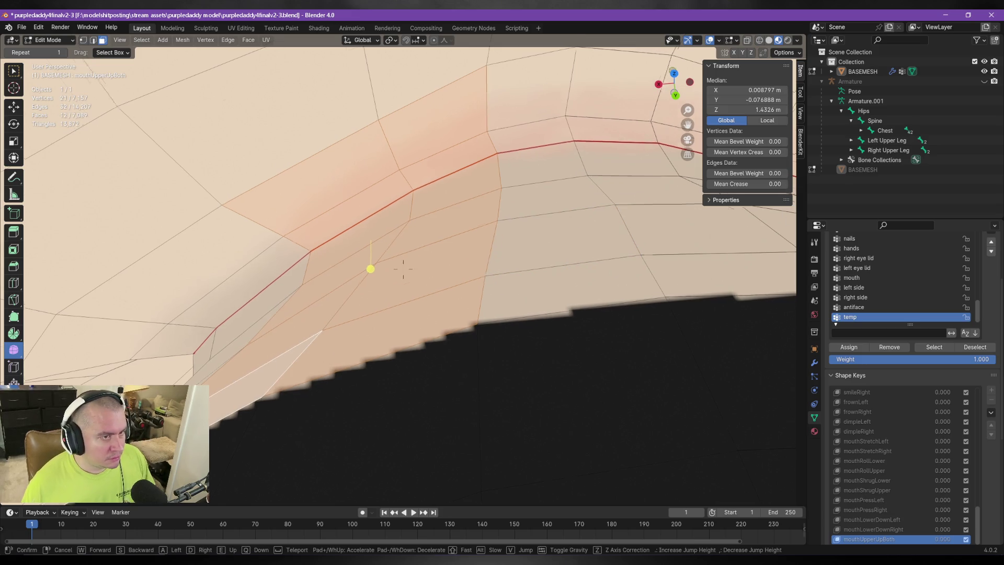
{"action": "key", "text": "s"}
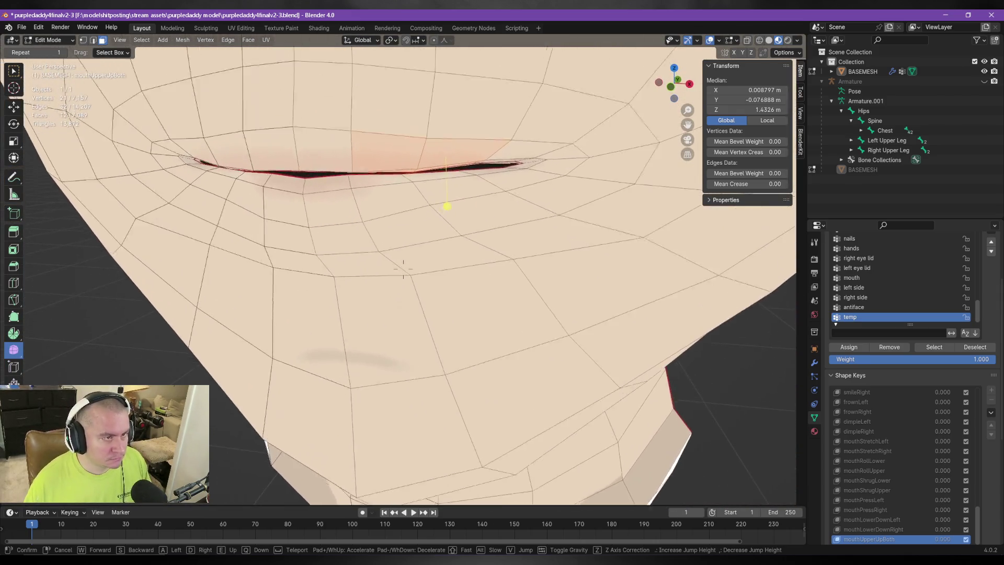
{"action": "left_click", "coordinate": [362, 344]}
{"action": "left_click", "coordinate": [397, 274], "text": "shift"}
{"action": "left_click", "coordinate": [468, 279], "text": "shift"}
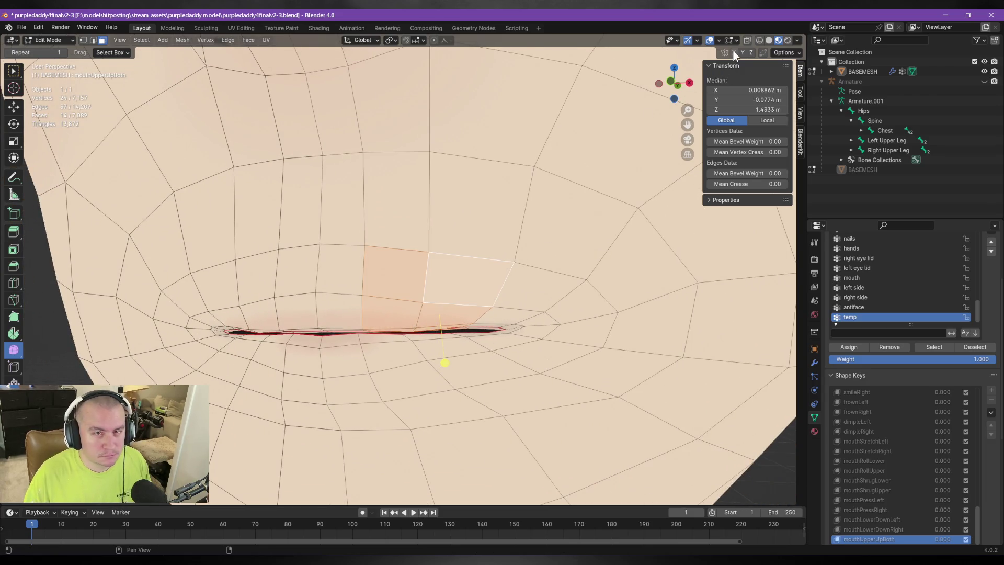
Raise the selected upper-lip faces straight up along Z to median Z 1.4357 m, opening the mouth.
{"action": "key", "text": "g"}
{"action": "key", "text": "z"}
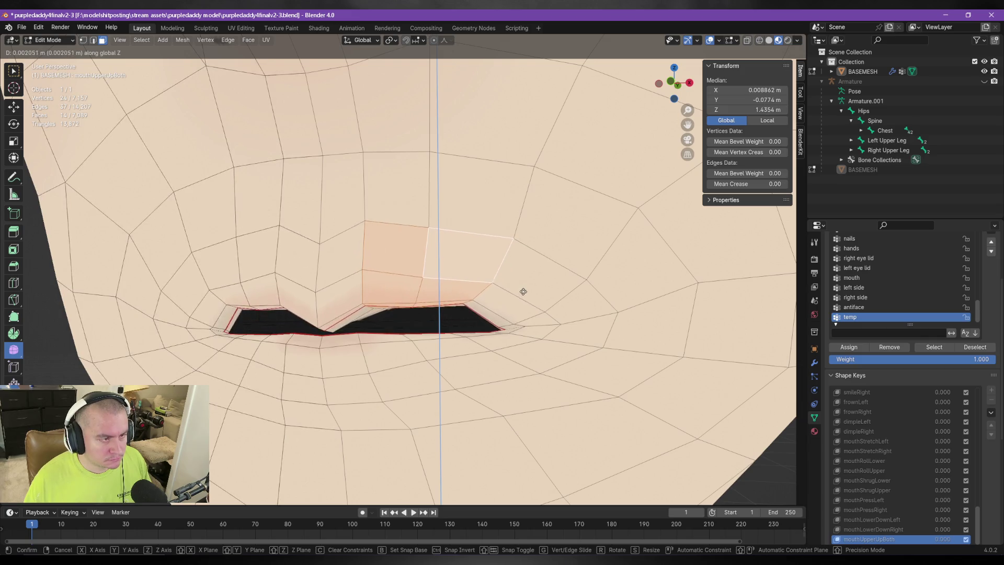
{"action": "left_click", "coordinate": [521, 291]}
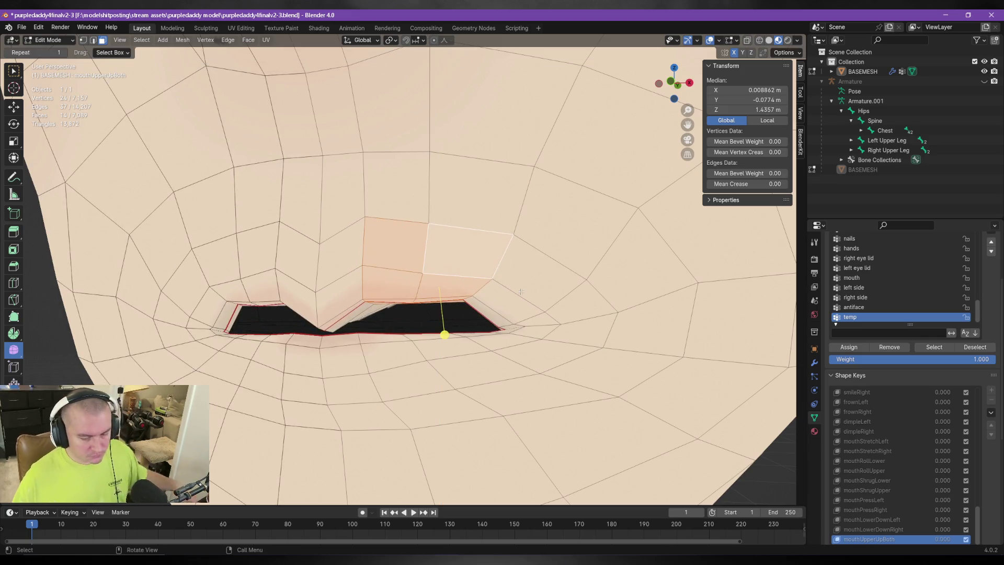
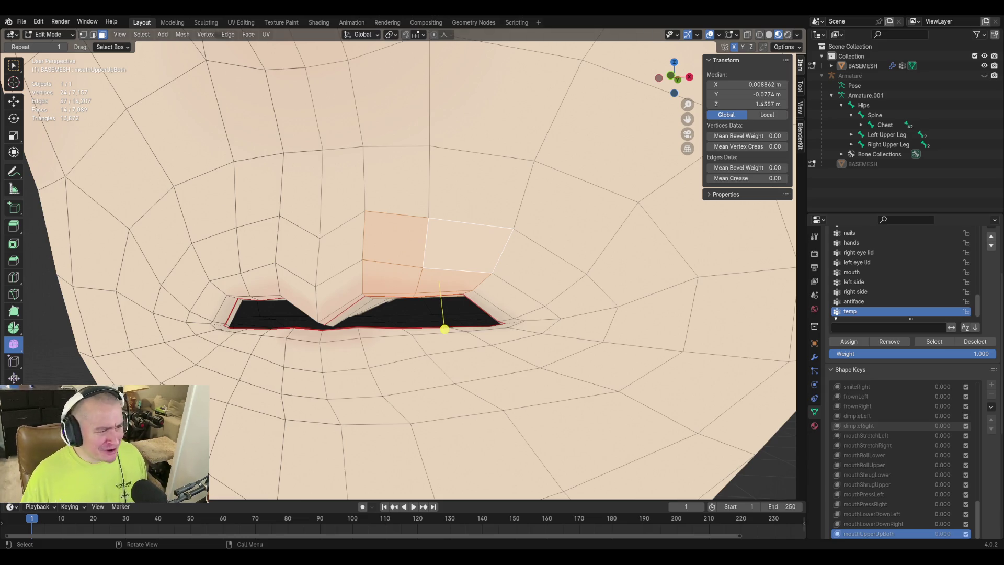
Select a path of upper-lip vertices and raise them vertically.
{"action": "left_click", "coordinate": [486, 249]}
{"action": "mouse_move", "coordinate": [505, 221]}
{"action": "middle_mouse_down"}
{"action": "mouse_move", "coordinate": [445, 261]}
{"action": "mouse_move", "coordinate": [444, 277]}
{"action": "middle_mouse_up"}
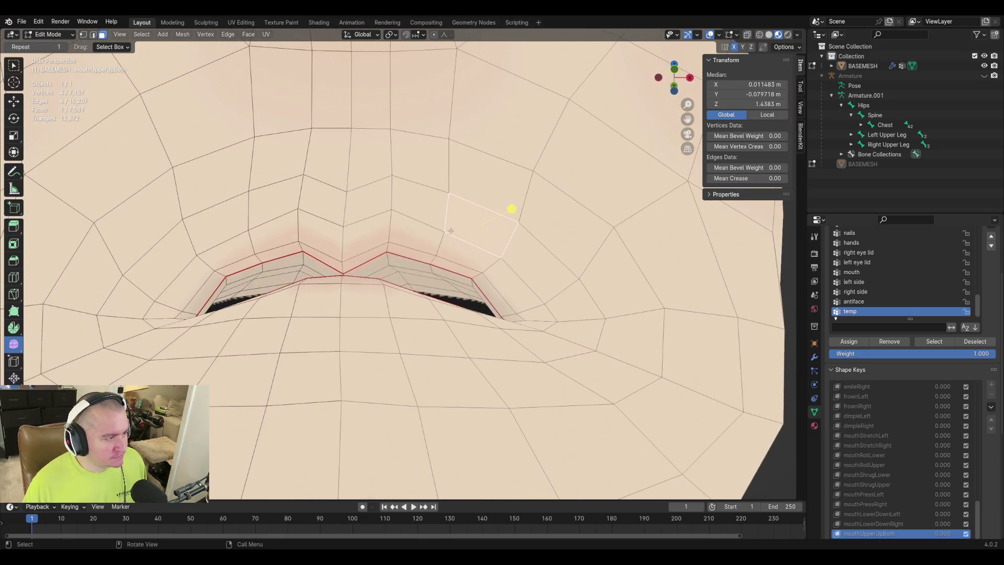
{"action": "left_click", "coordinate": [444, 232]}
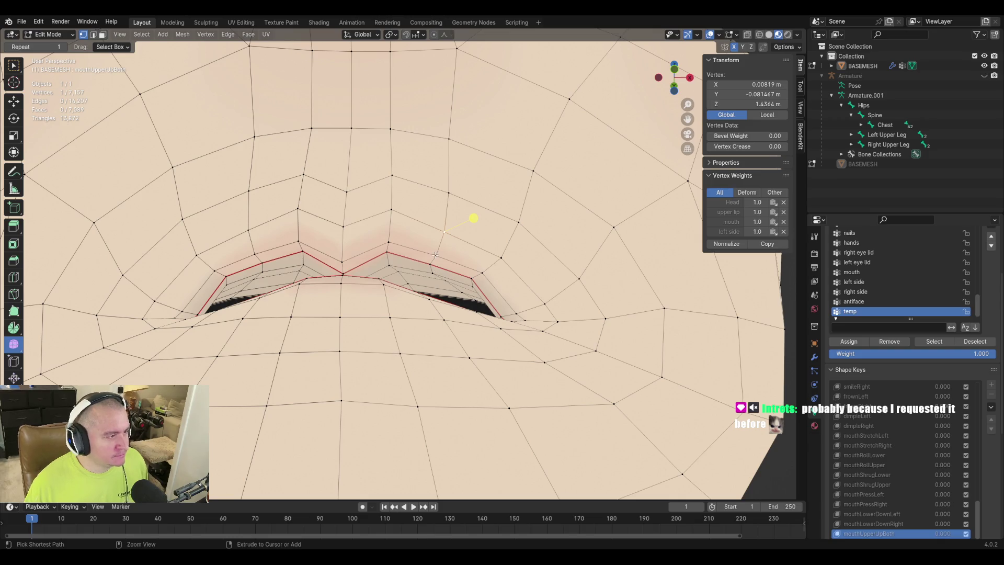
{"action": "left_click", "coordinate": [444, 283], "text": "ctrl"}
{"action": "left_click", "coordinate": [450, 297], "text": "ctrl"}
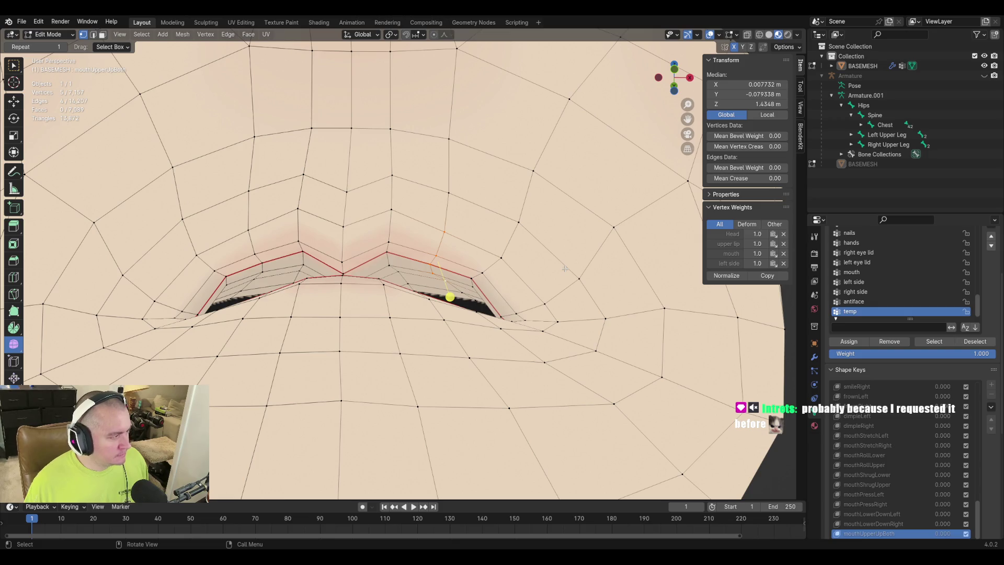
{"action": "key", "text": "g"}
{"action": "key", "text": "z"}
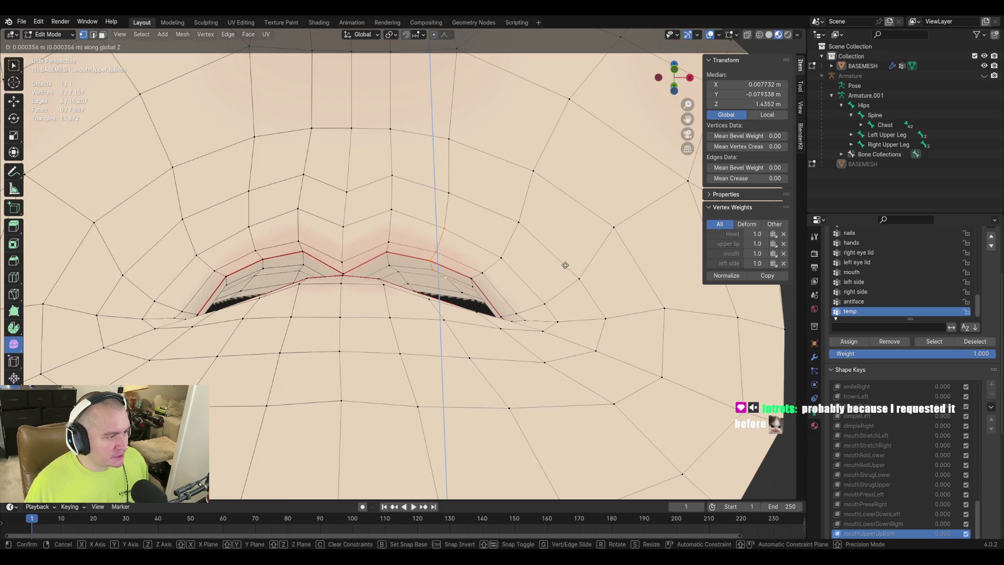
{"action": "left_click", "coordinate": [565, 264]}
In front view, add another lip vertex and raise the selection further along Z.
{"action": "middle_click_drag", "start_coordinate": [447, 208], "coordinate": [431, 242]}
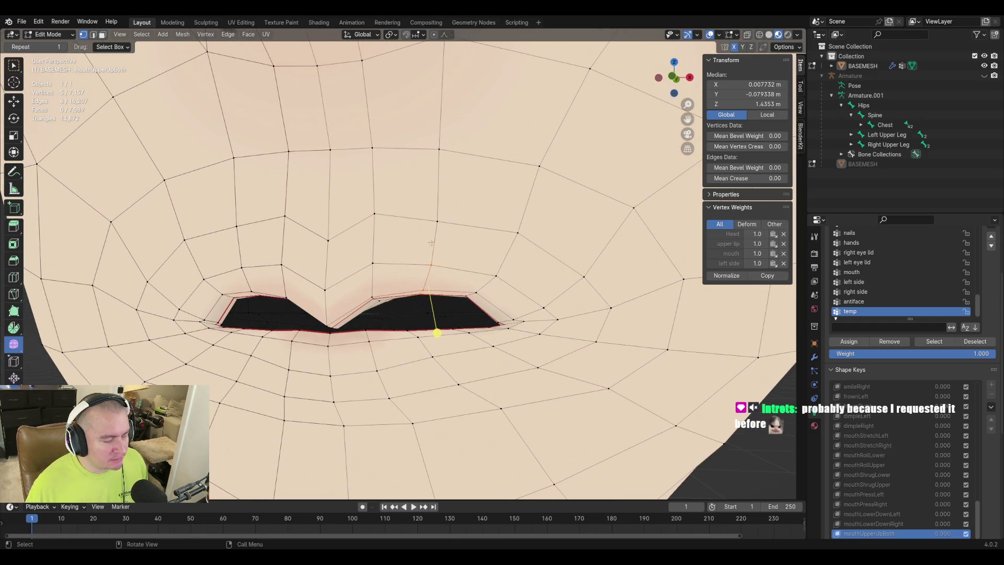
{"action": "key", "text": "KP_1"}
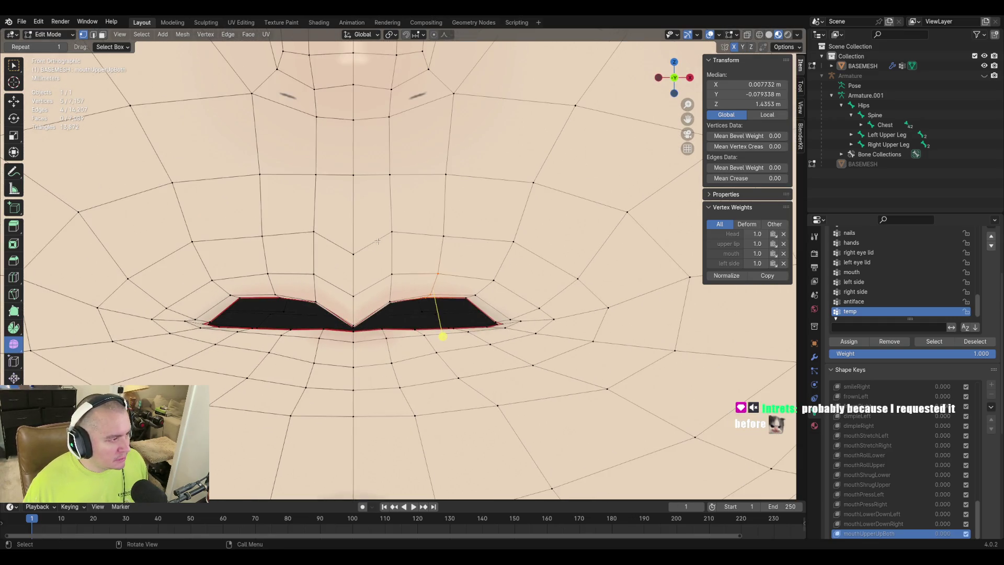
{"action": "left_click", "coordinate": [443, 236], "text": "shift"}
{"action": "key", "text": "g"}
{"action": "key", "text": "z"}
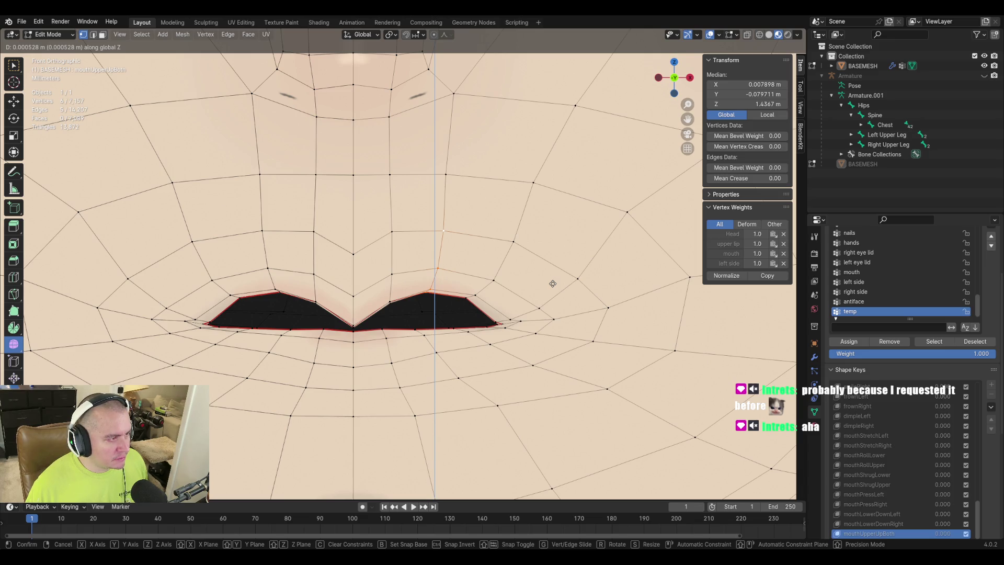
{"action": "left_click", "coordinate": [553, 283]}
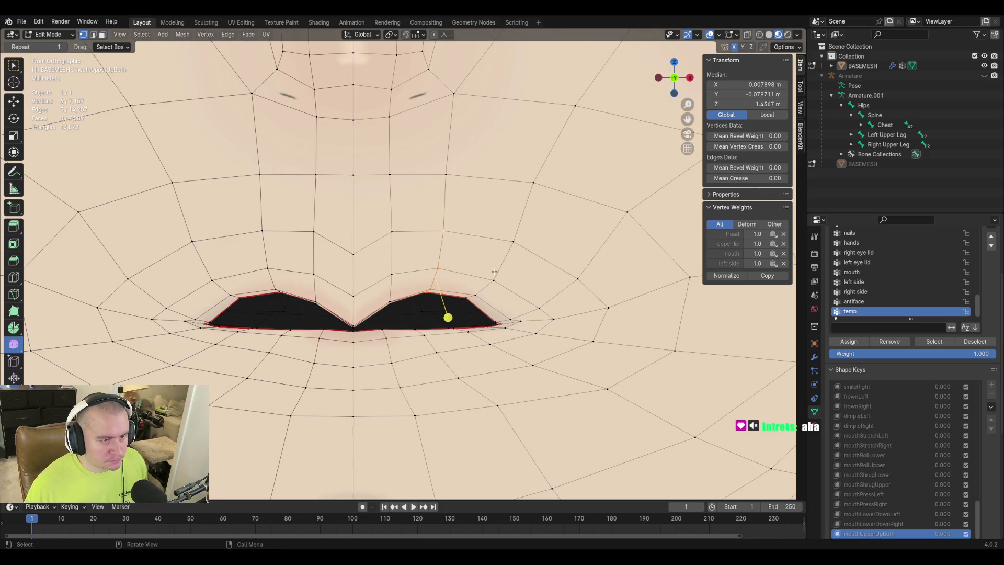
Add one more lip vertex and move the selection into place from the front view.
{"action": "middle_click_drag", "start_coordinate": [498, 302], "coordinate": [495, 273]}
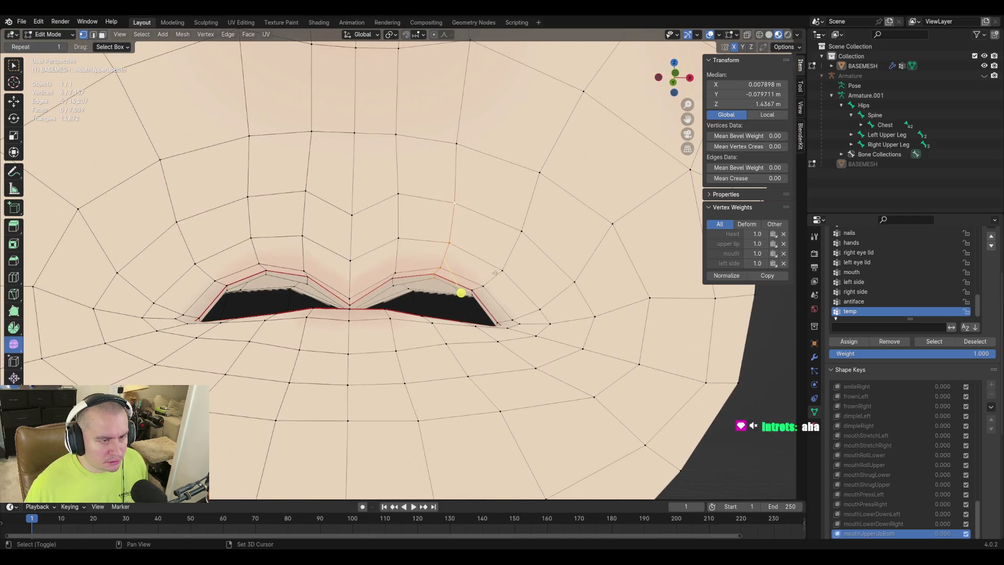
{"action": "left_click", "coordinate": [473, 295], "text": "shift"}
{"action": "key", "text": "KP_1"}
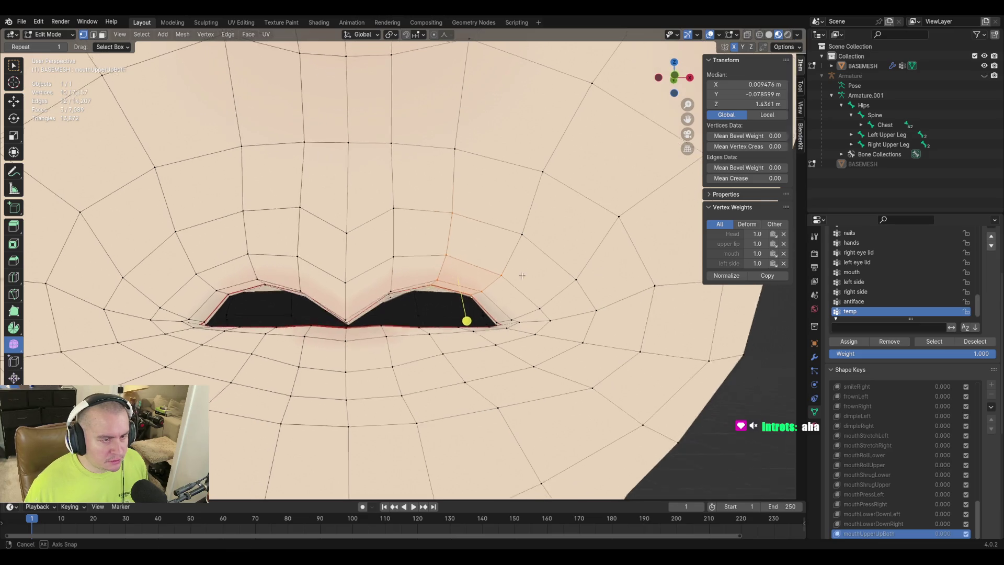
{"action": "key", "text": "g"}
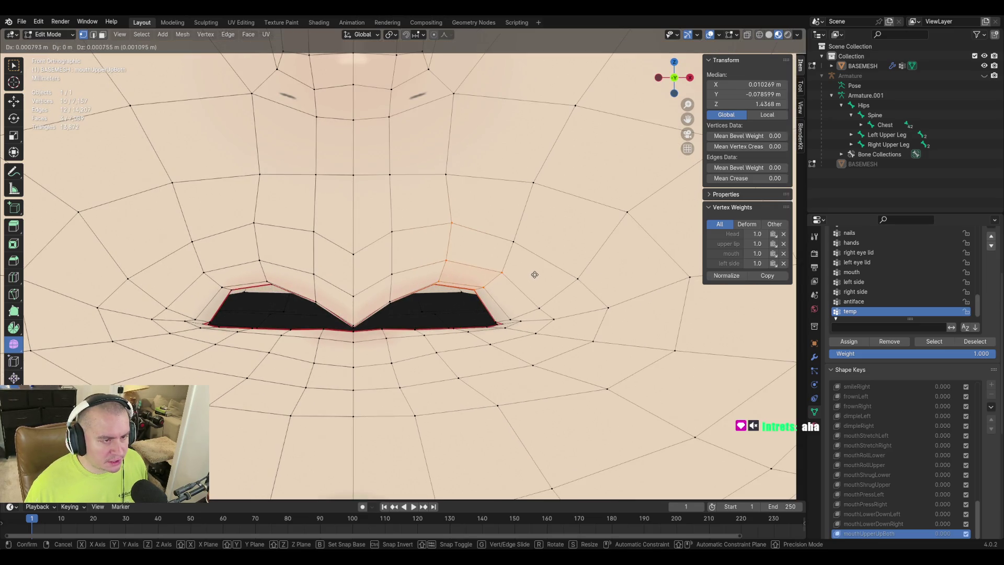
{"action": "left_click", "coordinate": [533, 277]}
Raise a single upper-lip vertex vertically.
{"action": "middle_click_drag", "start_coordinate": [533, 277], "coordinate": [543, 279]}
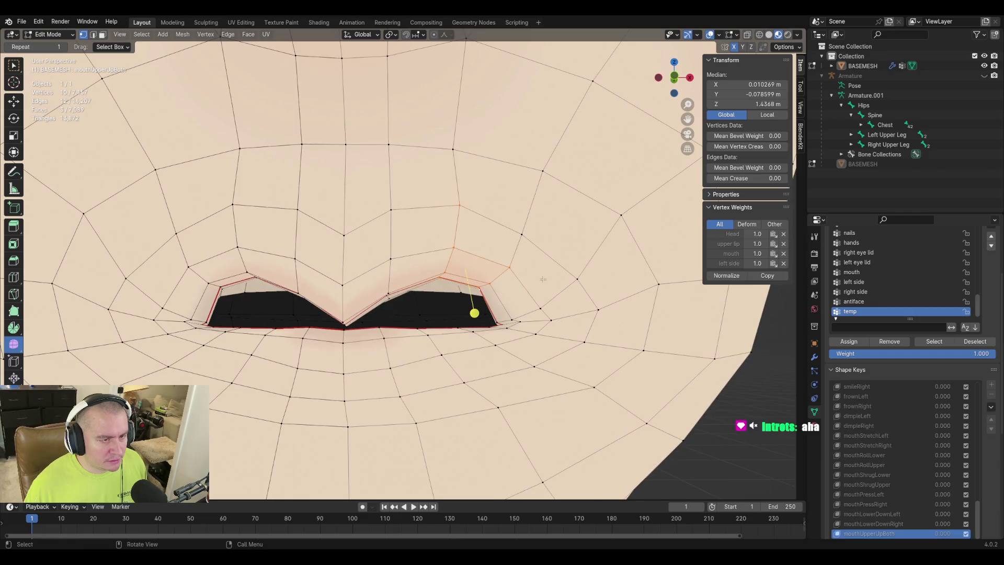
{"action": "left_click", "coordinate": [463, 293]}
{"action": "key", "text": "g"}
{"action": "key", "text": "z"}
{"action": "left_click", "coordinate": [594, 301]}
Nudge a lip vertex from below, undo it, and add a second lip vertex.
{"action": "middle_click_drag", "start_coordinate": [594, 301], "coordinate": [560, 279]}
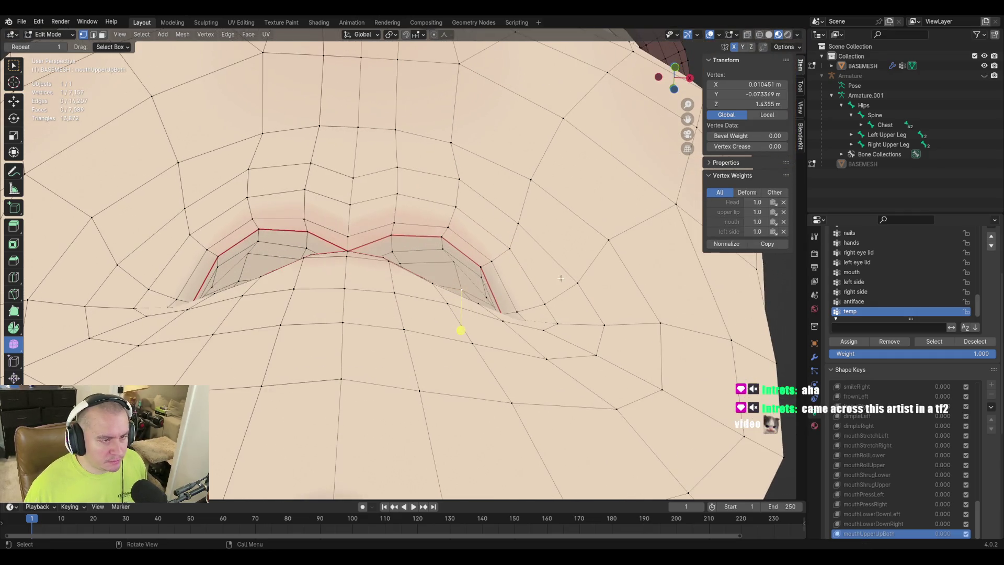
{"action": "key", "text": "g"}
{"action": "left_click", "coordinate": [552, 249]}
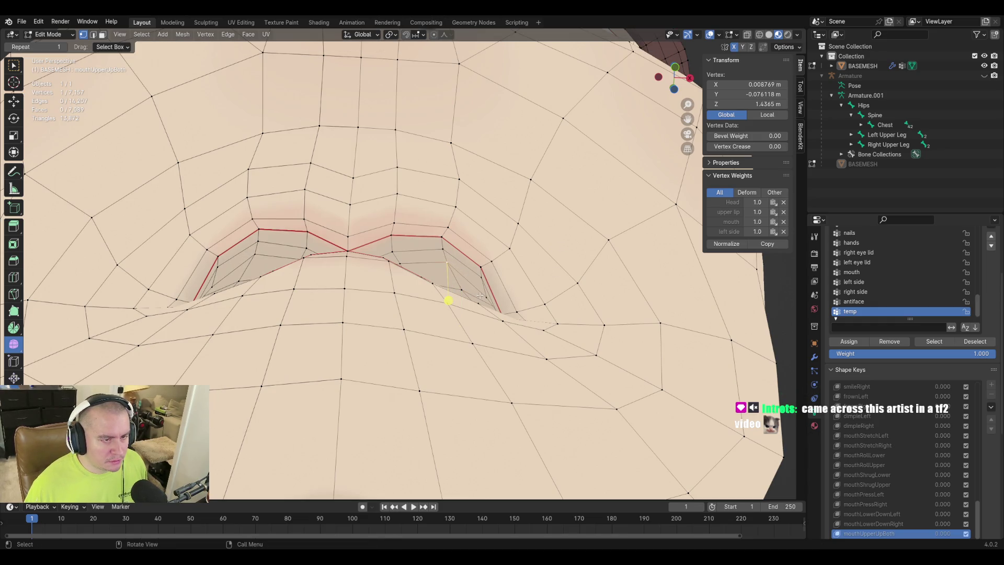
{"action": "middle_click_drag", "start_coordinate": [486, 294], "coordinate": [478, 304]}
{"action": "key", "text": "ctrl+z"}
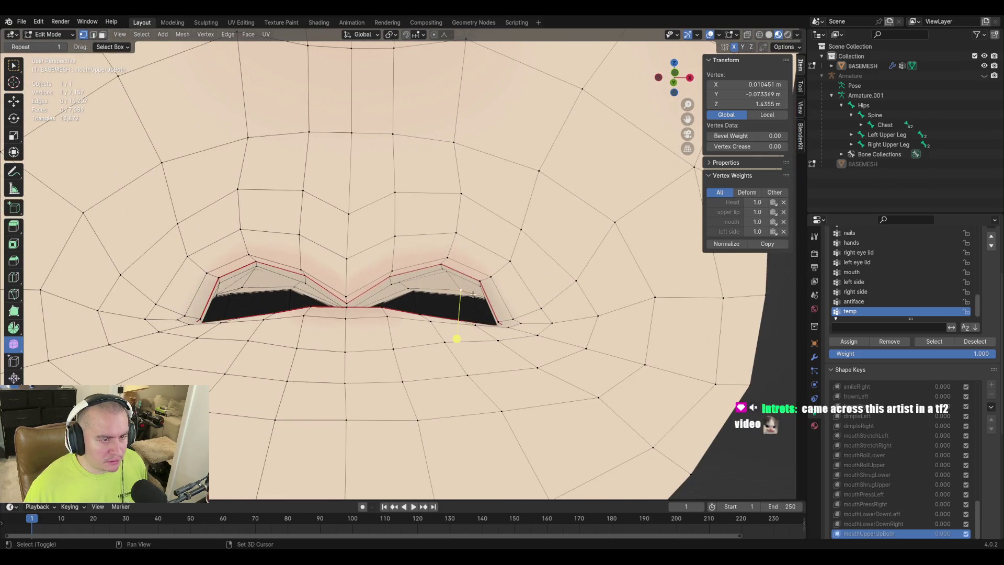
{"action": "left_click", "coordinate": [472, 295], "text": "shift"}
{"action": "mouse_move", "coordinate": [619, 300]}
{"action": "middle_mouse_down"}
{"action": "mouse_move", "coordinate": [520, 311]}
{"action": "mouse_move", "coordinate": [432, 295]}
{"action": "mouse_move", "coordinate": [397, 272]}
{"action": "mouse_move", "coordinate": [413, 287]}
{"action": "mouse_move", "coordinate": [450, 275]}
{"action": "middle_mouse_up"}
Raise two neighbouring upper-lip vertices slightly.
{"action": "left_click", "coordinate": [416, 290]}
{"action": "left_click", "coordinate": [404, 283], "text": "shift"}
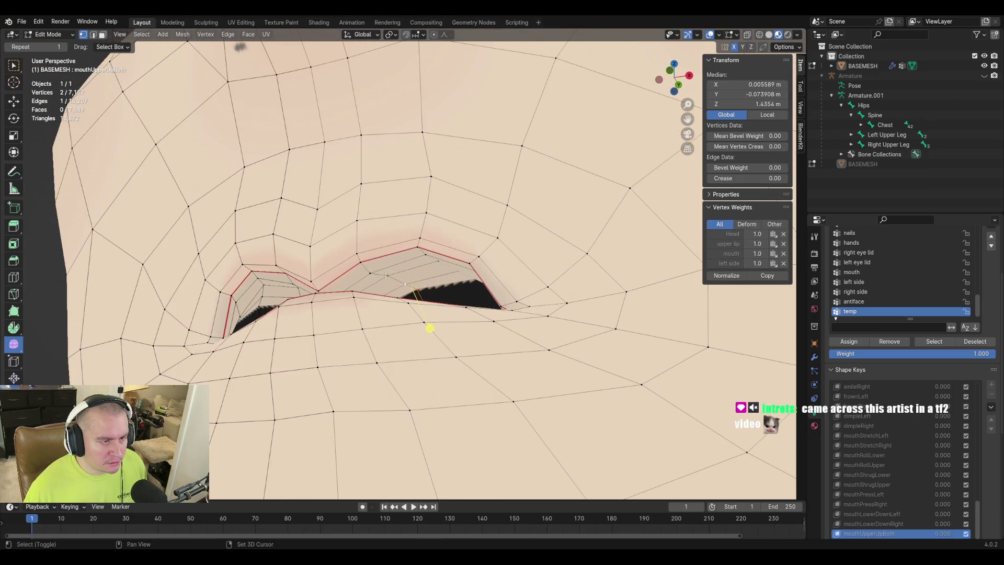
{"action": "key", "text": "g"}
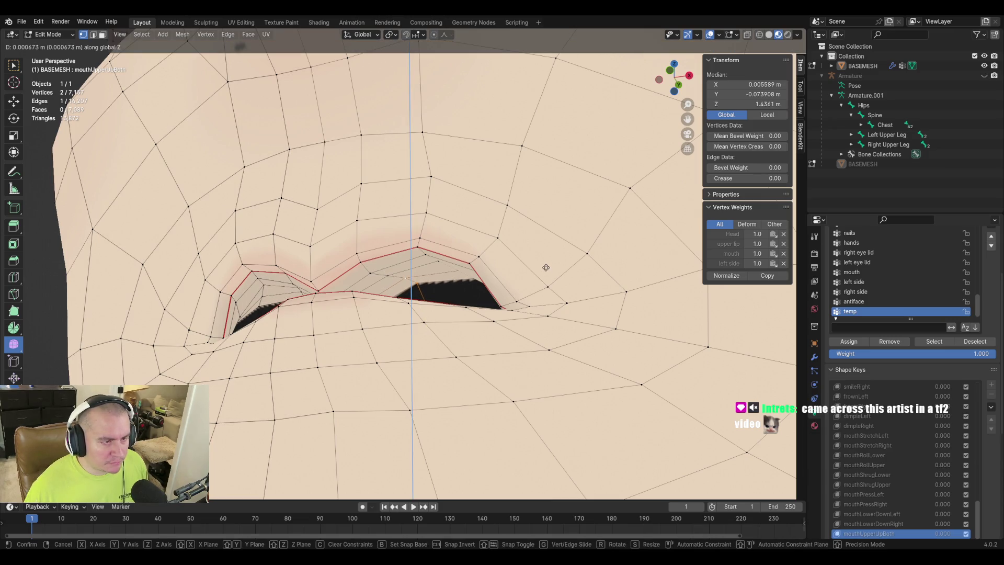
{"action": "left_click", "coordinate": [424, 280]}
Select lip vertices near the mouth corner and check them from a side view.
{"action": "left_click", "coordinate": [387, 274]}
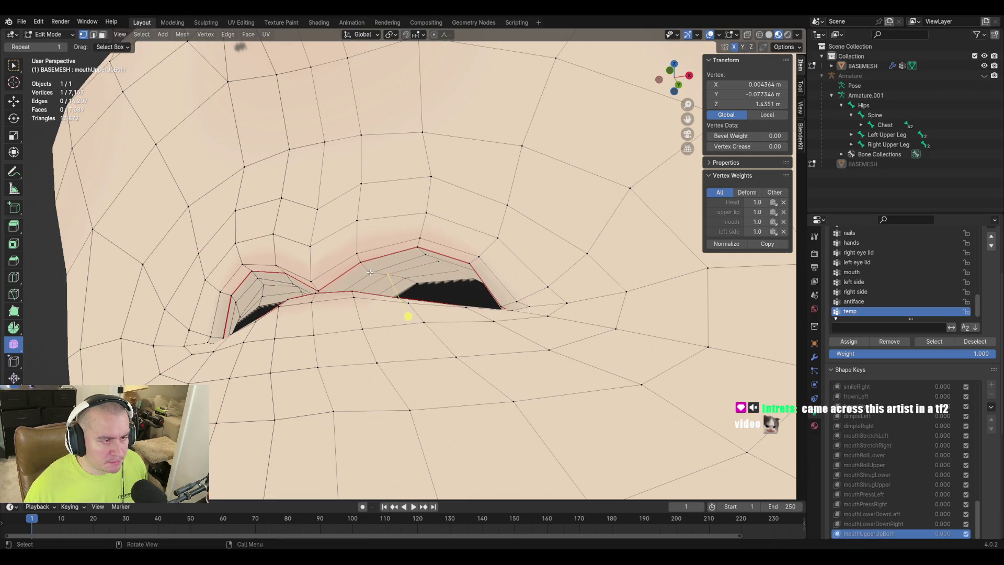
{"action": "mouse_move", "coordinate": [461, 281]}
{"action": "middle_mouse_down"}
{"action": "mouse_move", "coordinate": [525, 215]}
{"action": "mouse_move", "coordinate": [437, 275]}
{"action": "mouse_move", "coordinate": [437, 298]}
{"action": "mouse_move", "coordinate": [365, 304]}
{"action": "mouse_move", "coordinate": [374, 281]}
{"action": "middle_mouse_up"}
{"action": "left_click", "coordinate": [360, 318]}
{"action": "mouse_move", "coordinate": [361, 318]}
{"action": "middle_mouse_down"}
{"action": "mouse_move", "coordinate": [397, 298]}
{"action": "mouse_move", "coordinate": [496, 280]}
{"action": "mouse_move", "coordinate": [351, 284]}
{"action": "mouse_move", "coordinate": [387, 298]}
{"action": "mouse_move", "coordinate": [416, 286]}
{"action": "middle_mouse_up"}
{"action": "scroll", "coordinate": [415, 309], "scroll_direction": "up", "scroll_amount": 5}
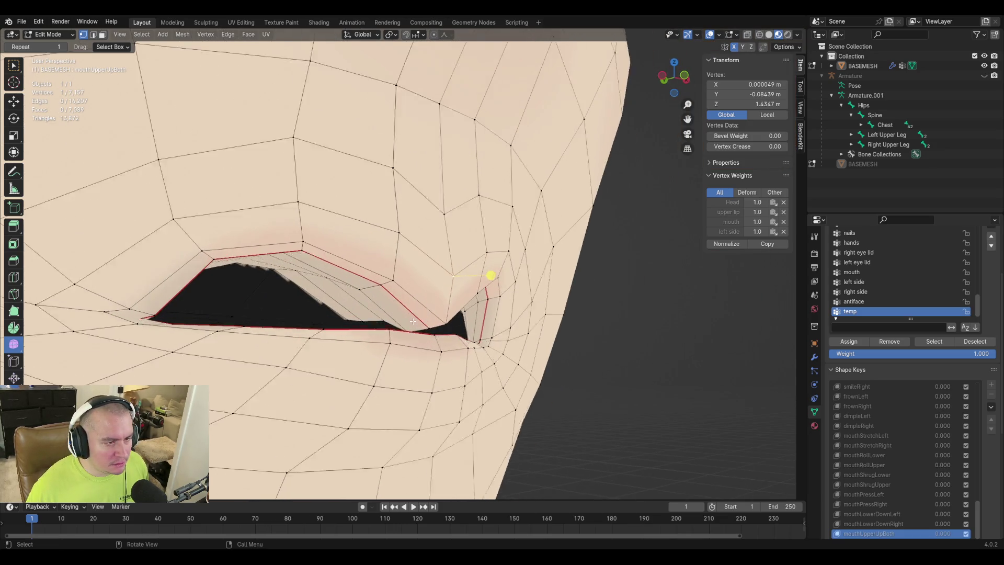
Raise the upper-lip vertex path vertically.
{"action": "left_click", "coordinate": [307, 355], "text": "ctrl"}
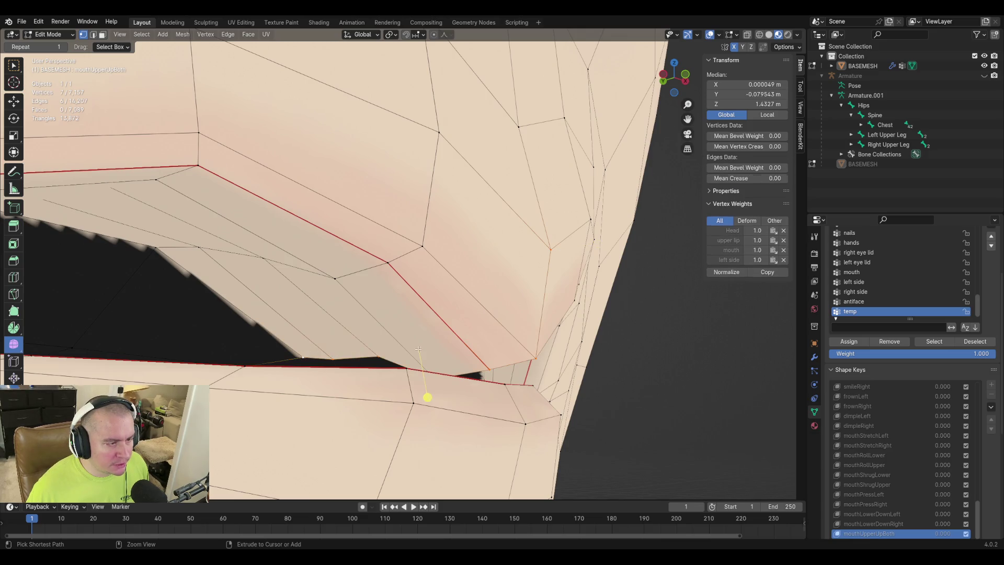
{"action": "scroll", "coordinate": [419, 359], "scroll_direction": "down", "scroll_amount": 5}
{"action": "middle_click_drag", "start_coordinate": [419, 359], "coordinate": [471, 316]}
{"action": "key", "text": "g"}
{"action": "key", "text": "z"}
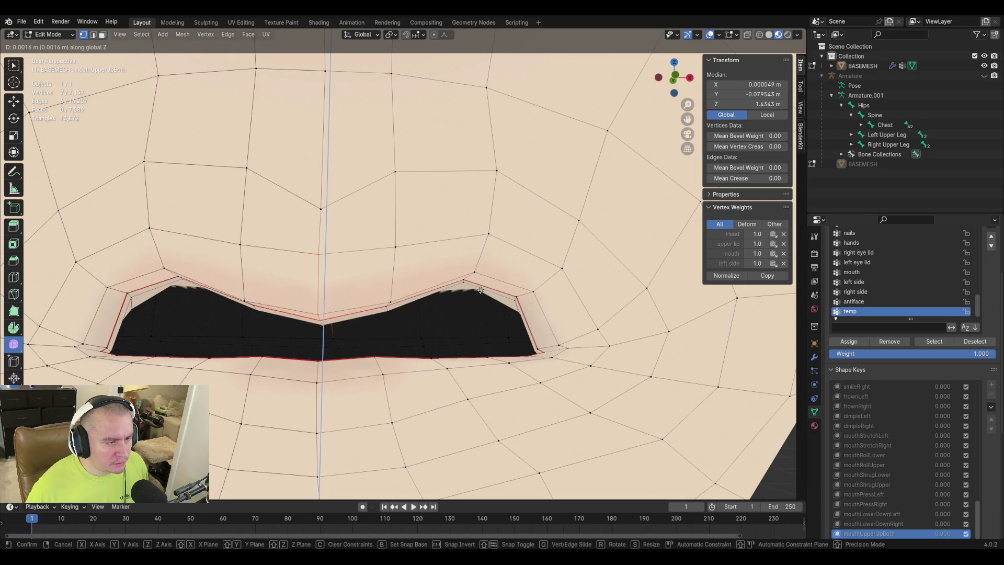
{"action": "left_click", "coordinate": [480, 290]}
Slide the centre upper-lip vertex up along its edge.
{"action": "middle_click_drag", "start_coordinate": [379, 198], "coordinate": [390, 282], "text": "shift"}
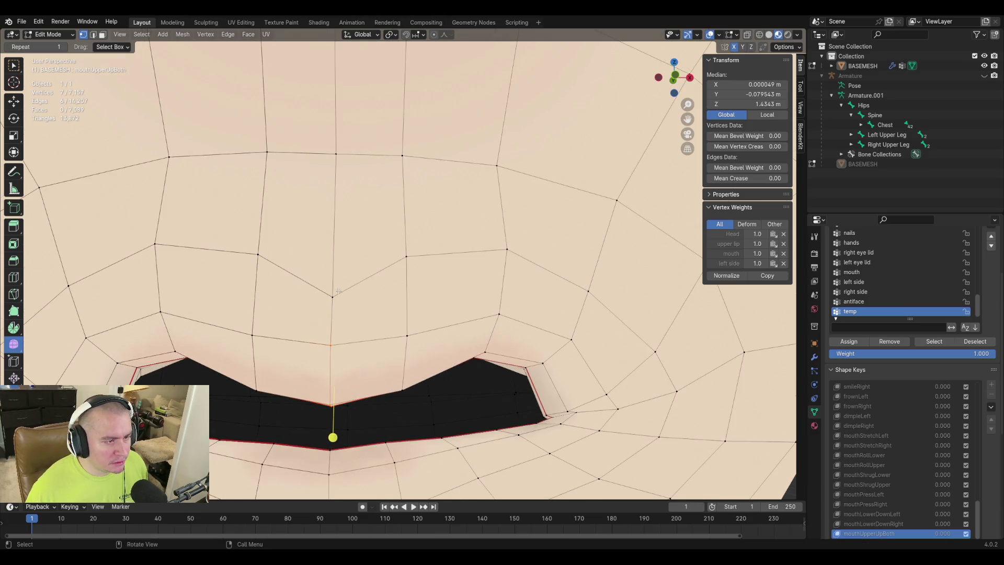
{"action": "left_click", "coordinate": [332, 297]}
{"action": "key", "text": "g"}
{"action": "key", "text": "g"}
{"action": "left_click", "coordinate": [542, 295]}
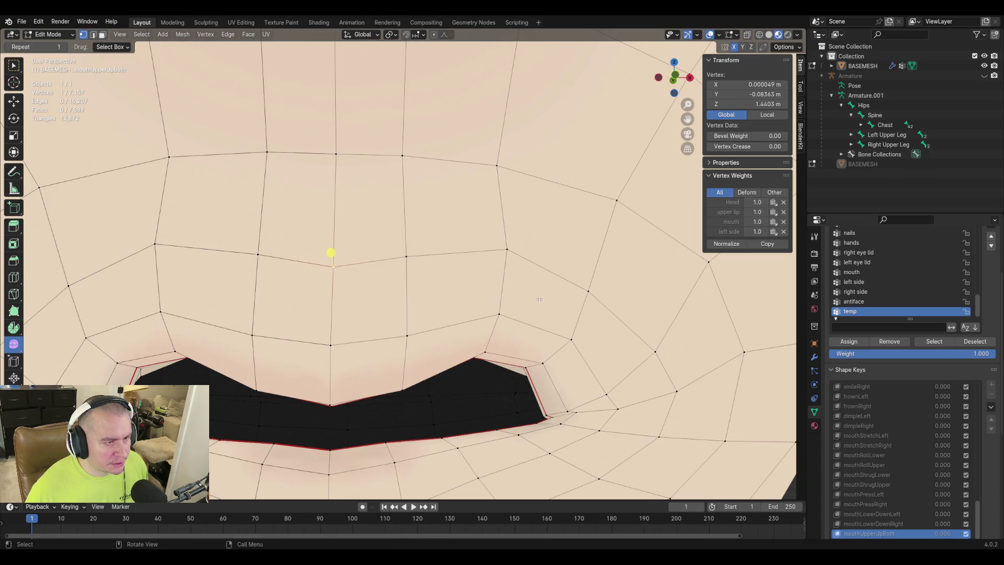
Save the file as purpledaddy4finalv2-3.blend.
{"action": "scroll", "coordinate": [542, 313], "scroll_direction": "down", "scroll_amount": 4}
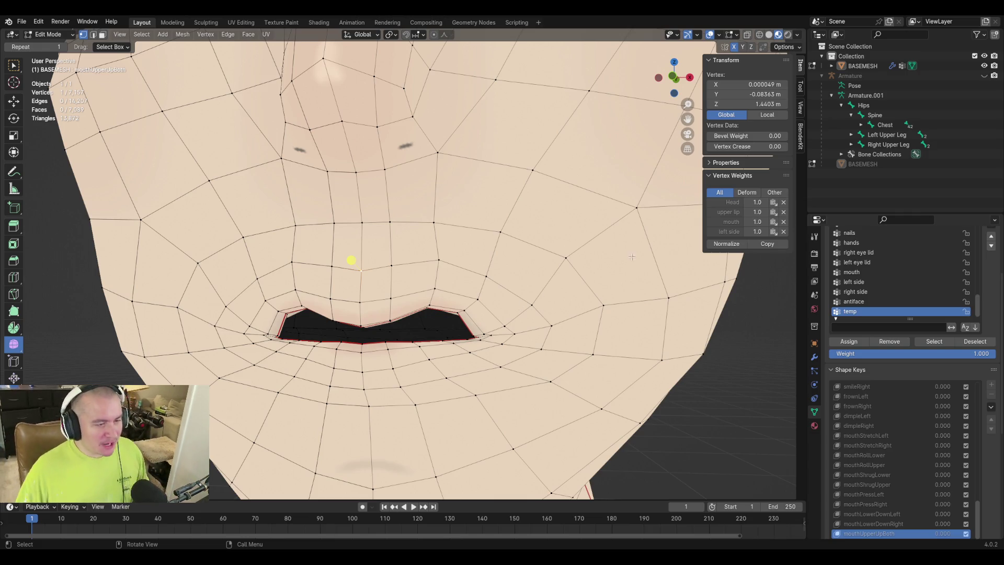
{"action": "mouse_move", "coordinate": [405, 279]}
{"action": "middle_mouse_down"}
{"action": "mouse_move", "coordinate": [421, 285]}
{"action": "mouse_move", "coordinate": [413, 295]}
{"action": "mouse_move", "coordinate": [439, 294]}
{"action": "mouse_move", "coordinate": [394, 304]}
{"action": "middle_mouse_up"}
{"action": "key", "text": "ctrl+s"}
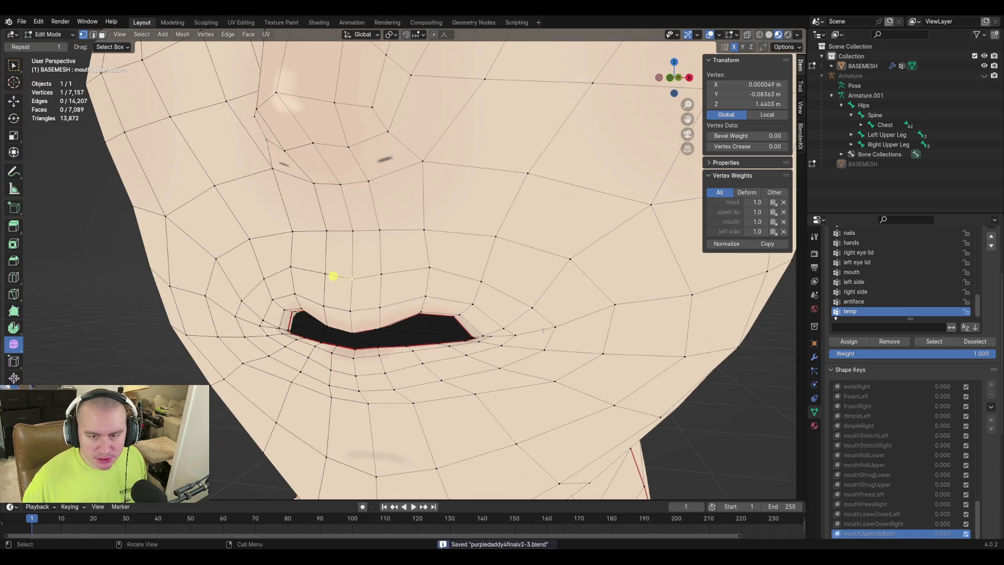
In Object Mode, limit the shape key to the left side group at full 1.000 value.
{"action": "key", "text": "Tab"}
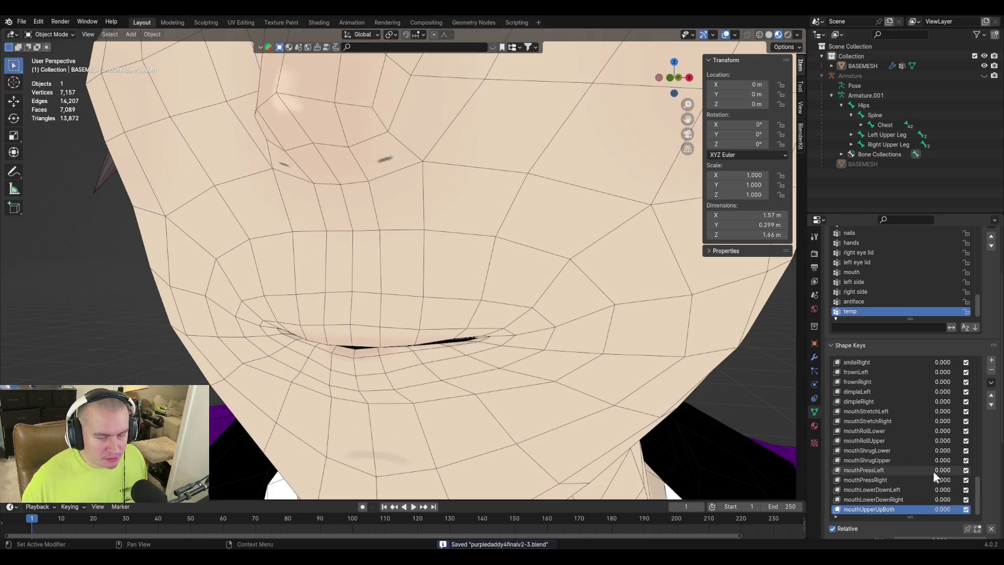
{"action": "scroll", "coordinate": [998, 451], "scroll_direction": "down", "scroll_amount": 5}
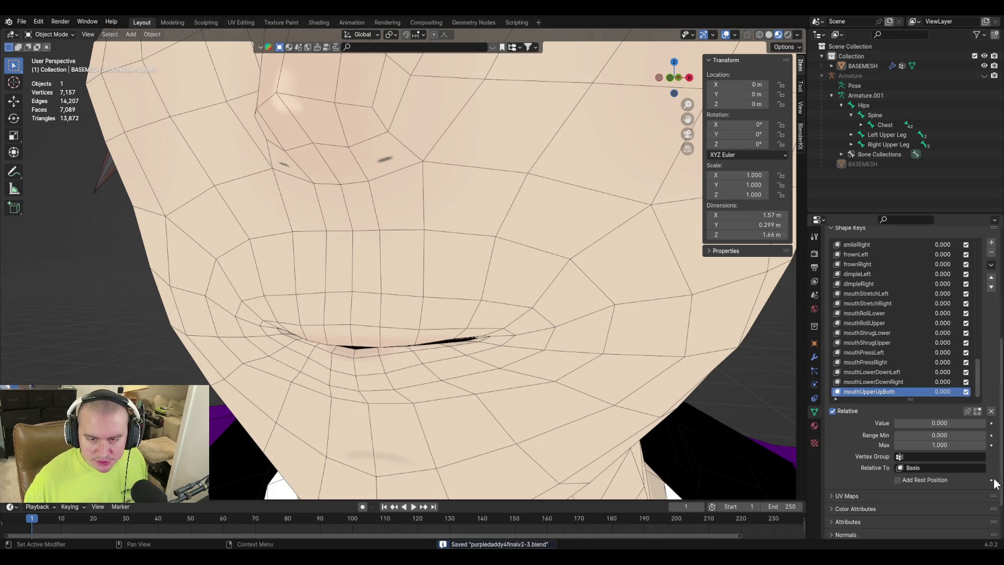
{"action": "left_click", "coordinate": [918, 453]}
{"action": "type", "text": "left side"}
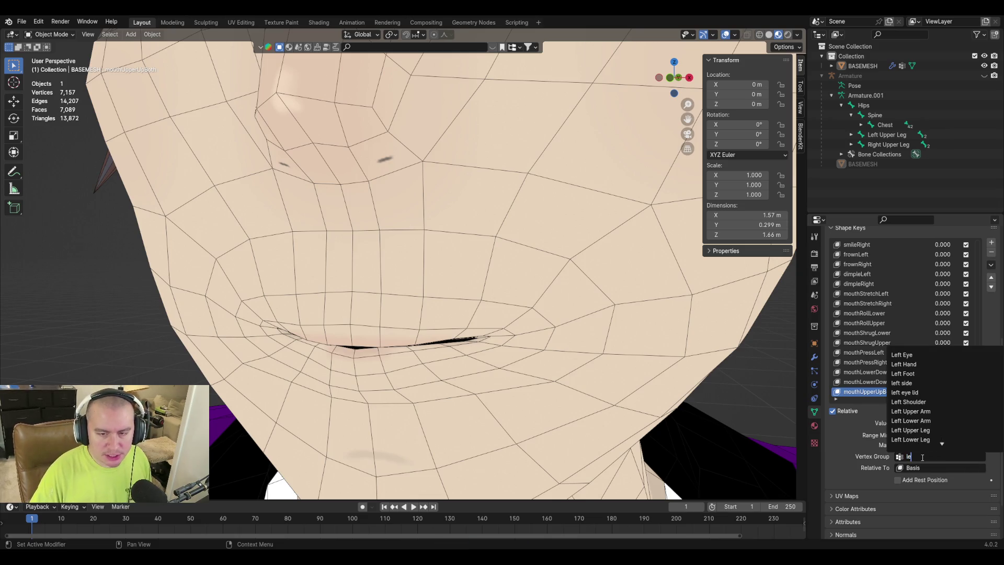
{"action": "key", "text": "Return"}
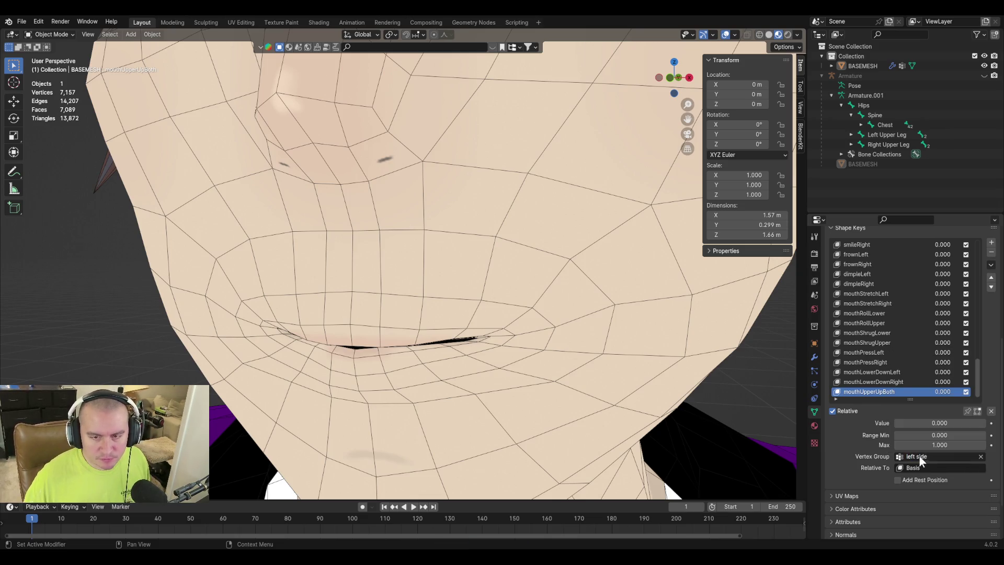
{"action": "left_click_drag", "start_coordinate": [919, 424], "coordinate": [985, 423]}
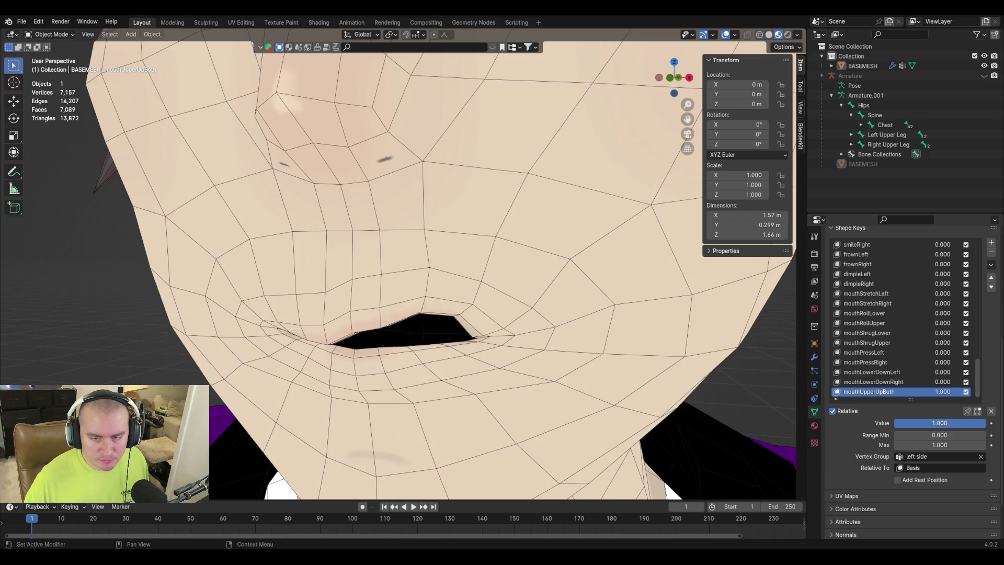
Create a new shape key from the mix and name it mouthUpperUpLeft.
{"action": "left_click", "coordinate": [991, 265]}
{"action": "left_click", "coordinate": [962, 273]}
{"action": "double_click", "coordinate": [851, 391]}
{"action": "type", "text": "mouthUpperUpBoth"}
{"action": "key", "text": "BackSpace"}
{"action": "type", "text": "Left"}
Set mouthUpperUpBoth's vertex group to right side.
{"action": "left_click", "coordinate": [874, 382]}
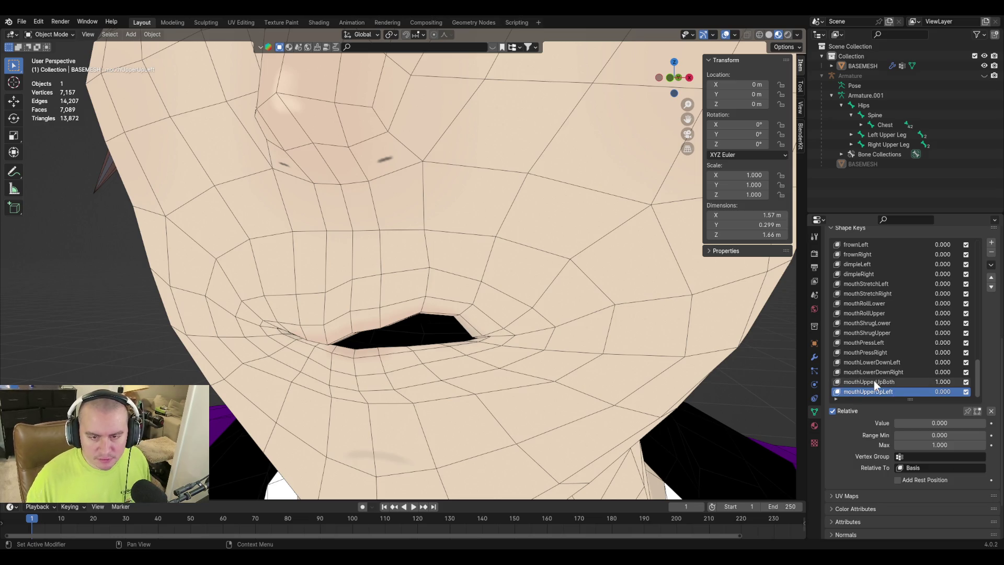
{"action": "left_click", "coordinate": [931, 457]}
{"action": "type", "text": "right side"}
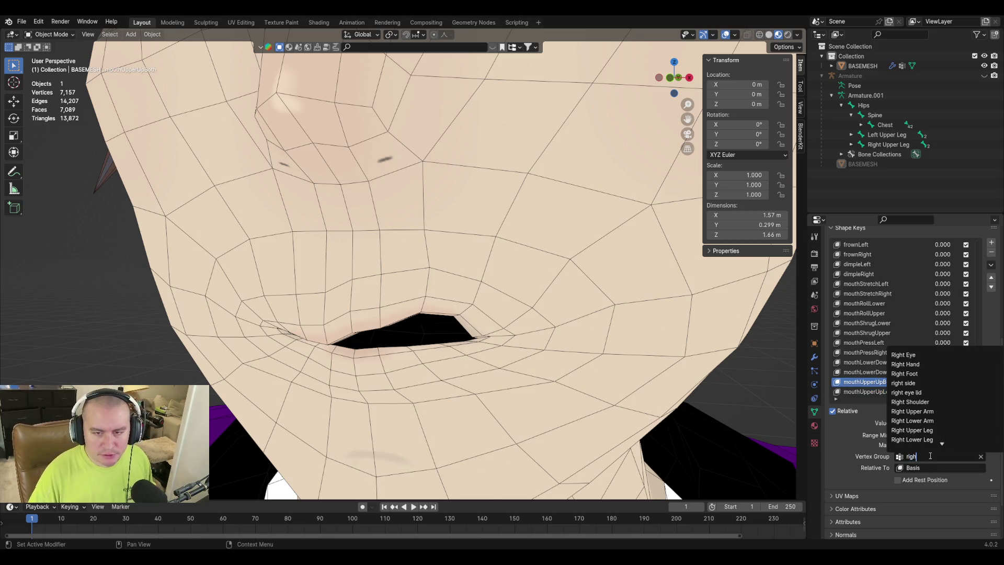
{"action": "left_click", "coordinate": [922, 354]}
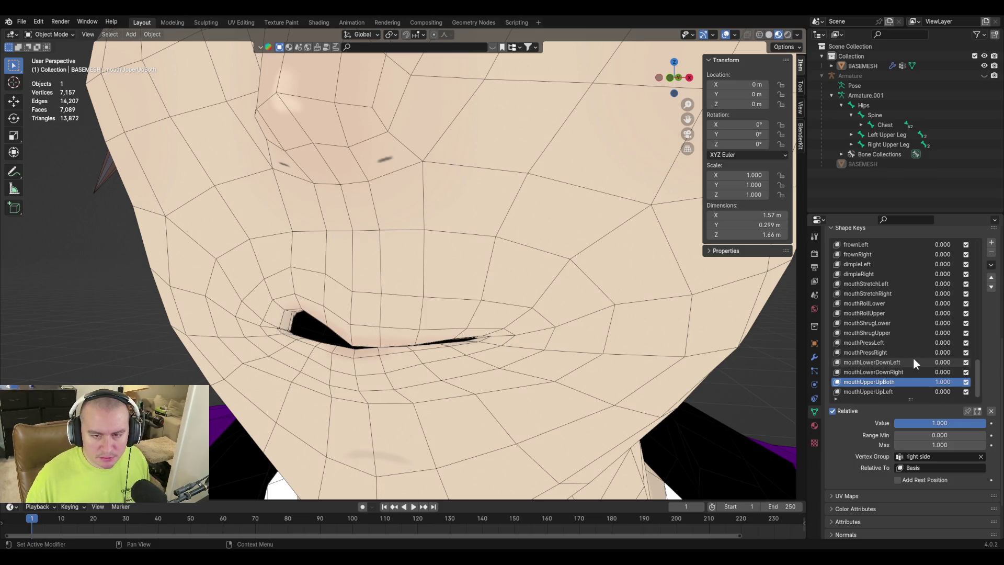
{"action": "left_click", "coordinate": [990, 265]}
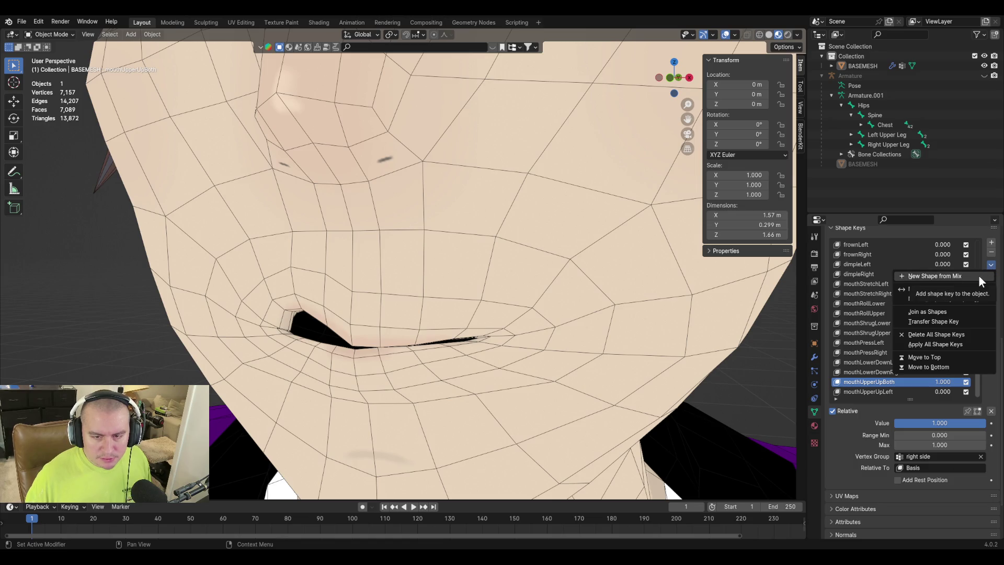
Create a new shape key from the mix named mouthUpperUpRight.
{"action": "left_click", "coordinate": [978, 276]}
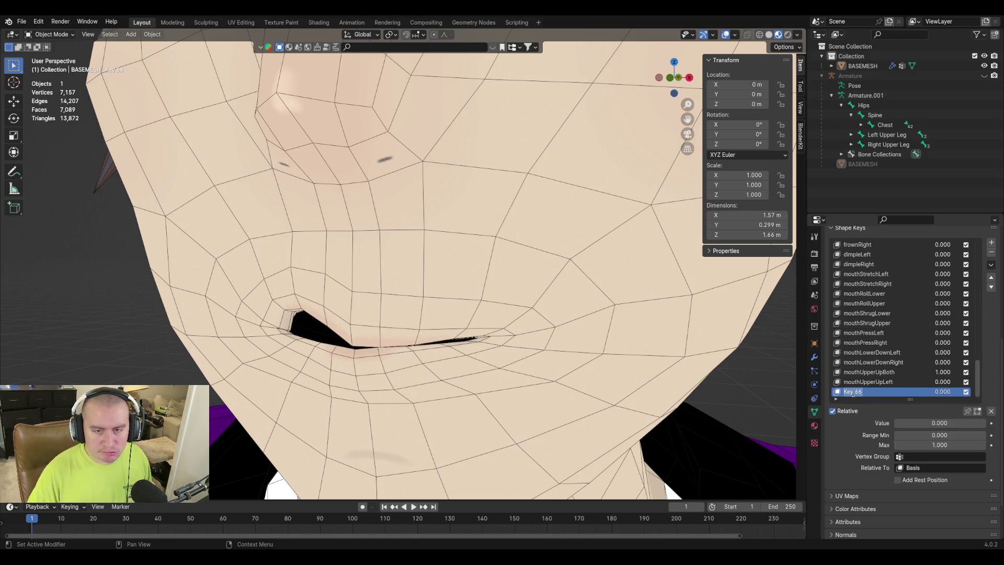
{"action": "type", "text": "mouthUpperUpBoth"}
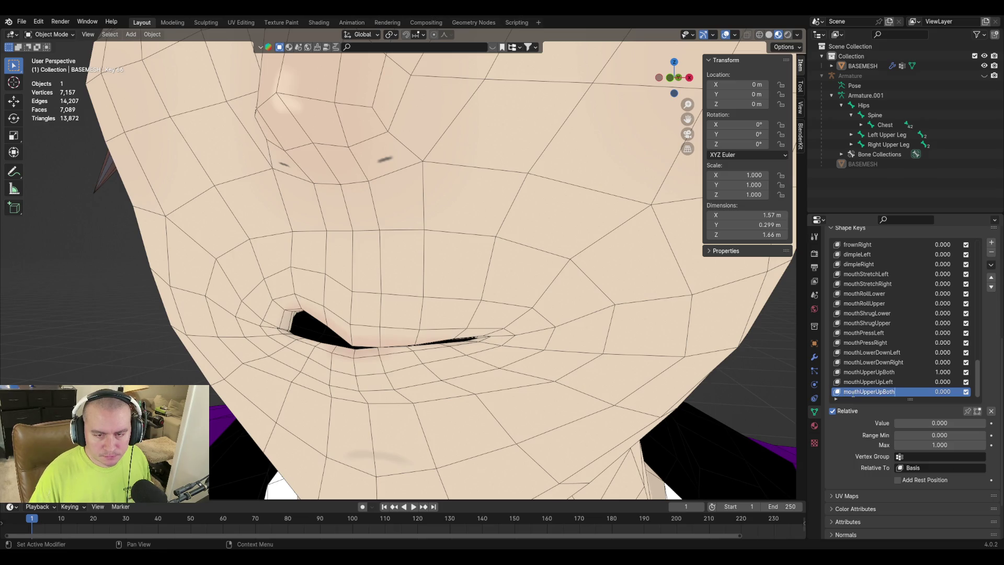
{"action": "key", "text": "BackSpace"}
{"action": "key", "text": "BackSpace"}
{"action": "key", "text": "BackSpace"}
{"action": "type", "text": "Right"}
{"action": "key", "text": "Return"}
Delete mouthUpperUpBoth and set mouthUpperUpLeft to 1.000 to test it.
{"action": "left_click", "coordinate": [872, 371]}
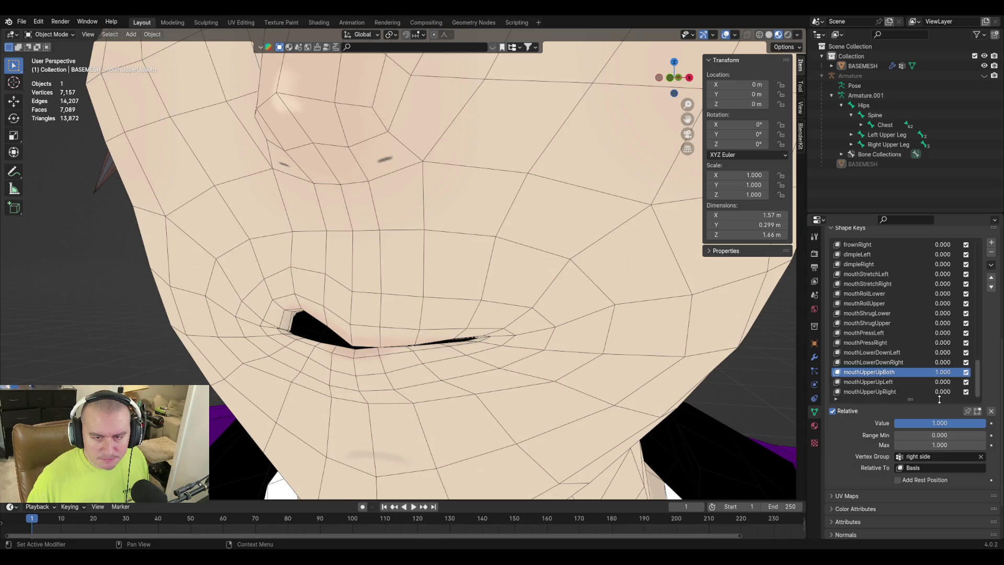
{"action": "left_click", "coordinate": [993, 255]}
{"action": "left_click", "coordinate": [886, 382]}
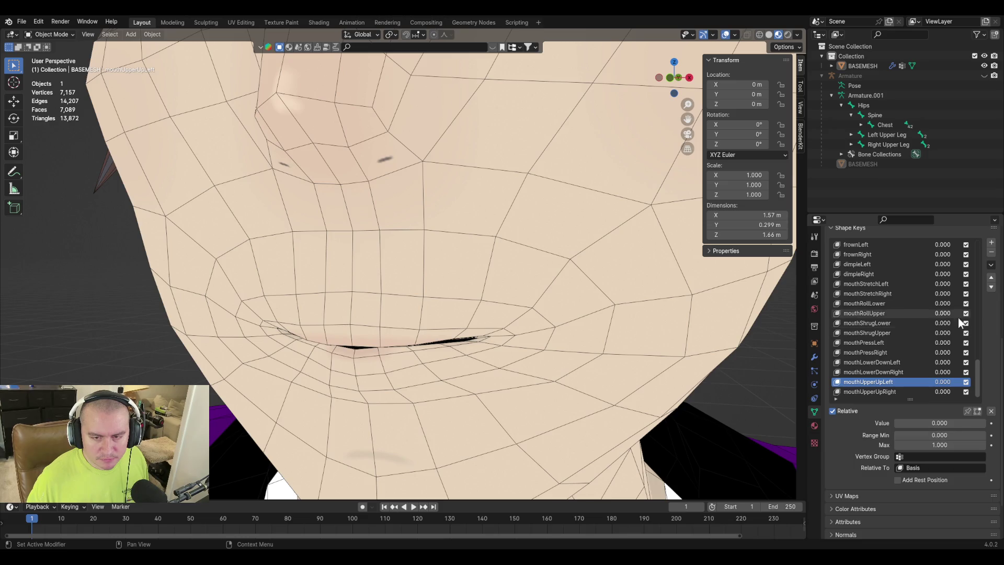
{"action": "mouse_move", "coordinate": [936, 423]}
{"action": "left_mouse_down"}
{"action": "mouse_move", "coordinate": [974, 423]}
{"action": "mouse_move", "coordinate": [904, 423]}
{"action": "mouse_move", "coordinate": [985, 422]}
{"action": "left_mouse_up"}
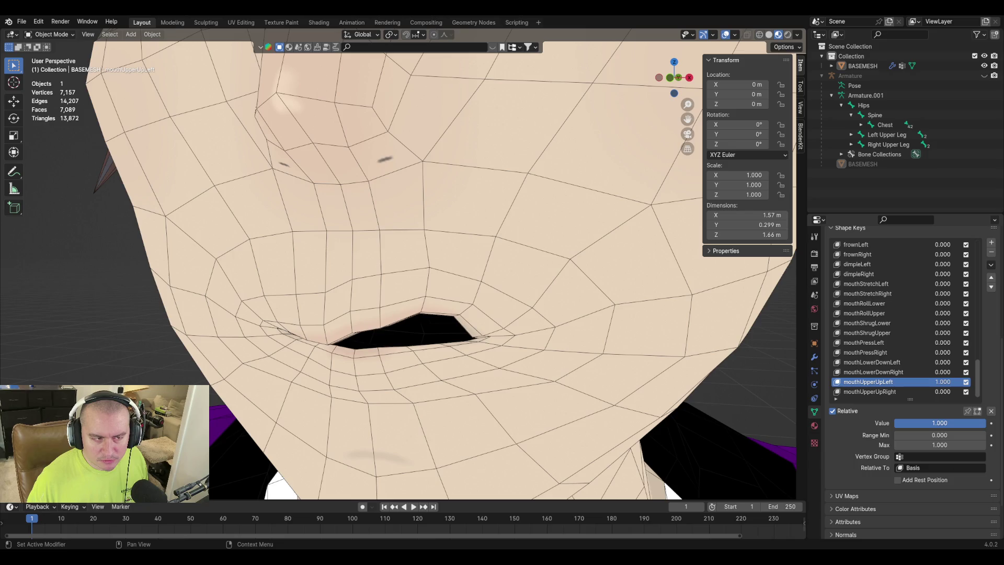
{"action": "middle_click_drag", "start_coordinate": [377, 309], "coordinate": [383, 318]}
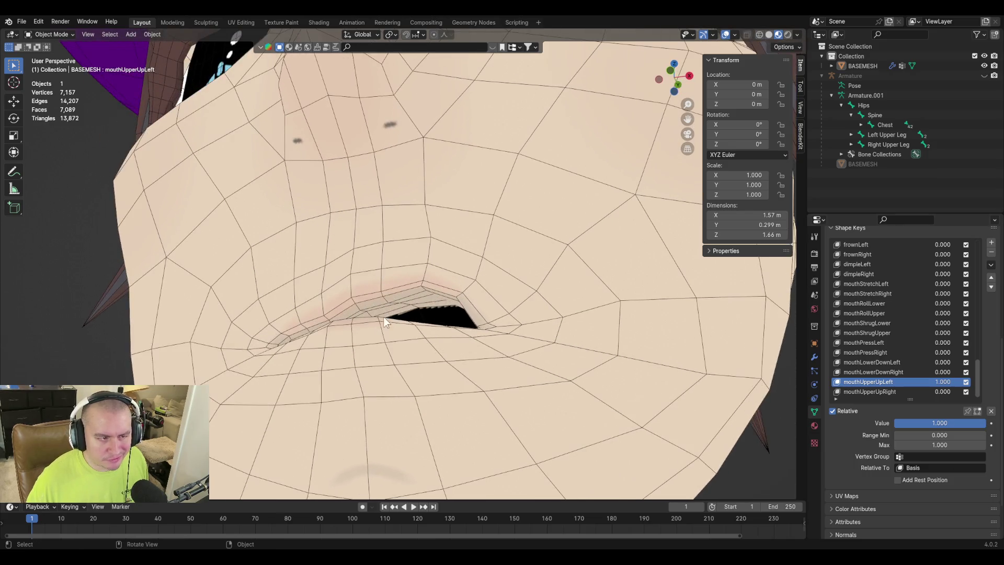
Undo the split, restoring mouthUpperUpBoth on the left side vertex group.
{"action": "mouse_move", "coordinate": [388, 284]}
{"action": "middle_mouse_down"}
{"action": "mouse_move", "coordinate": [444, 354]}
{"action": "mouse_move", "coordinate": [538, 365]}
{"action": "middle_mouse_up"}
{"action": "key", "text": "ctrl+z"}
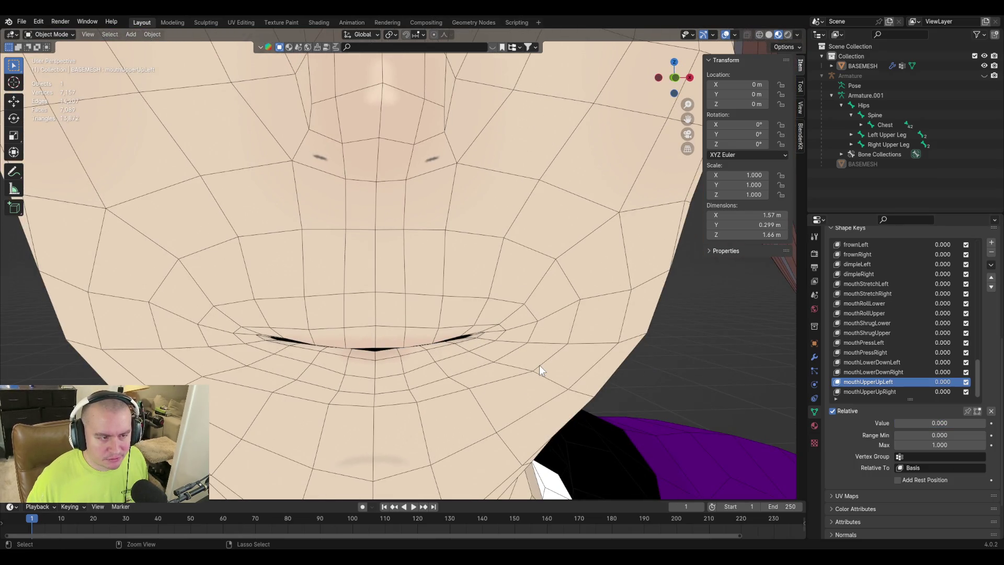
{"action": "left_click_drag", "start_coordinate": [908, 422], "coordinate": [985, 422]}
{"action": "key", "text": "ctrl+z"}
{"action": "key", "text": "ctrl+z"}
{"action": "key", "text": "ctrl+z"}
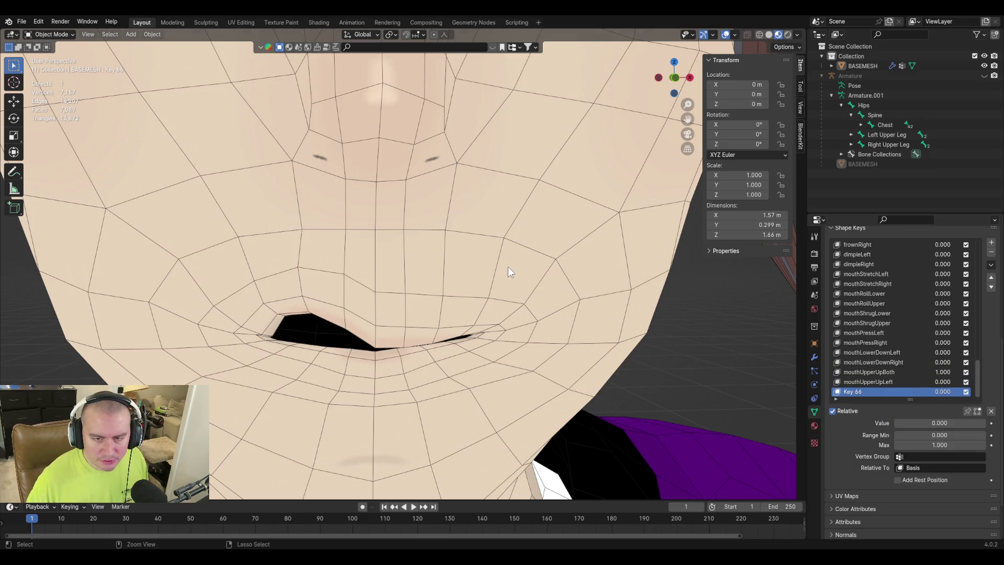
{"action": "key", "text": "ctrl+z"}
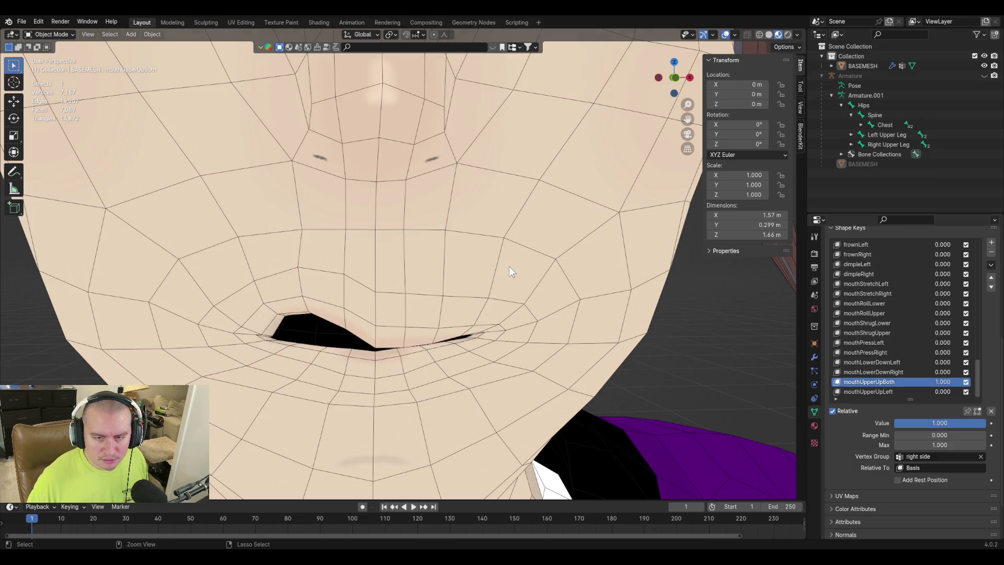
{"action": "key", "text": "ctrl+z"}
{"action": "key", "text": "ctrl+z"}
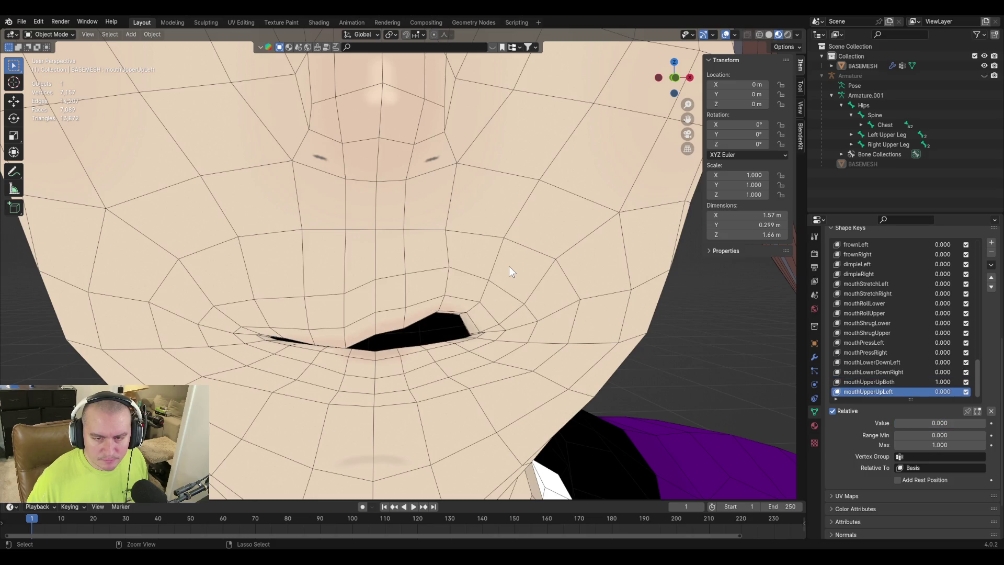
{"action": "key", "text": "ctrl+z"}
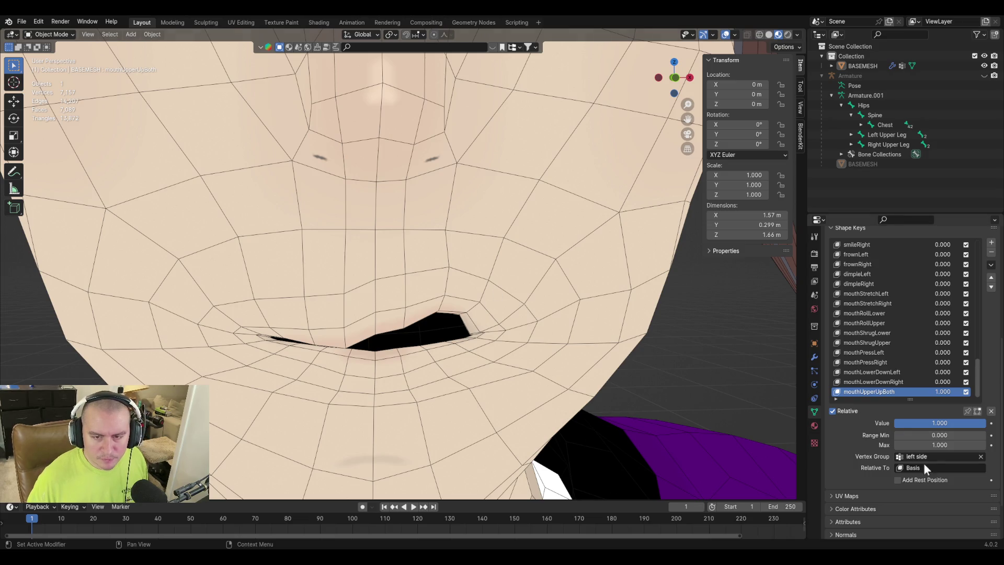
Enter Edit Mode, zoom in on the mouth, and select upper-lip vertices.
{"action": "key", "text": "Tab"}
{"action": "mouse_move", "coordinate": [377, 275]}
{"action": "middle_mouse_down"}
{"action": "mouse_move", "coordinate": [358, 258]}
{"action": "mouse_move", "coordinate": [413, 285]}
{"action": "middle_mouse_up"}
{"action": "scroll", "coordinate": [413, 286], "scroll_direction": "up", "scroll_amount": 3}
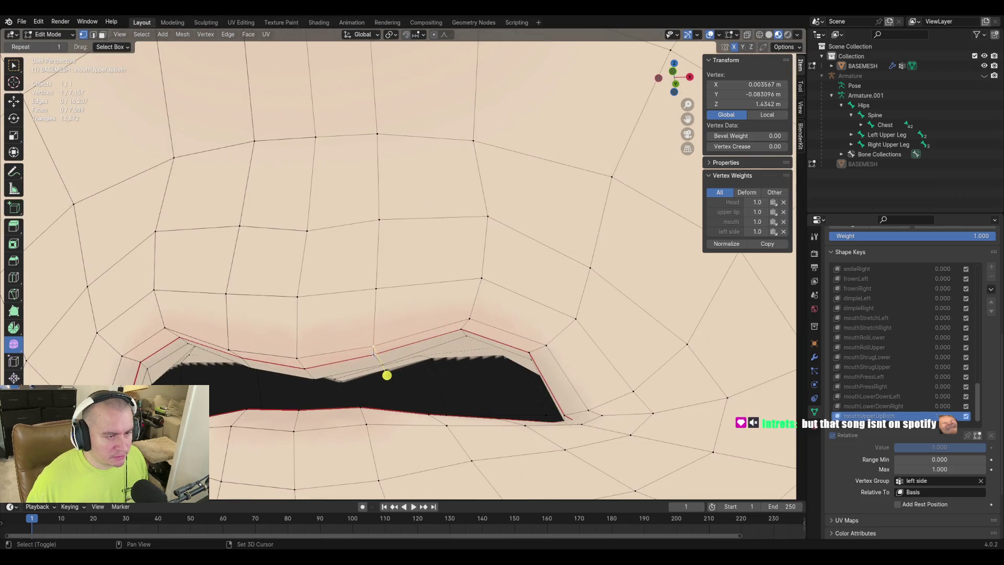
{"action": "left_click", "coordinate": [392, 388], "text": "ctrl"}
{"action": "middle_click_drag", "start_coordinate": [392, 388], "coordinate": [422, 365]}
From the front view, add more upper-lip vertices and raise them along Z.
{"action": "left_click", "coordinate": [392, 351], "text": "shift"}
{"action": "key", "text": "KP_1"}
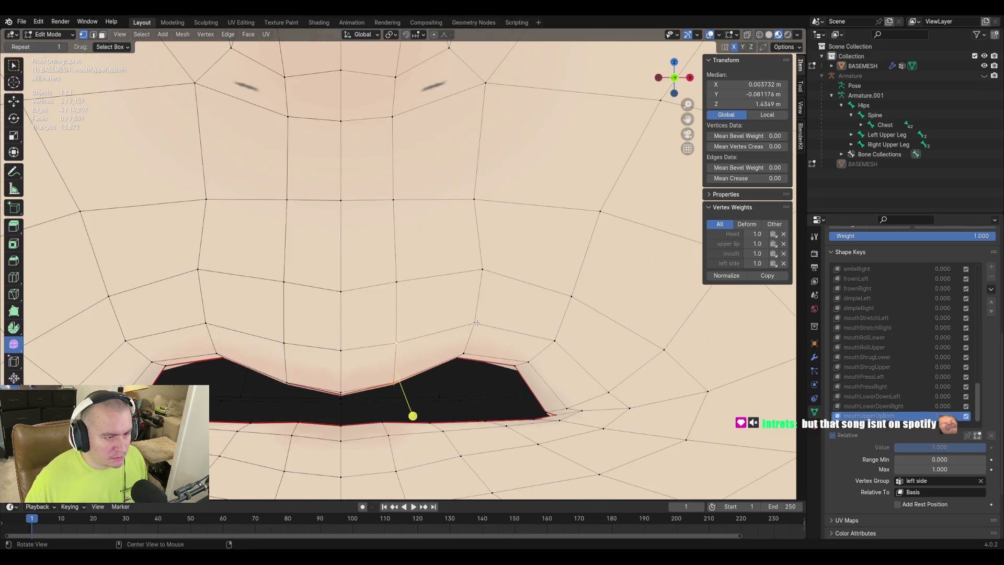
{"action": "left_click", "coordinate": [500, 369], "text": "shift"}
{"action": "middle_click_drag", "start_coordinate": [501, 369], "coordinate": [500, 352], "text": "shift"}
{"action": "key", "text": "g"}
{"action": "key", "text": "z"}
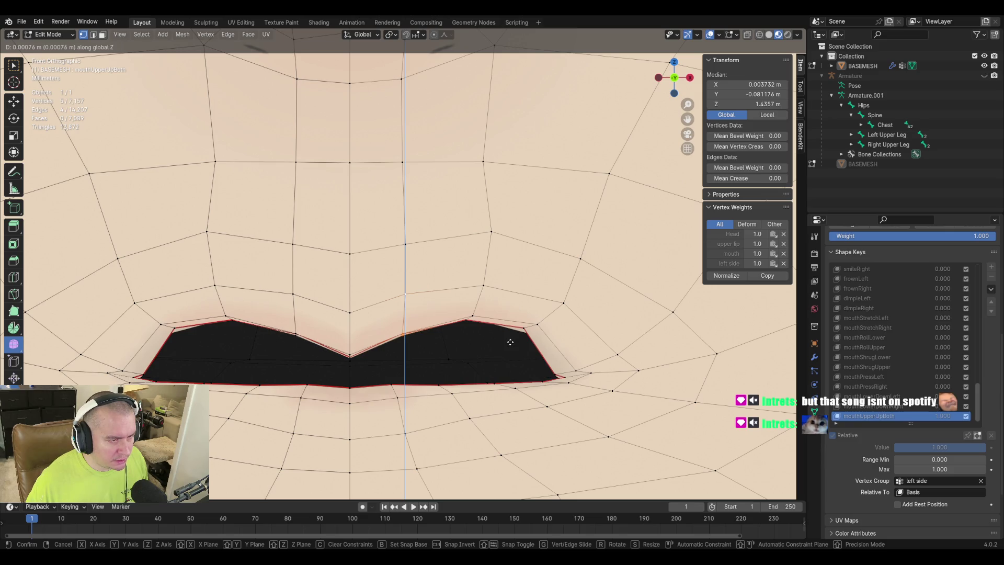
{"action": "left_click", "coordinate": [510, 344]}
Inspect the lip corner from closer angles, then return to Object Mode.
{"action": "mouse_move", "coordinate": [510, 344]}
{"action": "middle_mouse_down"}
{"action": "mouse_move", "coordinate": [360, 326]}
{"action": "mouse_move", "coordinate": [378, 307]}
{"action": "middle_mouse_up"}
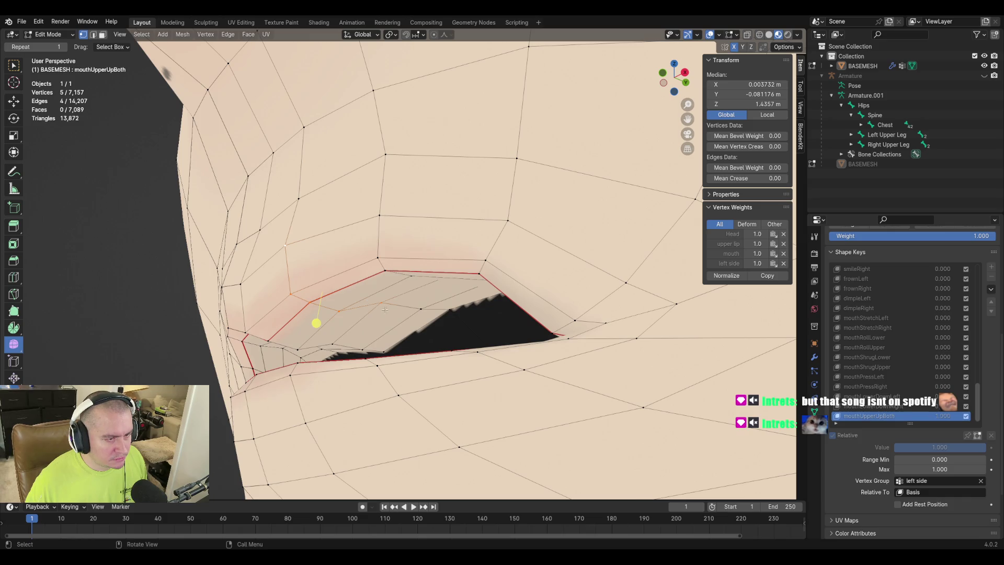
{"action": "left_click", "coordinate": [420, 308]}
{"action": "middle_click_drag", "start_coordinate": [511, 325], "coordinate": [396, 347]}
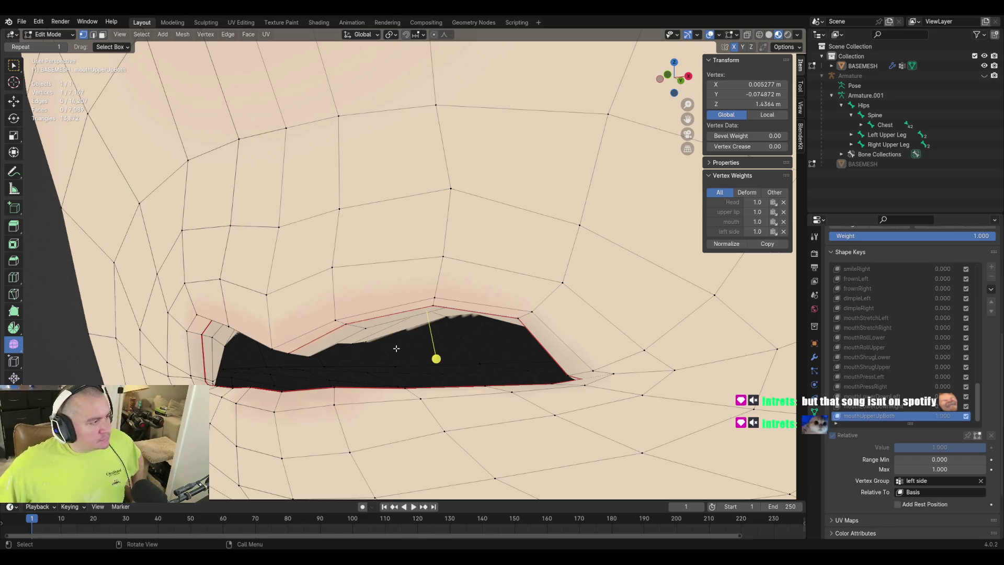
{"action": "middle_click_drag", "start_coordinate": [460, 306], "coordinate": [467, 276]}
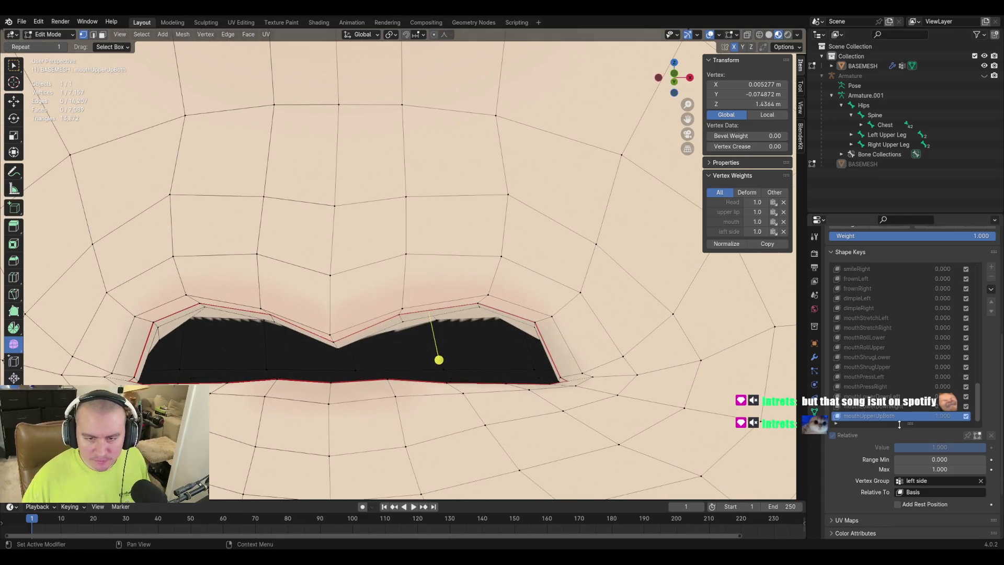
{"action": "key", "text": "Tab"}
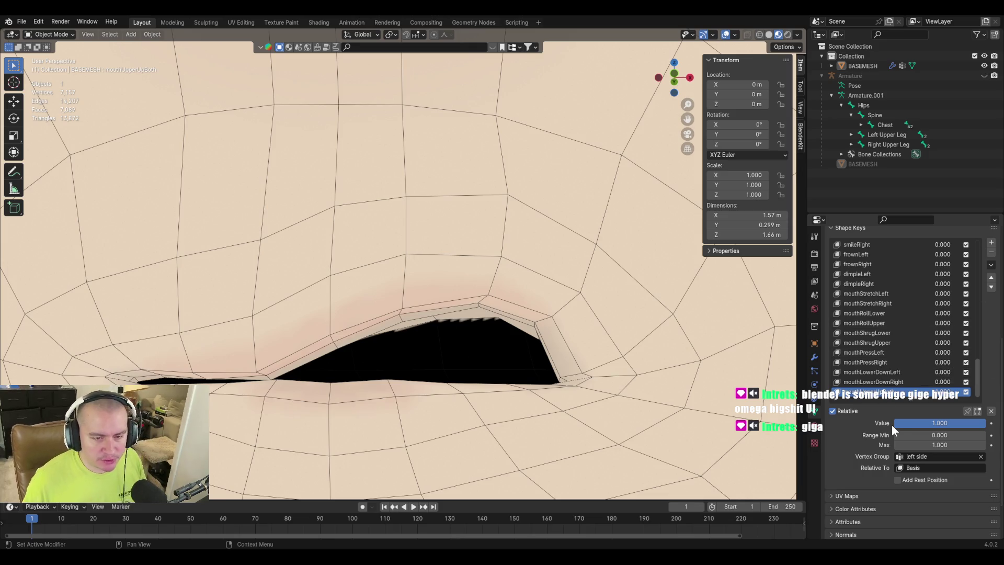
Enlarge the Properties editor to show the left side and right side vertex groups.
{"action": "scroll", "coordinate": [984, 353], "scroll_direction": "down", "scroll_amount": 1}
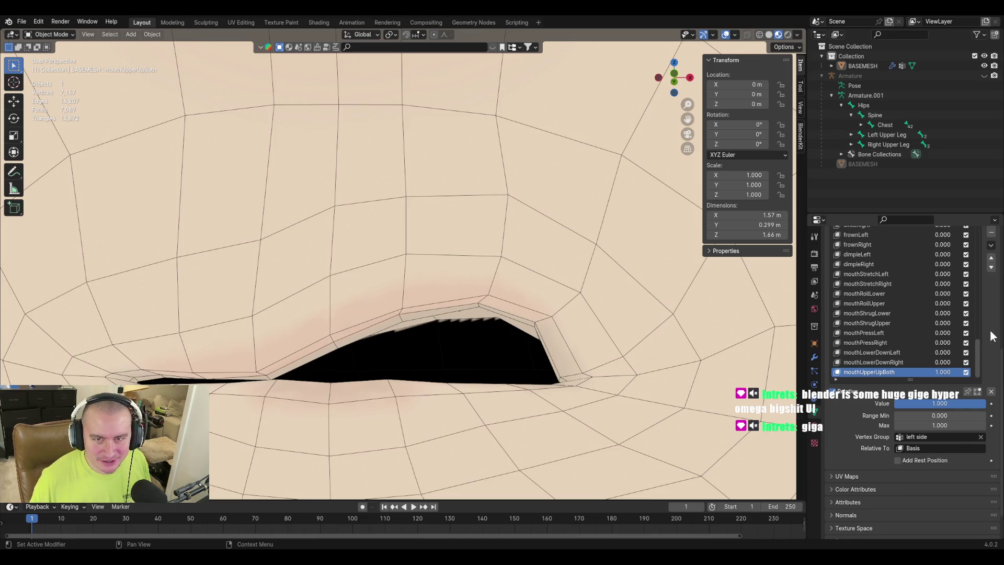
{"action": "left_click_drag", "start_coordinate": [836, 213], "coordinate": [851, 93]}
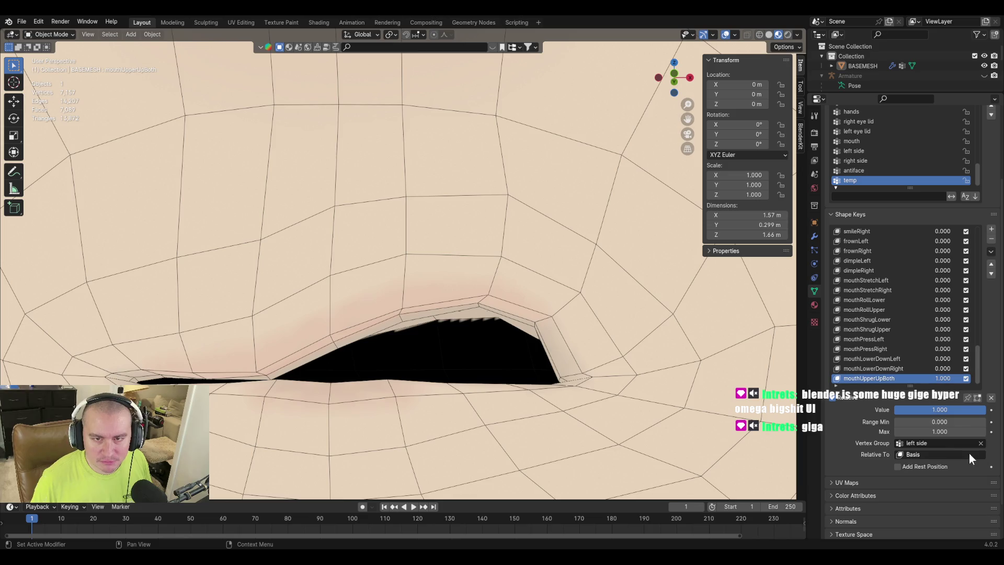
{"action": "scroll", "coordinate": [990, 334], "scroll_direction": "up", "scroll_amount": 3}
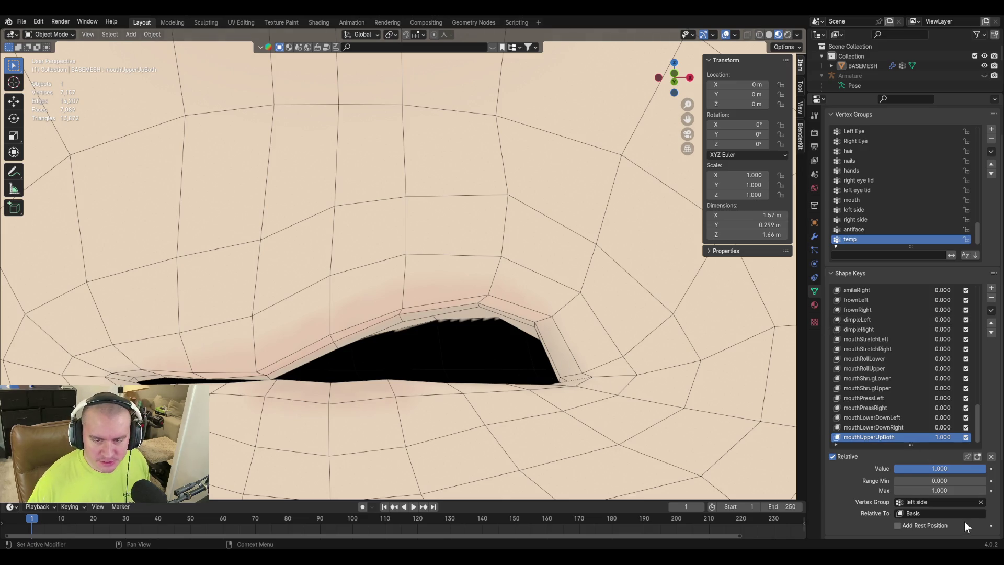
Create a new shape key from the mix named mouthUpperUpLeft.
{"action": "left_click", "coordinate": [991, 310]}
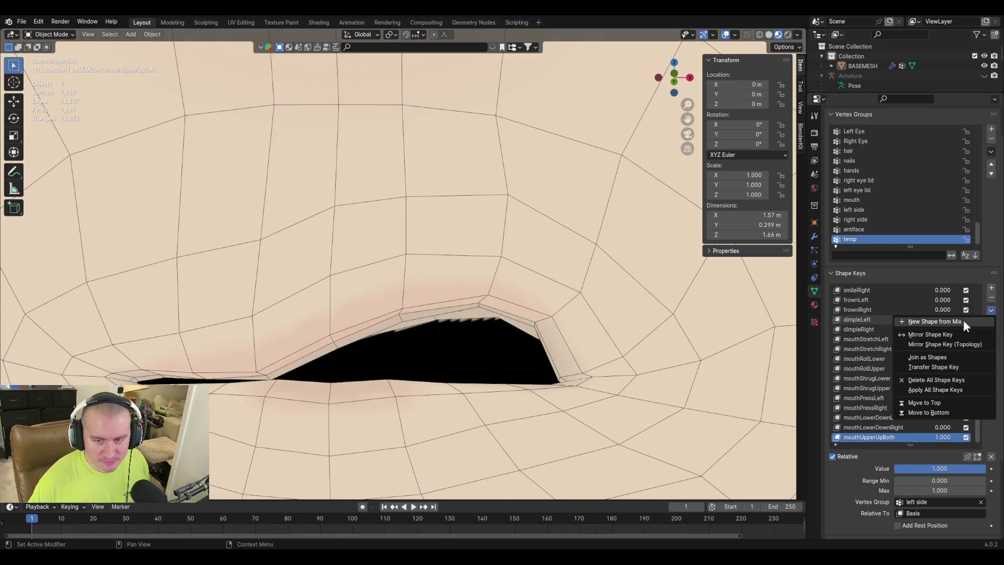
{"action": "left_click", "coordinate": [963, 319]}
{"action": "type", "text": "mouthUpperUpLe"}
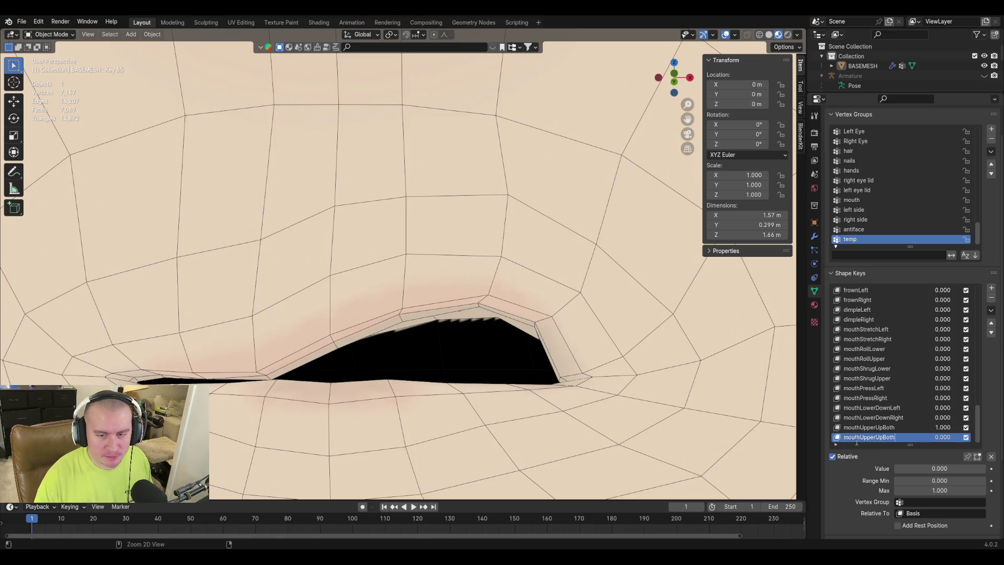
{"action": "type", "text": "ft"}
{"action": "key", "text": "Return"}
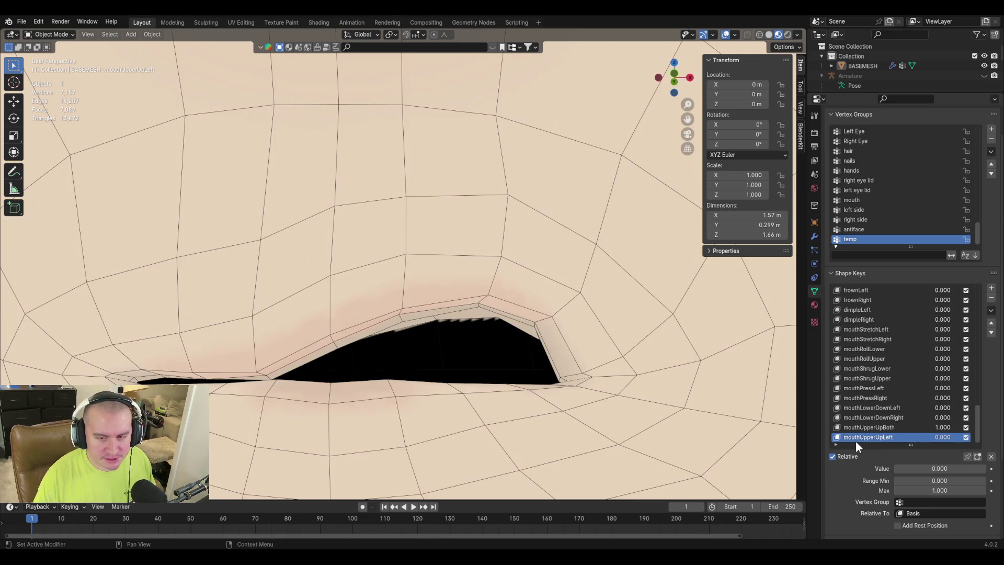
Set mouthUpperUpBoth's vertex group to right side.
{"action": "left_click", "coordinate": [867, 429]}
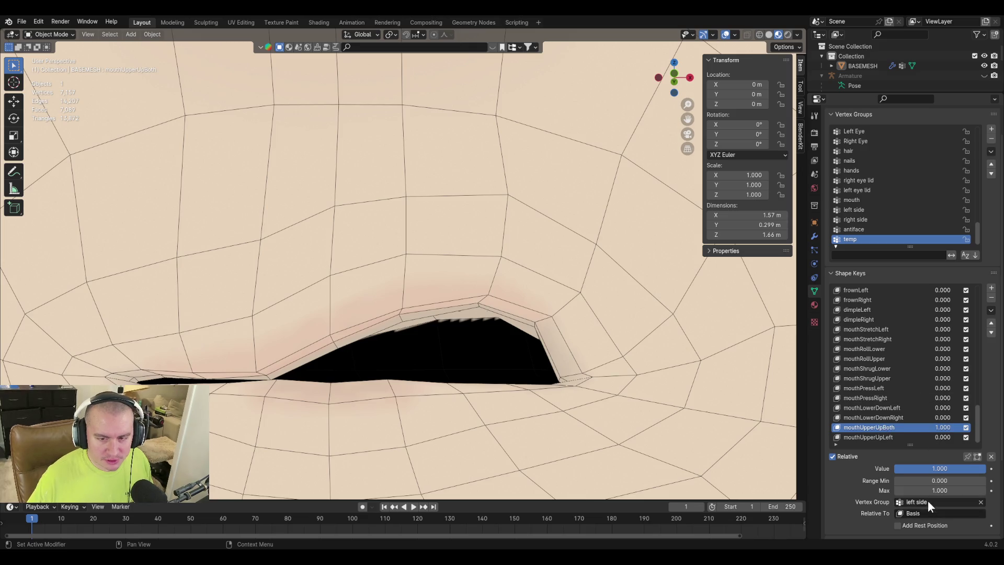
{"action": "left_click", "coordinate": [928, 501]}
{"action": "type", "text": "right s"}
{"action": "key", "text": "Return"}
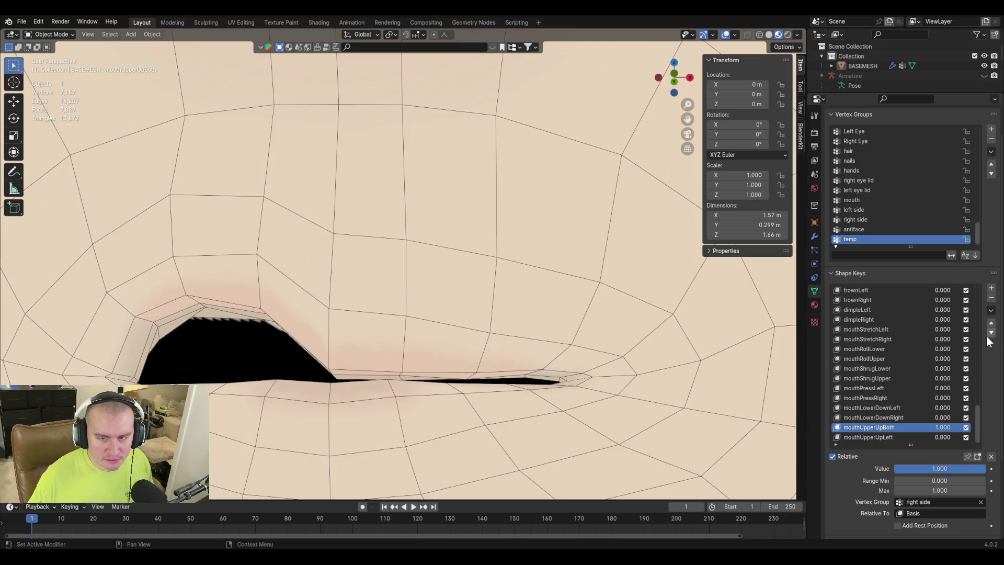
Create another shape key from the mix and rename it mouthUpperUpRight.
{"action": "left_click", "coordinate": [991, 310]}
{"action": "left_click", "coordinate": [955, 324]}
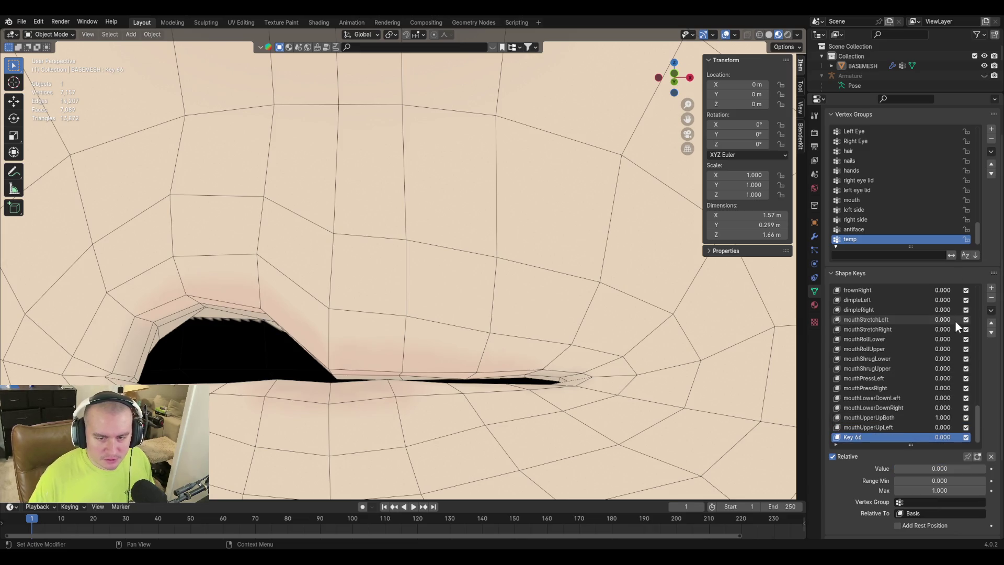
{"action": "double_click", "coordinate": [848, 437]}
{"action": "type", "text": "mouthUpperUpBoth"}
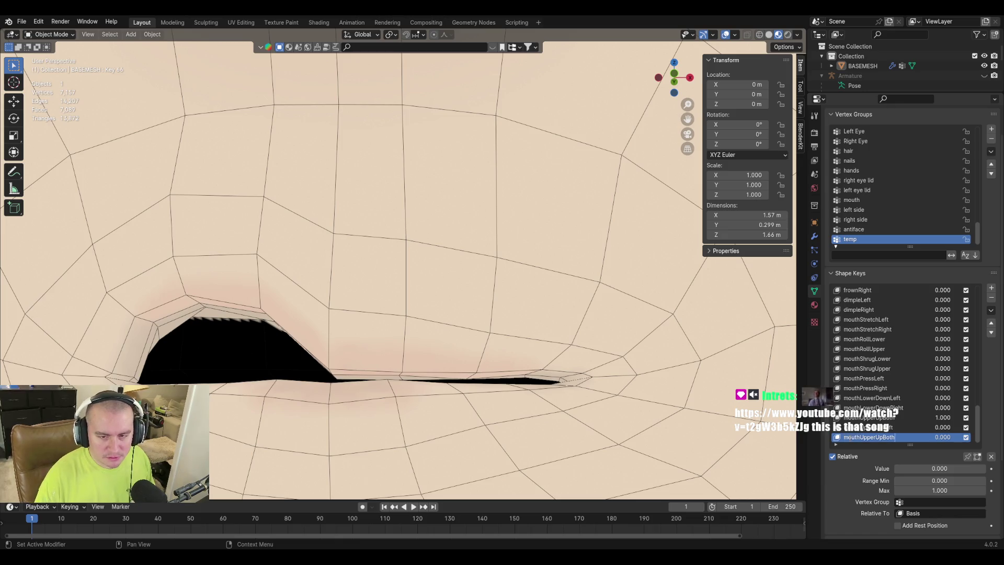
{"action": "key", "text": "BackSpace"}
{"action": "key", "text": "BackSpace"}
{"action": "key", "text": "BackSpace"}
{"action": "type", "text": "Right"}
{"action": "key", "text": "Return"}
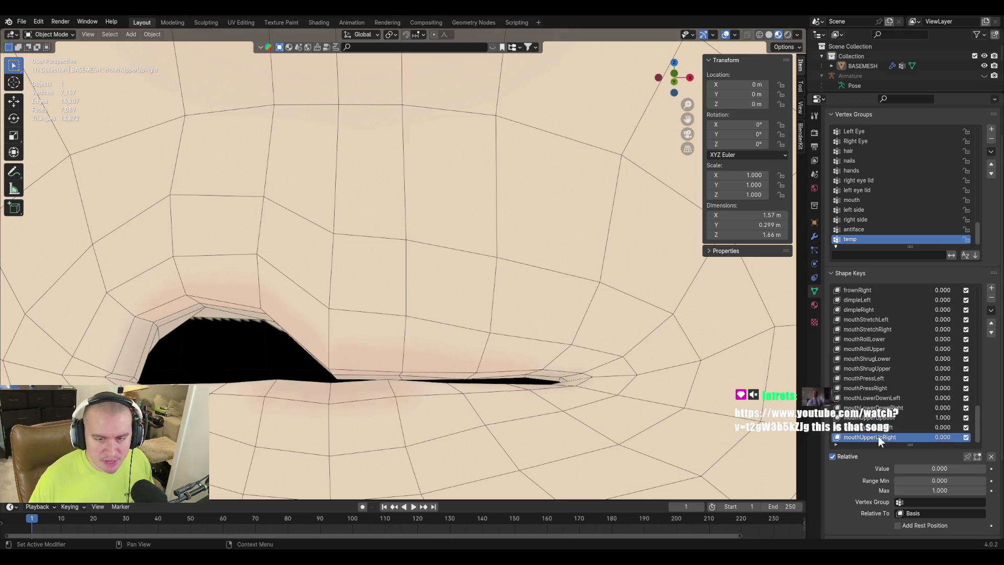
Enter Edit Mode and extend the selection along the upper-lip edge.
{"action": "key", "text": "Tab"}
{"action": "mouse_move", "coordinate": [423, 419]}
{"action": "middle_mouse_down"}
{"action": "mouse_move", "coordinate": [410, 364]}
{"action": "mouse_move", "coordinate": [347, 363]}
{"action": "middle_mouse_up"}
{"action": "left_click", "coordinate": [347, 362], "text": "ctrl"}
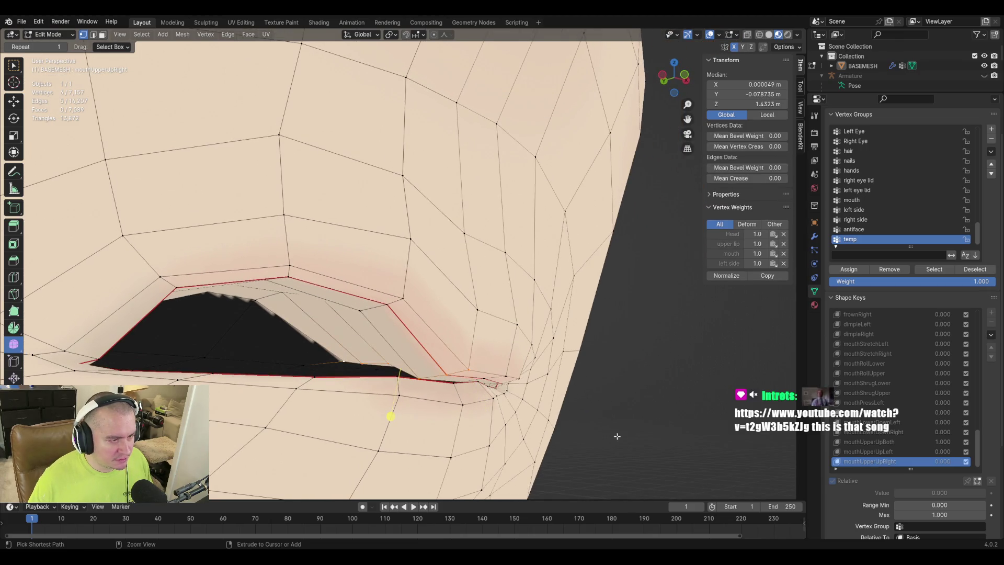
Extend the upper-lip vertex path with two more vertices.
{"action": "middle_click_drag", "start_coordinate": [606, 434], "coordinate": [377, 237]}
{"action": "left_click", "coordinate": [376, 237], "text": "ctrl"}
{"action": "left_click", "coordinate": [449, 376], "text": "ctrl"}
{"action": "mouse_move", "coordinate": [448, 377]}
{"action": "middle_mouse_down"}
{"action": "mouse_move", "coordinate": [441, 362]}
{"action": "mouse_move", "coordinate": [433, 372]}
{"action": "middle_mouse_up"}
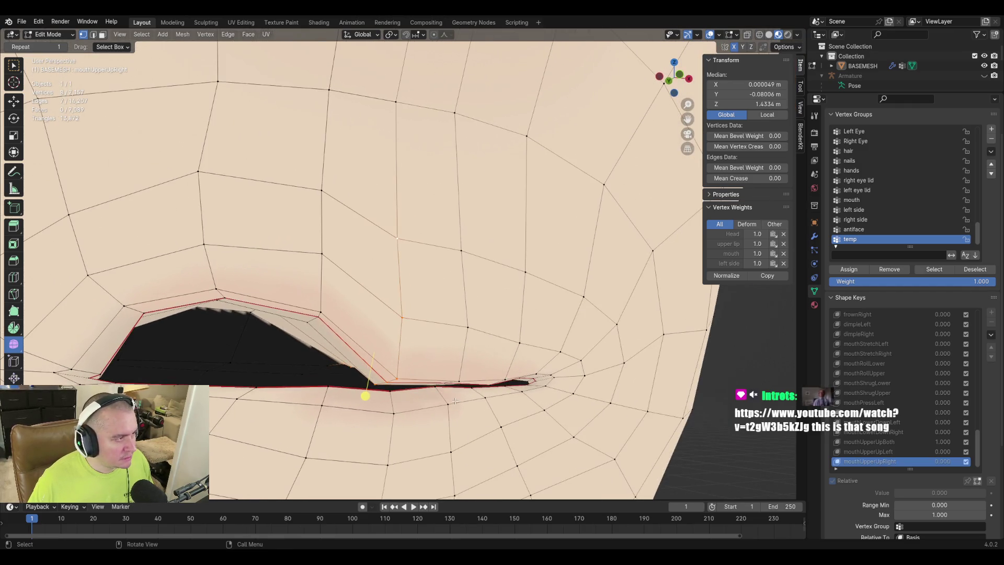
Blend the selected lip vertices from the mouthUpperUpLeft shape and inspect the result.
{"action": "left_click", "coordinate": [198, 33]}
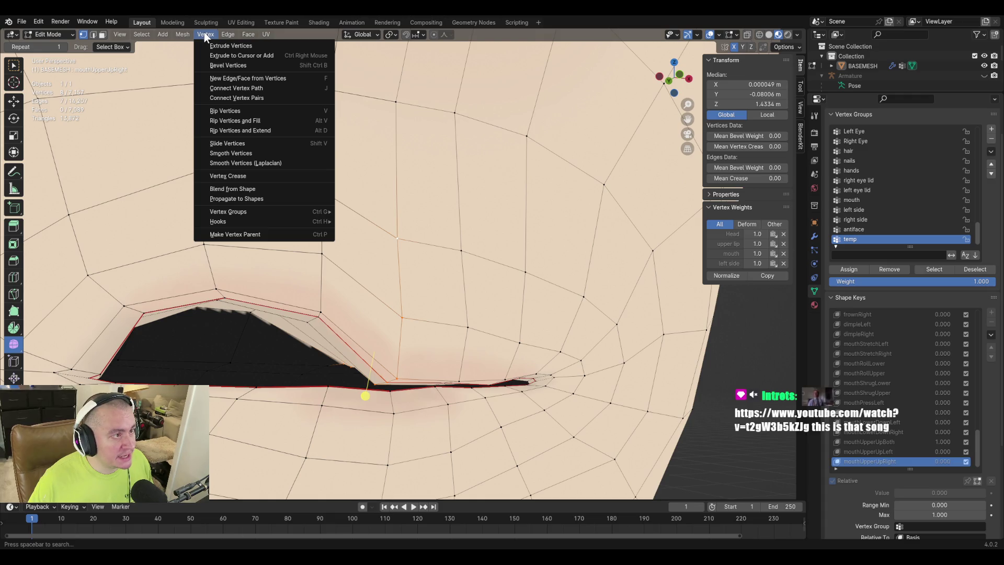
{"action": "left_click", "coordinate": [239, 189]}
{"action": "left_click", "coordinate": [141, 367]}
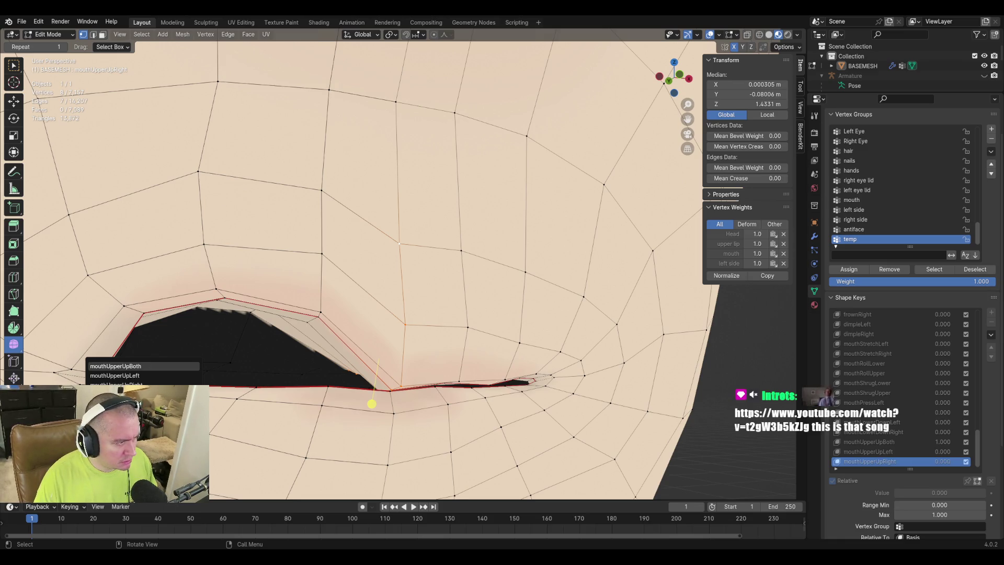
{"action": "key", "text": "Down"}
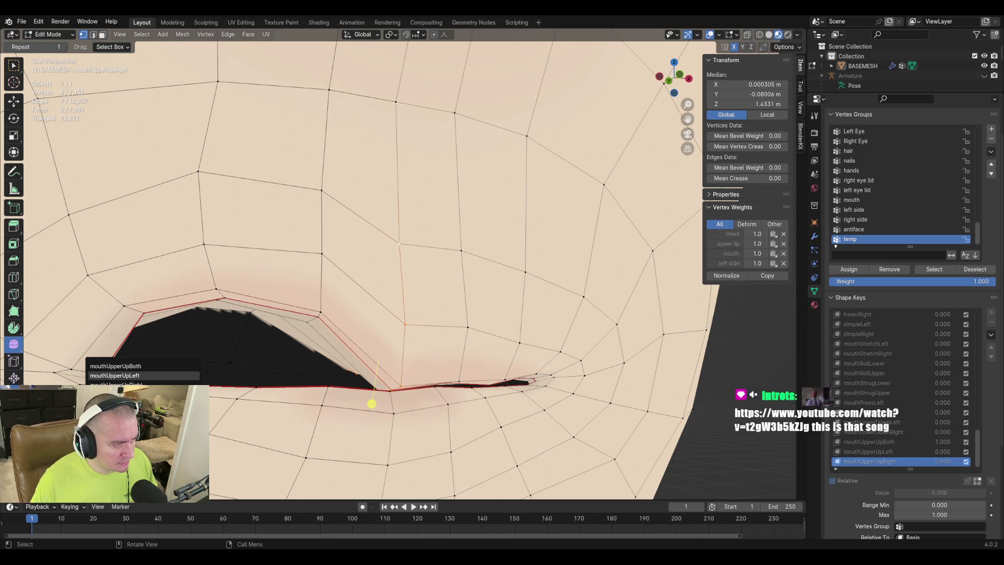
{"action": "key", "text": "Return"}
{"action": "middle_click_drag", "start_coordinate": [481, 345], "coordinate": [520, 321]}
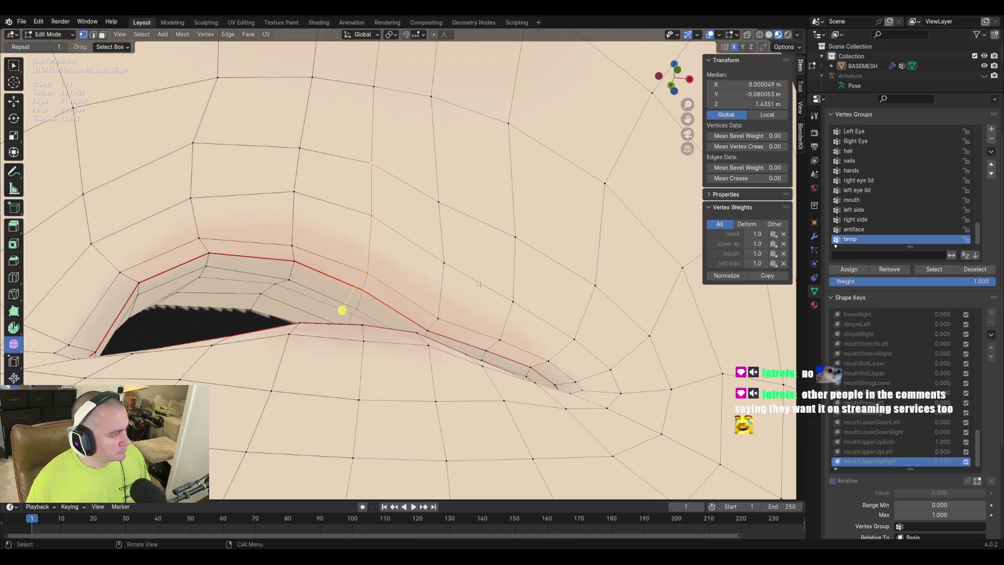
{"action": "middle_click_drag", "start_coordinate": [434, 275], "coordinate": [521, 280]}
In face select mode, select several skin faces just above the upper lip.
{"action": "mouse_move", "coordinate": [508, 282]}
{"action": "middle_mouse_down"}
{"action": "mouse_move", "coordinate": [476, 261]}
{"action": "mouse_move", "coordinate": [493, 296]}
{"action": "mouse_move", "coordinate": [498, 272]}
{"action": "middle_mouse_up"}
{"action": "scroll", "coordinate": [476, 261], "scroll_direction": "down", "scroll_amount": 2}
{"action": "scroll", "coordinate": [497, 272], "scroll_direction": "up", "scroll_amount": 5}
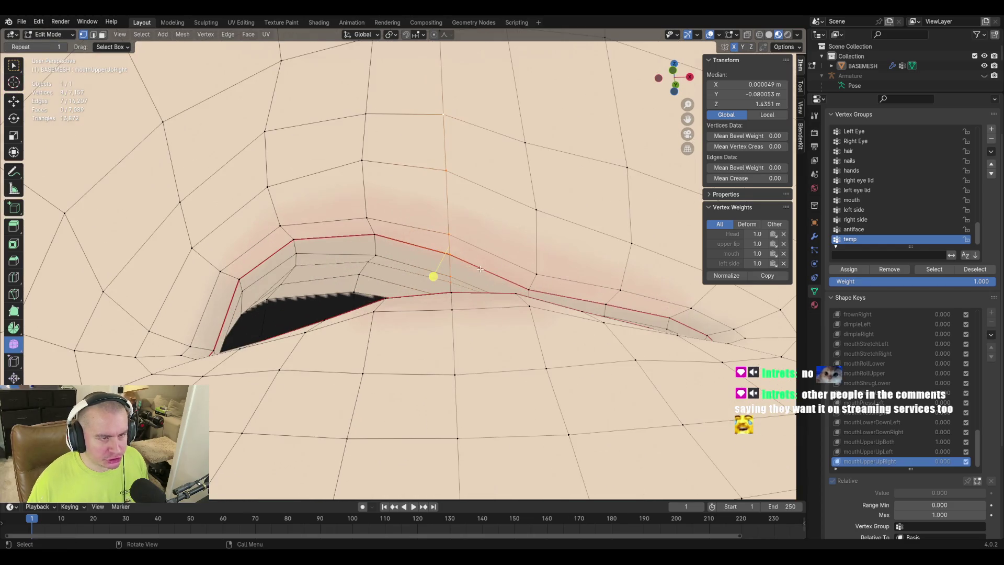
{"action": "key", "text": "3"}
{"action": "left_click", "coordinate": [346, 196]}
{"action": "left_click", "coordinate": [444, 220]}
{"action": "left_click", "coordinate": [424, 309], "text": "shift"}
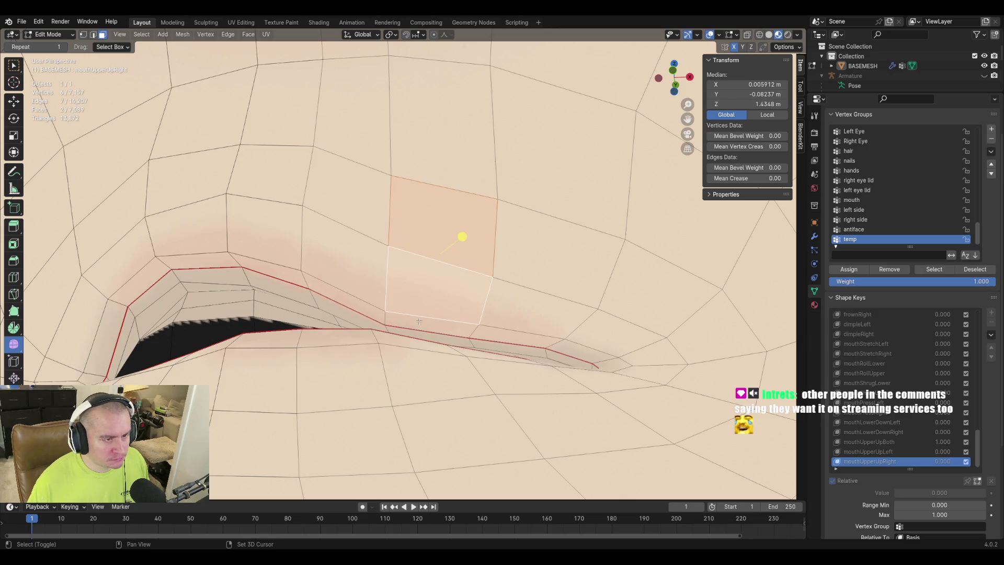
{"action": "left_click", "coordinate": [416, 334], "text": "shift"}
{"action": "middle_click_drag", "start_coordinate": [415, 340], "coordinate": [428, 348]}
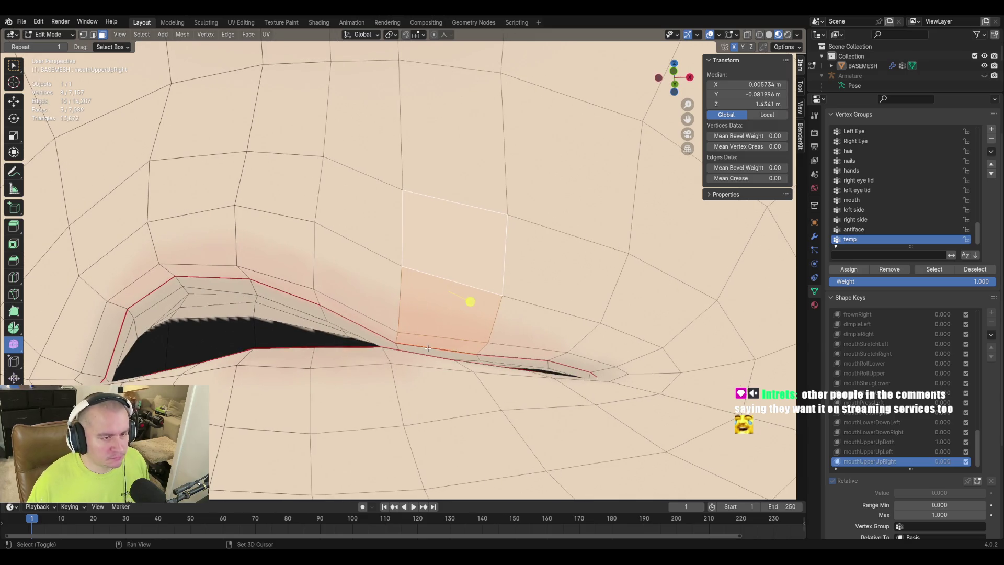
{"action": "left_click", "coordinate": [428, 350], "text": "shift"}
Add more faces above the upper lip to the selection, ending on a frontal mouth view.
{"action": "key", "text": "shift+grave"}
{"action": "key", "text": "w"}
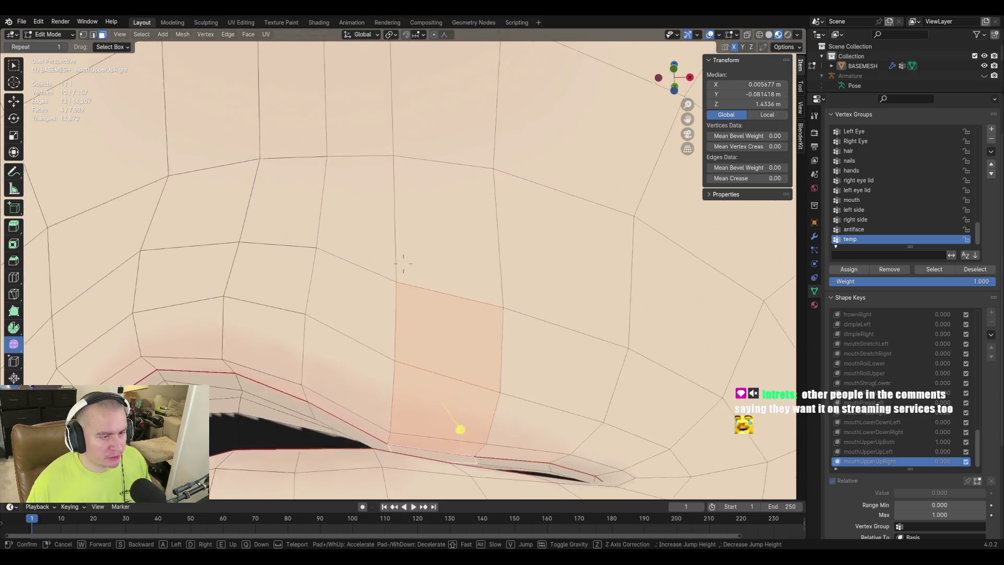
{"action": "key", "text": "s"}
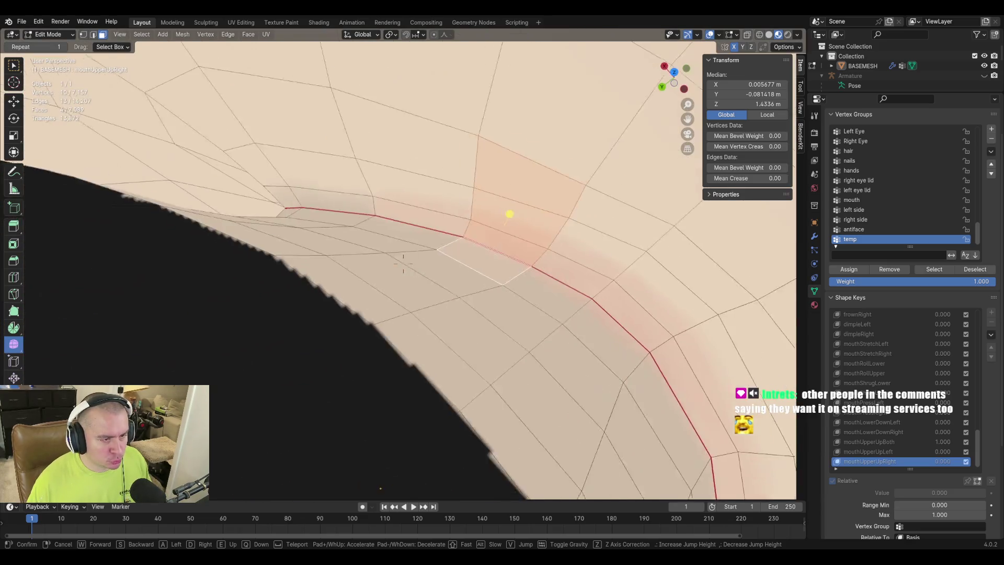
{"action": "left_click", "coordinate": [456, 299]}
{"action": "left_click", "coordinate": [407, 267], "text": "ctrl"}
{"action": "mouse_move", "coordinate": [406, 267]}
{"action": "middle_mouse_down"}
{"action": "mouse_move", "coordinate": [485, 276]}
{"action": "mouse_move", "coordinate": [328, 295]}
{"action": "mouse_move", "coordinate": [394, 305]}
{"action": "middle_mouse_up"}
{"action": "scroll", "coordinate": [328, 294], "scroll_direction": "up", "scroll_amount": 2}
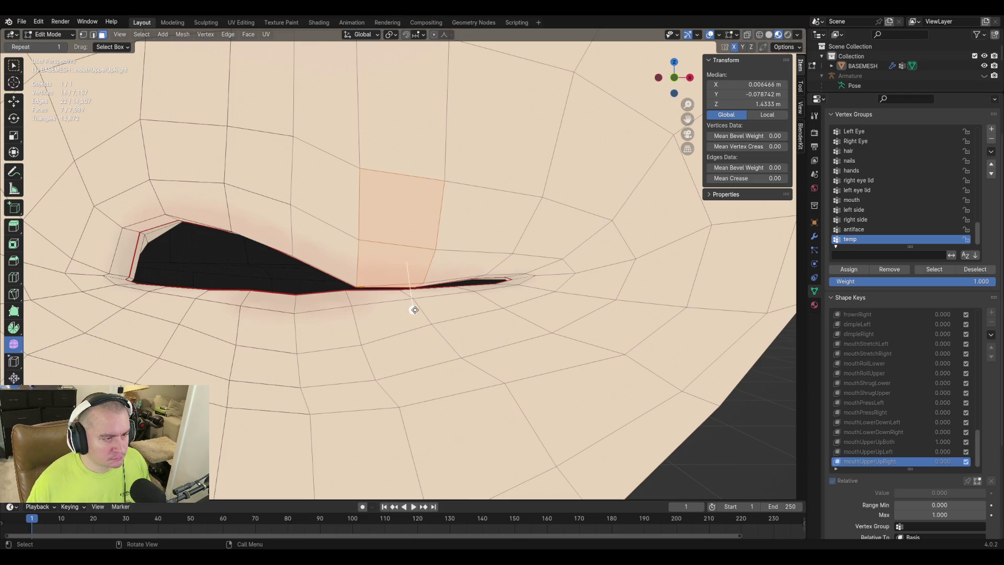
{"action": "scroll", "coordinate": [414, 310], "scroll_direction": "down", "scroll_amount": 3}
{"action": "middle_click_drag", "start_coordinate": [410, 312], "coordinate": [528, 317]}
{"action": "scroll", "coordinate": [554, 325], "scroll_direction": "up", "scroll_amount": 3}
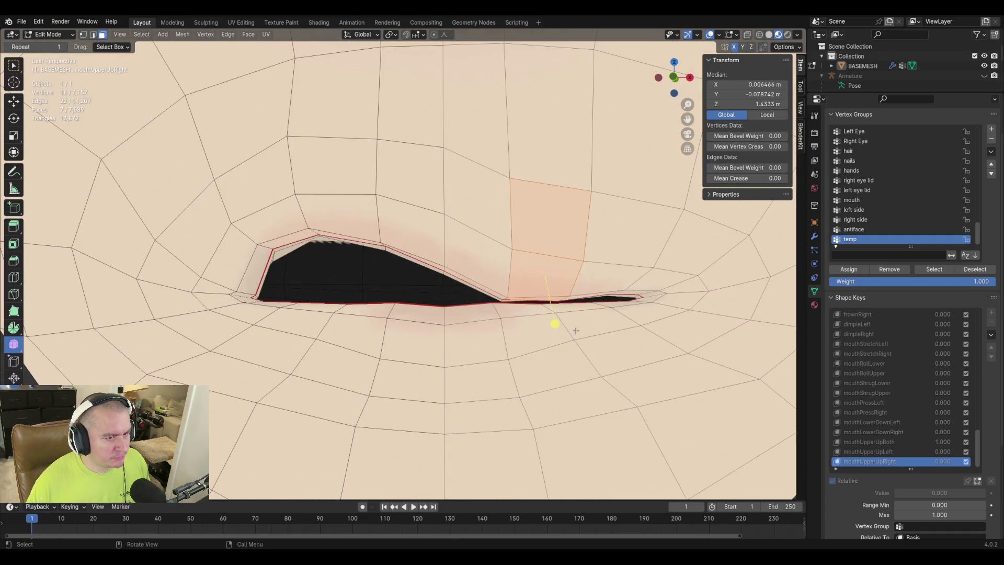
Nudge the selected faces above the lip slightly to follow the raised lip.
{"action": "key", "text": "Escape"}
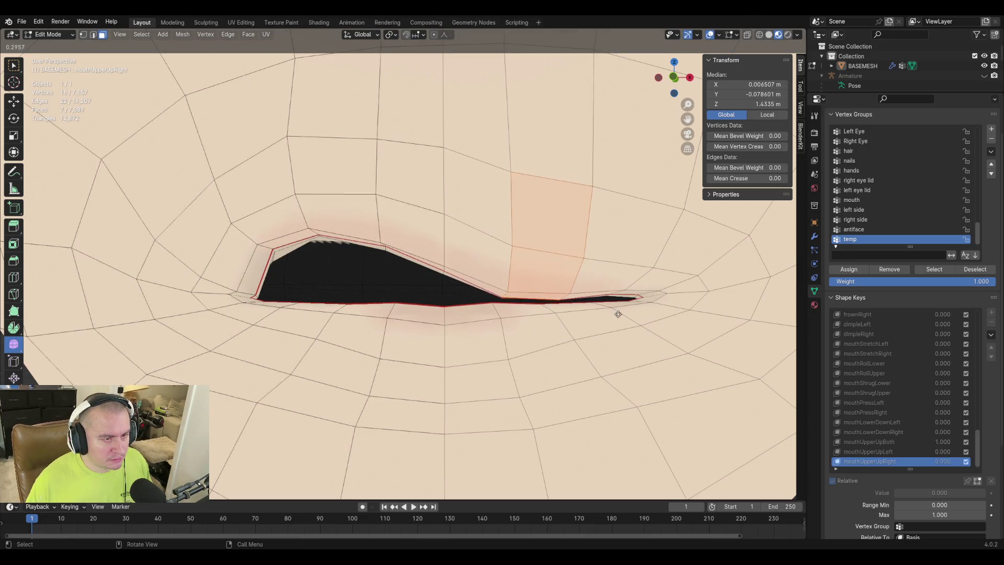
{"action": "left_click", "coordinate": [670, 294]}
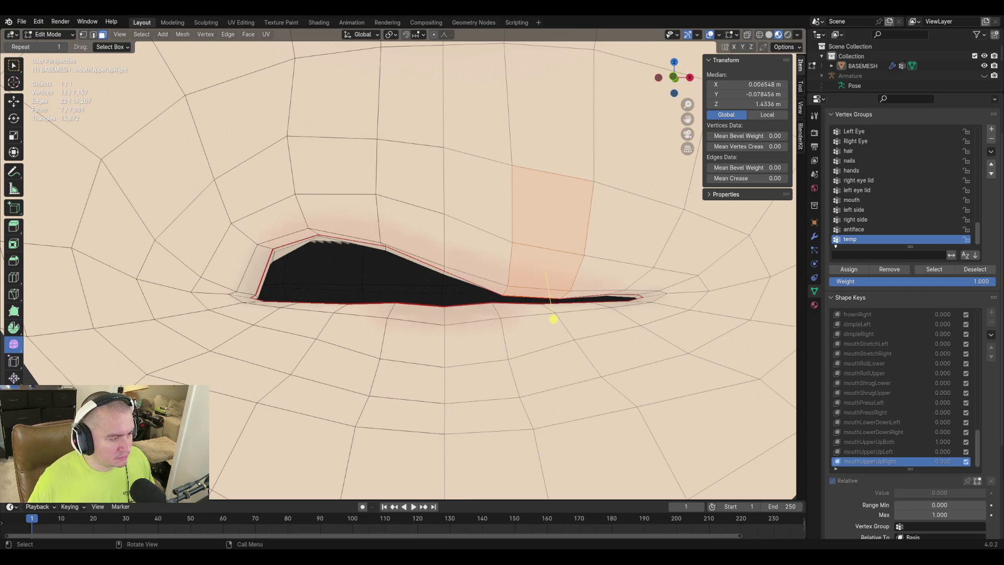
{"action": "left_click_drag", "start_coordinate": [554, 318], "coordinate": [552, 315]}
Zoom out to check the shape, save the file, and make mouthUpperUpLeft active.
{"action": "scroll", "coordinate": [393, 312], "scroll_direction": "down", "scroll_amount": 6}
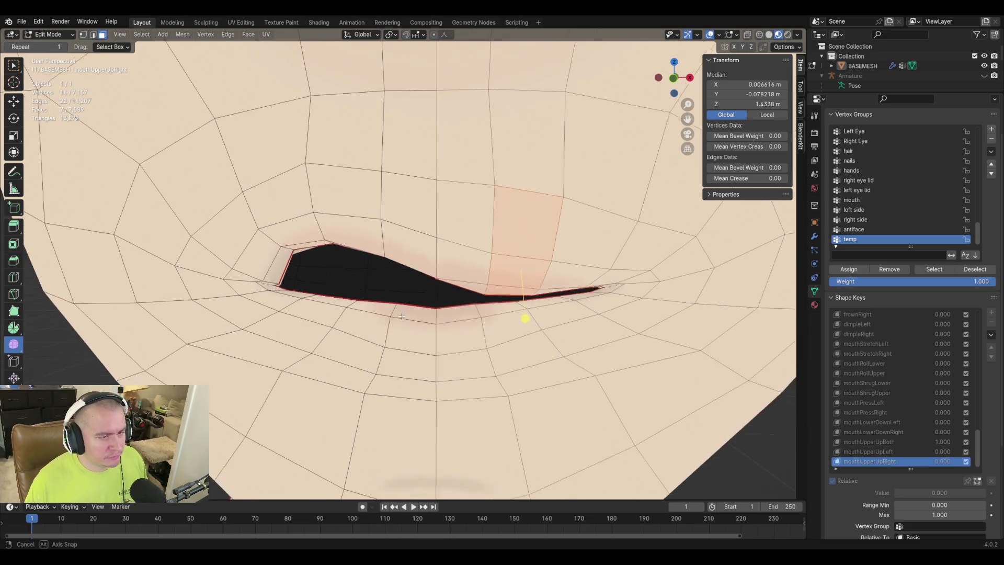
{"action": "mouse_move", "coordinate": [393, 312]}
{"action": "middle_mouse_down"}
{"action": "mouse_move", "coordinate": [451, 314]}
{"action": "mouse_move", "coordinate": [436, 320]}
{"action": "mouse_move", "coordinate": [455, 290]}
{"action": "mouse_move", "coordinate": [500, 316]}
{"action": "mouse_move", "coordinate": [421, 310]}
{"action": "middle_mouse_up"}
{"action": "scroll", "coordinate": [391, 300], "scroll_direction": "down", "scroll_amount": 2}
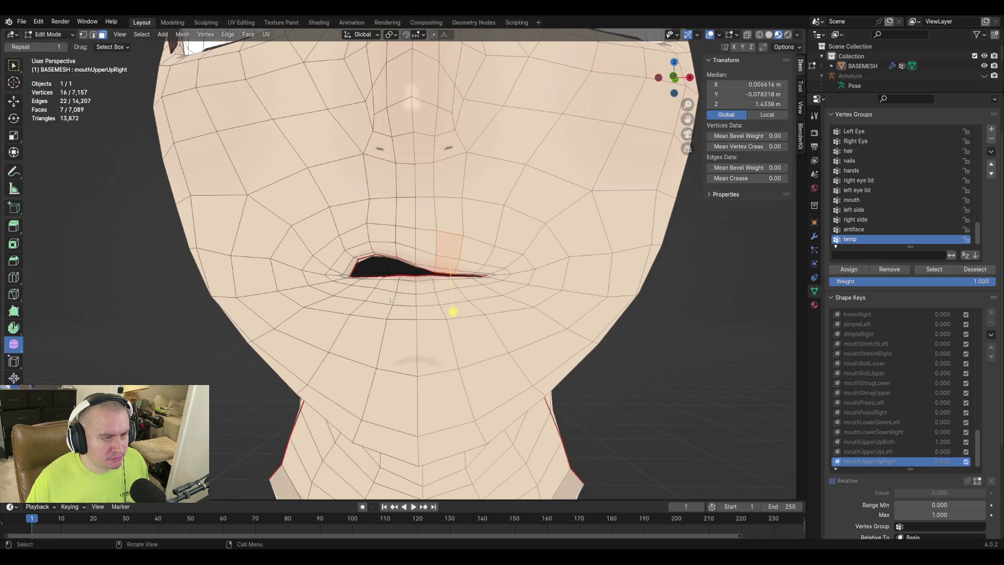
{"action": "scroll", "coordinate": [394, 319], "scroll_direction": "up", "scroll_amount": 1, "text": "shift"}
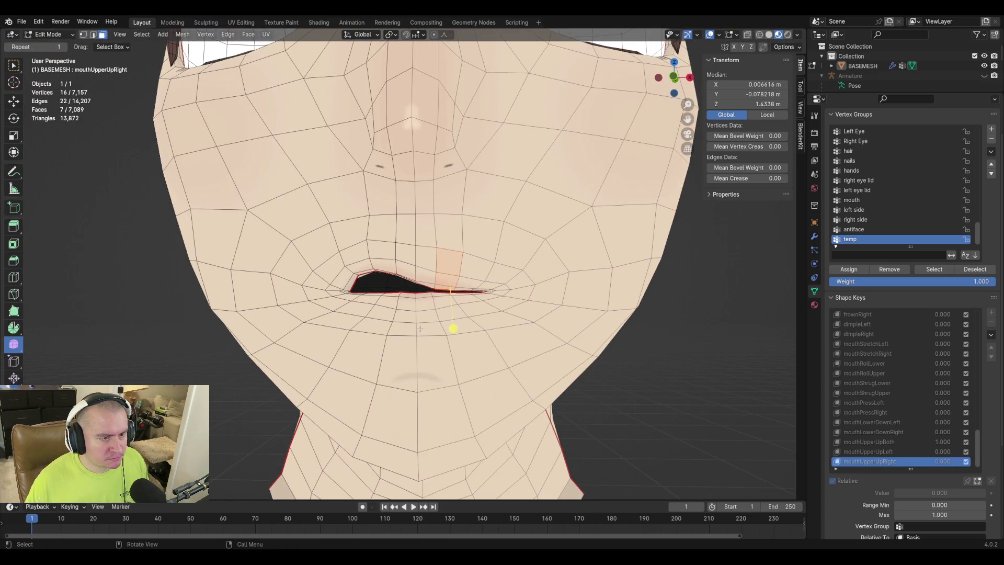
{"action": "scroll", "coordinate": [420, 329], "scroll_direction": "up", "scroll_amount": 1}
{"action": "key", "text": "ctrl+s"}
{"action": "left_click", "coordinate": [877, 452]}
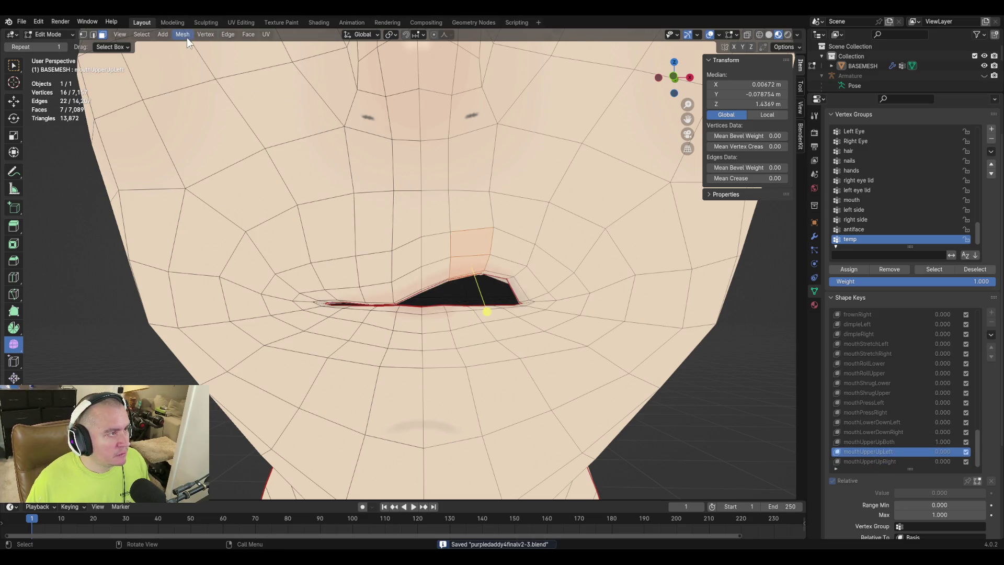
Mirror the face selection to the other side of the lip and nudge those faces.
{"action": "left_click", "coordinate": [150, 34]}
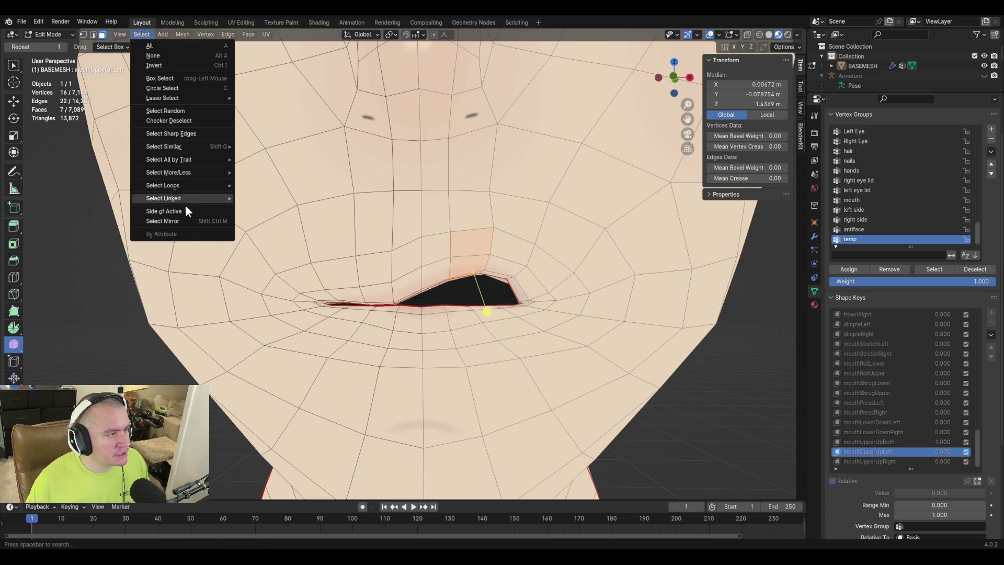
{"action": "left_click", "coordinate": [187, 221]}
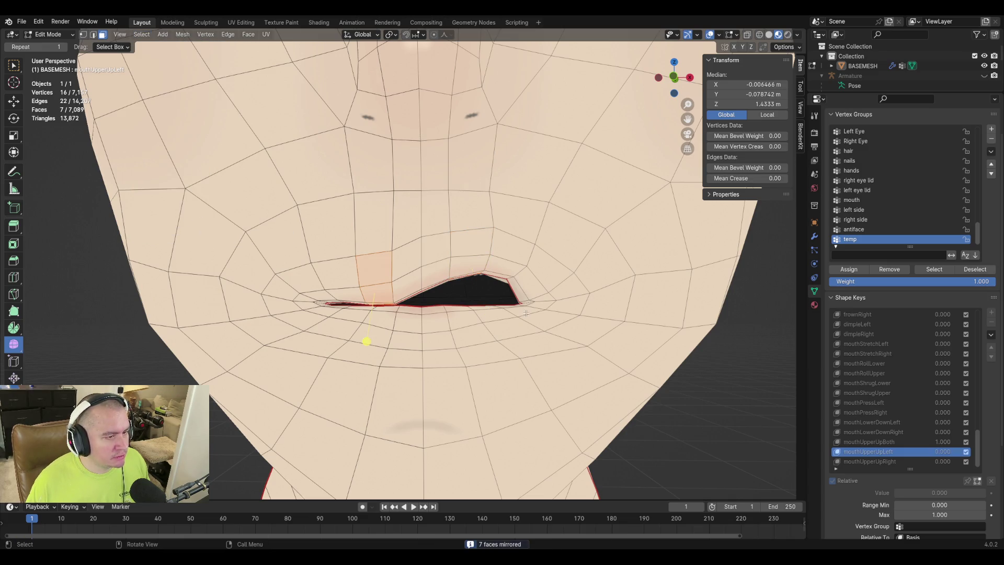
{"action": "mouse_move", "coordinate": [364, 342]}
{"action": "left_mouse_down"}
{"action": "mouse_move", "coordinate": [498, 348]}
{"action": "mouse_move", "coordinate": [367, 341]}
{"action": "mouse_move", "coordinate": [398, 346]}
{"action": "left_mouse_up"}
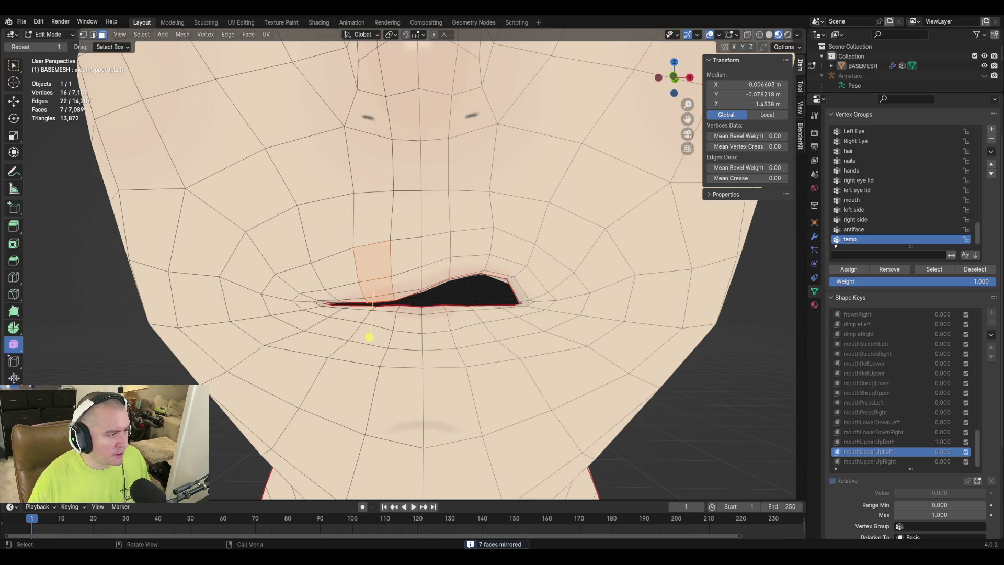
Deselect everything, save the file, and make mouthUpperUpRight the active shape key.
{"action": "key", "text": "alt+a"}
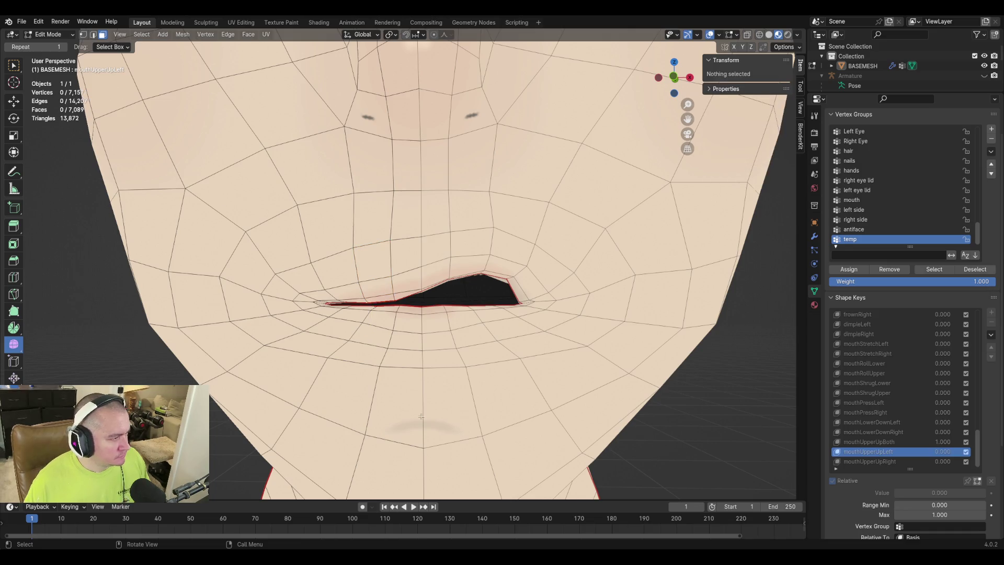
{"action": "key", "text": "ctrl+s"}
{"action": "mouse_move", "coordinate": [547, 302]}
{"action": "middle_mouse_down"}
{"action": "mouse_move", "coordinate": [654, 293]}
{"action": "mouse_move", "coordinate": [601, 293]}
{"action": "middle_mouse_up"}
{"action": "left_click", "coordinate": [884, 461]}
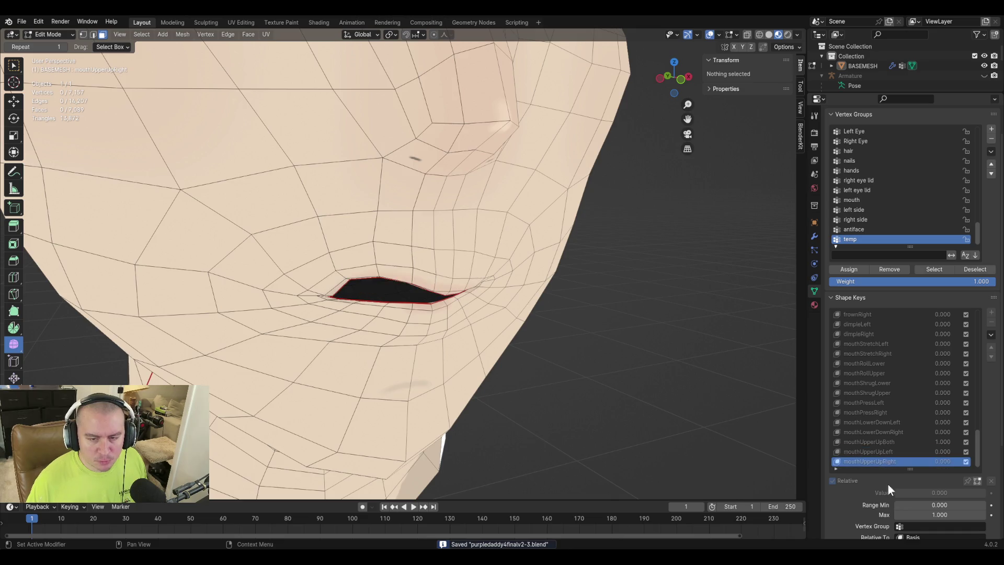
In vertex mode, select a mouth-corner vertex of the upper lip and move it.
{"action": "scroll", "coordinate": [323, 302], "scroll_direction": "up", "scroll_amount": 5}
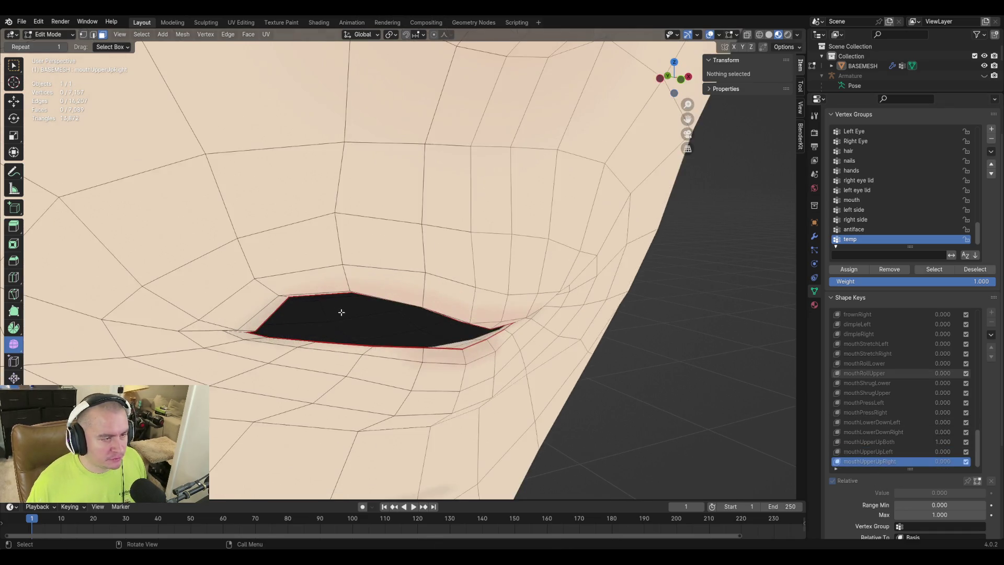
{"action": "left_click", "coordinate": [244, 330]}
{"action": "key", "text": "1"}
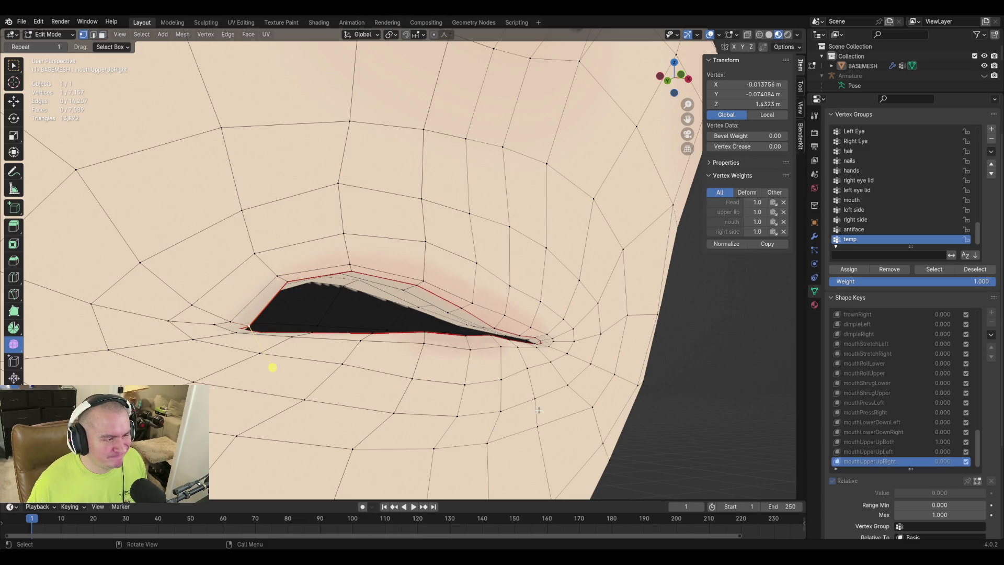
{"action": "mouse_move", "coordinate": [520, 391]}
{"action": "middle_mouse_down"}
{"action": "mouse_move", "coordinate": [484, 391]}
{"action": "mouse_move", "coordinate": [567, 406]}
{"action": "mouse_move", "coordinate": [533, 403]}
{"action": "mouse_move", "coordinate": [541, 395]}
{"action": "middle_mouse_up"}
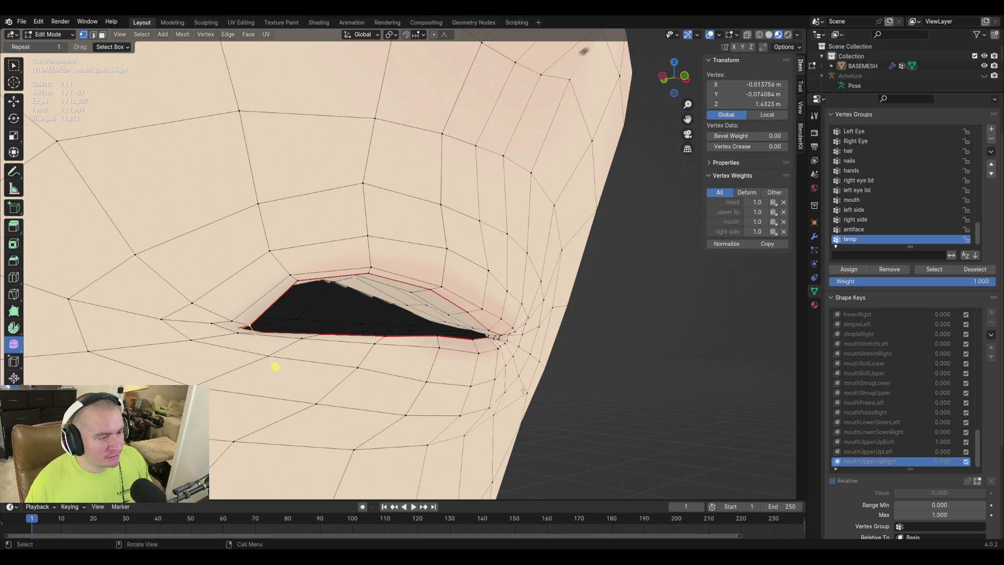
{"action": "key", "text": "g"}
{"action": "key", "text": "z"}
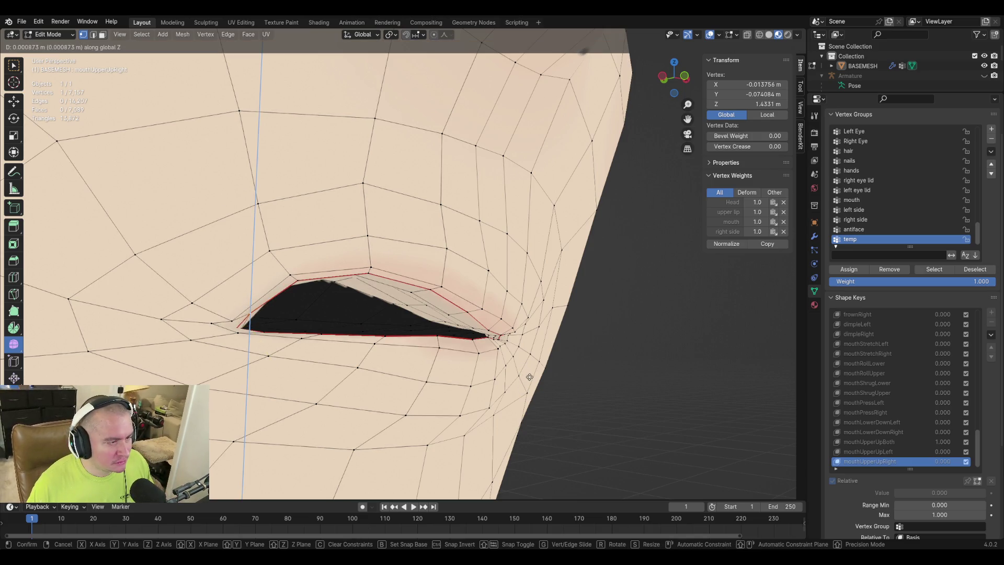
{"action": "key", "text": "Escape"}
{"action": "mouse_move", "coordinate": [526, 375]}
{"action": "middle_mouse_down"}
{"action": "mouse_move", "coordinate": [273, 363]}
{"action": "mouse_move", "coordinate": [325, 381]}
{"action": "mouse_move", "coordinate": [354, 369]}
{"action": "mouse_move", "coordinate": [278, 371]}
{"action": "middle_mouse_up"}
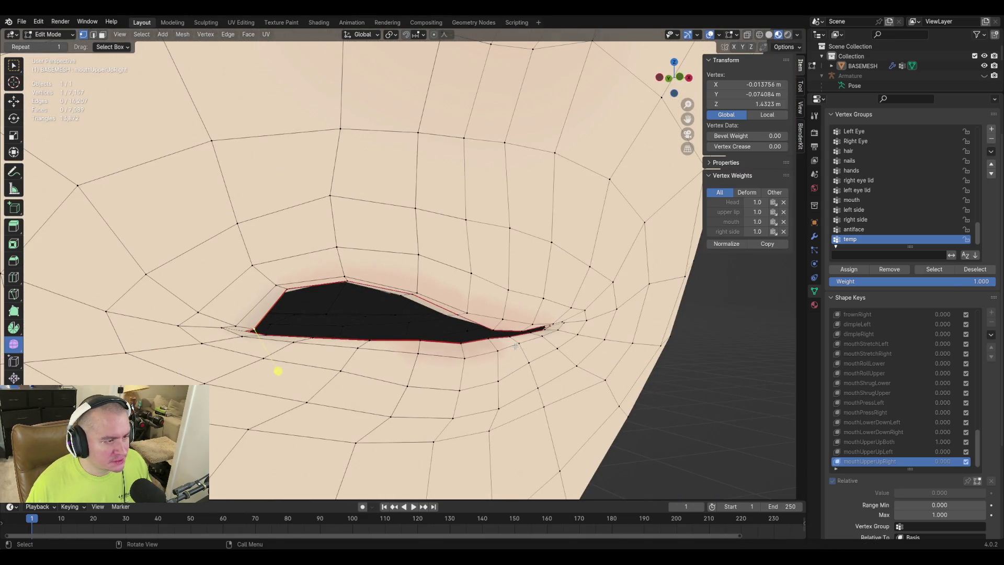
{"action": "key", "text": "g"}
{"action": "left_click", "coordinate": [299, 346]}
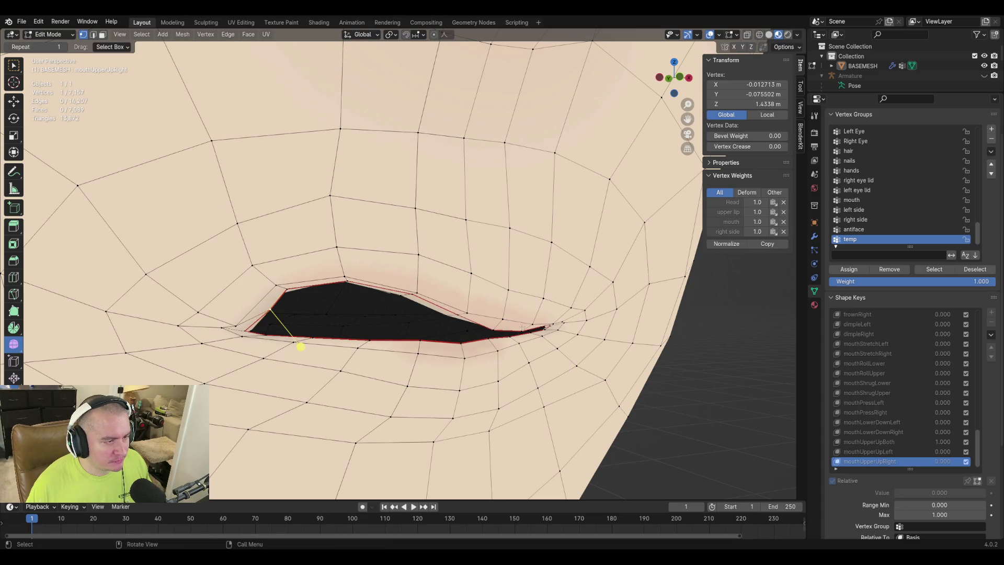
Edge-slide two lip-corner vertices to refine the mouth opening, then return to Object Mode.
{"action": "key", "text": "g"}
{"action": "left_click", "coordinate": [278, 370]}
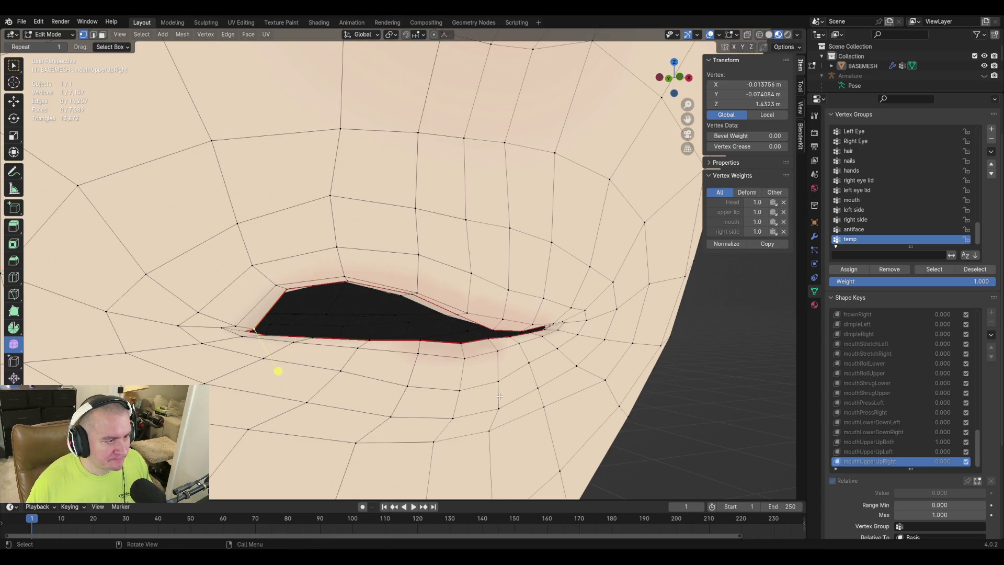
{"action": "left_click", "coordinate": [237, 324], "text": "shift"}
{"action": "key", "text": "g"}
{"action": "key", "text": "g"}
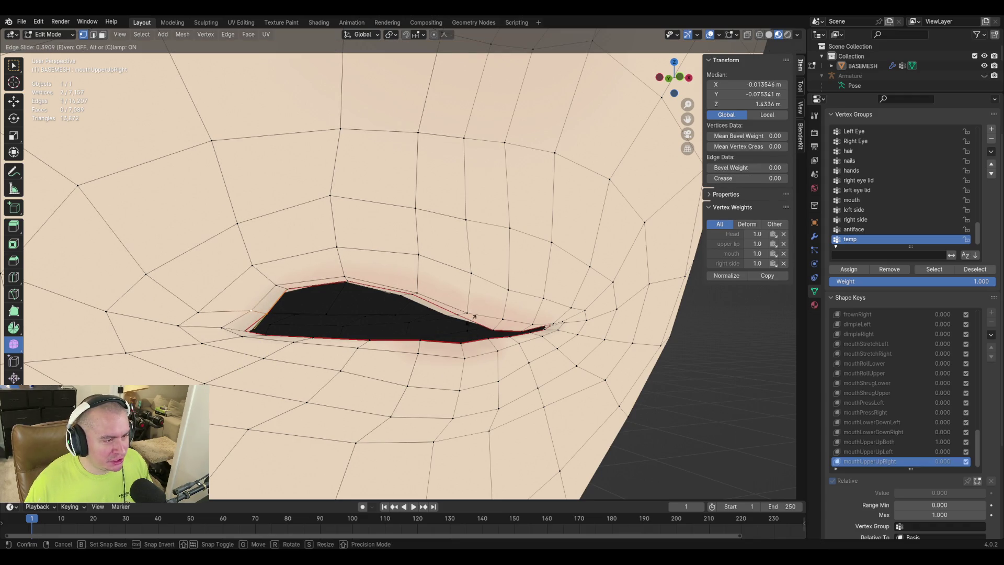
{"action": "left_click", "coordinate": [474, 316]}
{"action": "middle_click_drag", "start_coordinate": [258, 352], "coordinate": [308, 337]}
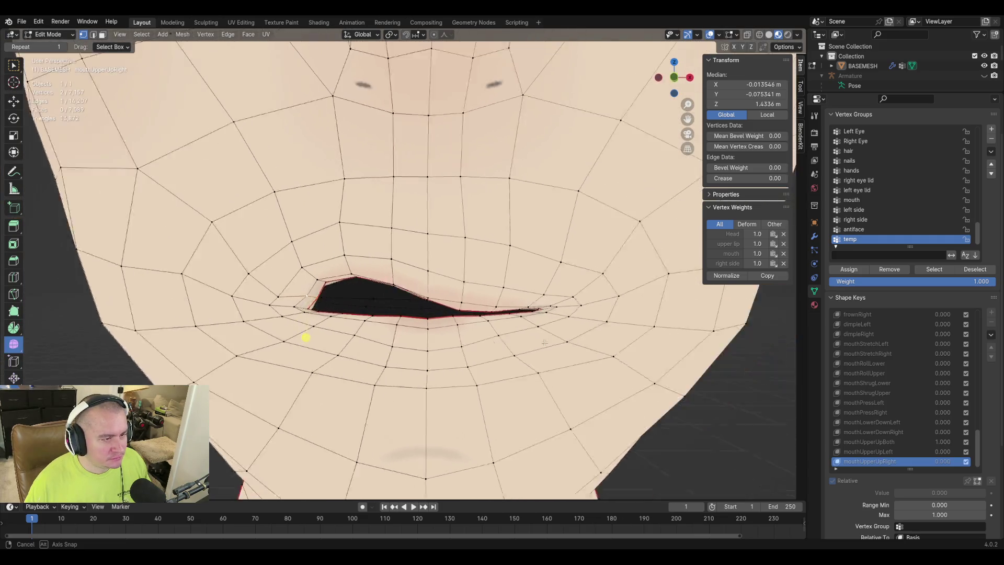
{"action": "key", "text": "Tab"}
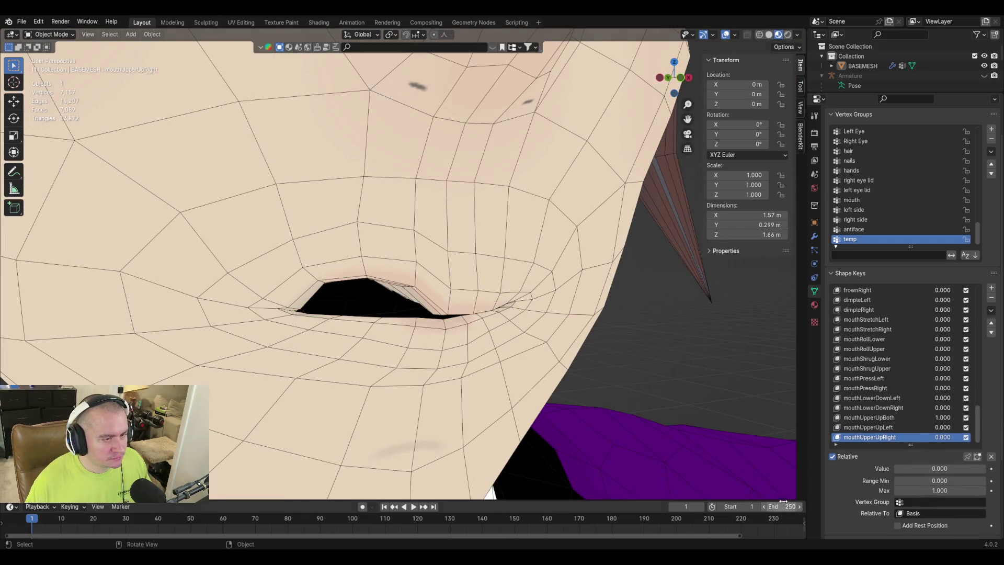
Set mouthUpperUpBoth's value to 0 and preview mouthUpperUpLeft at 1 and mouthUpperUpRight.
{"action": "key", "text": "Tab"}
{"action": "key", "text": "Tab"}
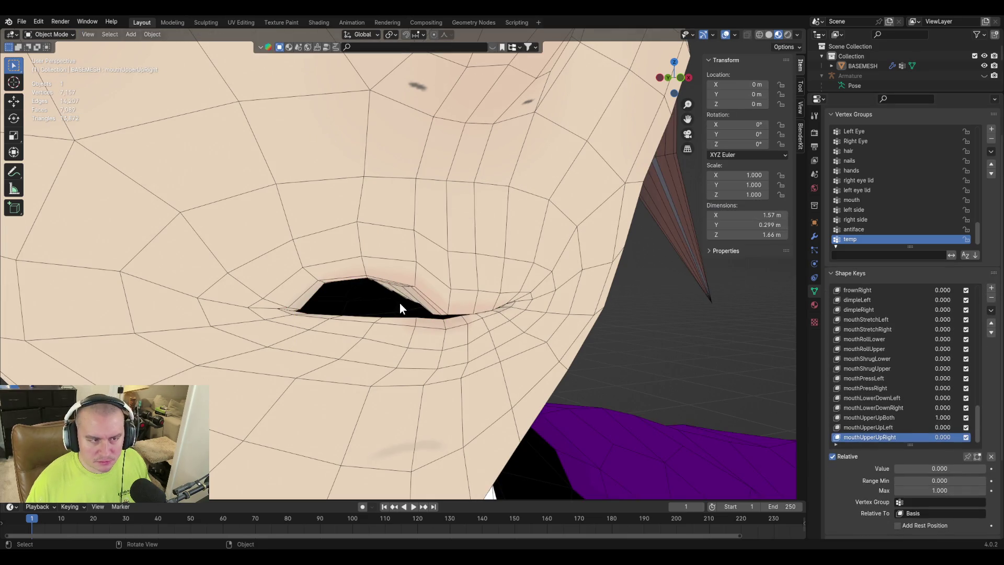
{"action": "left_click", "coordinate": [887, 417]}
{"action": "left_click_drag", "start_coordinate": [955, 472], "coordinate": [920, 472]}
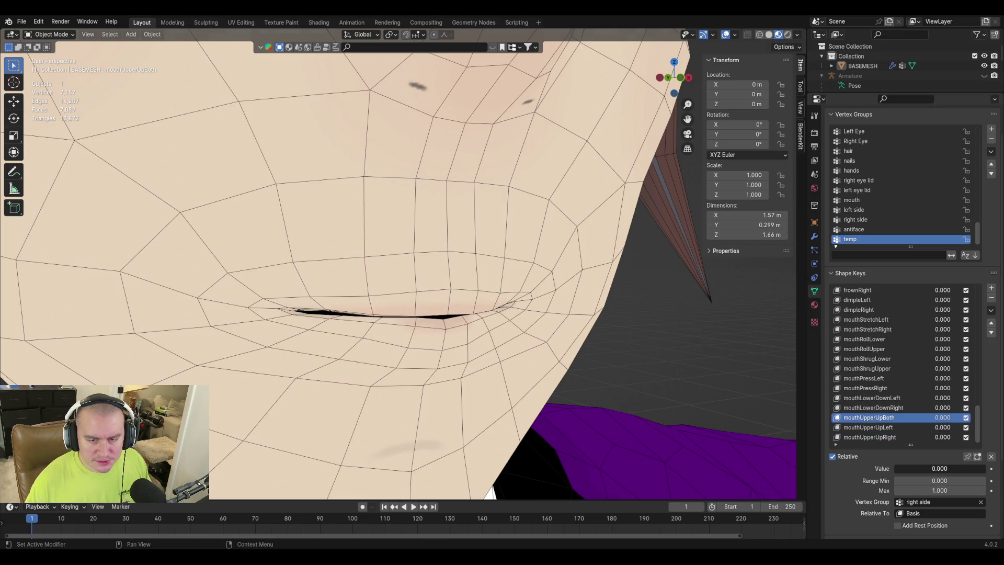
{"action": "left_click", "coordinate": [892, 425]}
{"action": "mouse_move", "coordinate": [920, 469]}
{"action": "left_mouse_down"}
{"action": "mouse_move", "coordinate": [967, 469]}
{"action": "mouse_move", "coordinate": [895, 469]}
{"action": "mouse_move", "coordinate": [967, 467]}
{"action": "mouse_move", "coordinate": [895, 469]}
{"action": "left_mouse_up"}
{"action": "left_click", "coordinate": [870, 437]}
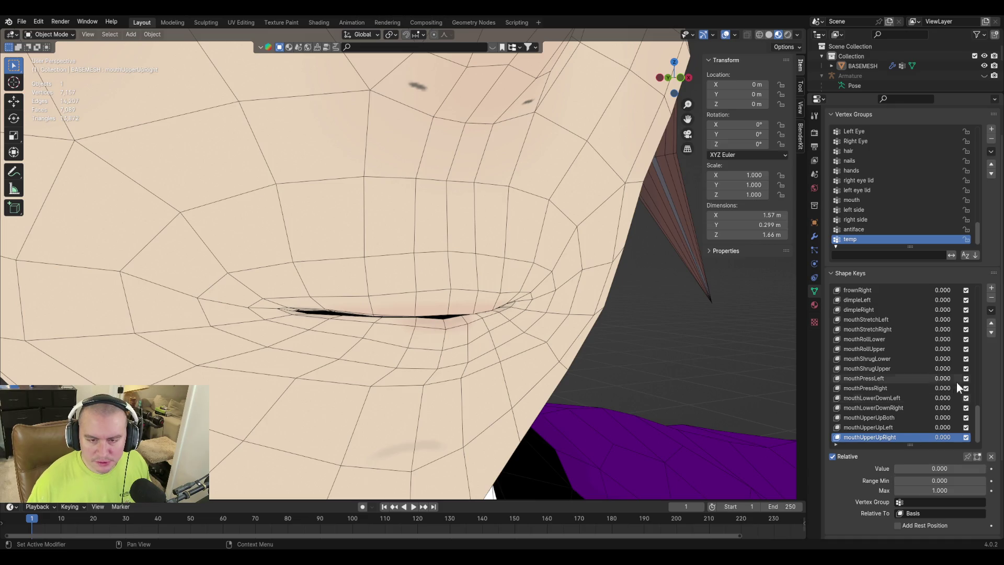
Check the other mouth shape keys, then edit mouthUpperUpLeft in Edit Mode.
{"action": "left_click", "coordinate": [903, 417]}
{"action": "scroll", "coordinate": [924, 388], "scroll_direction": "up", "scroll_amount": 1}
{"action": "left_click", "coordinate": [896, 420]}
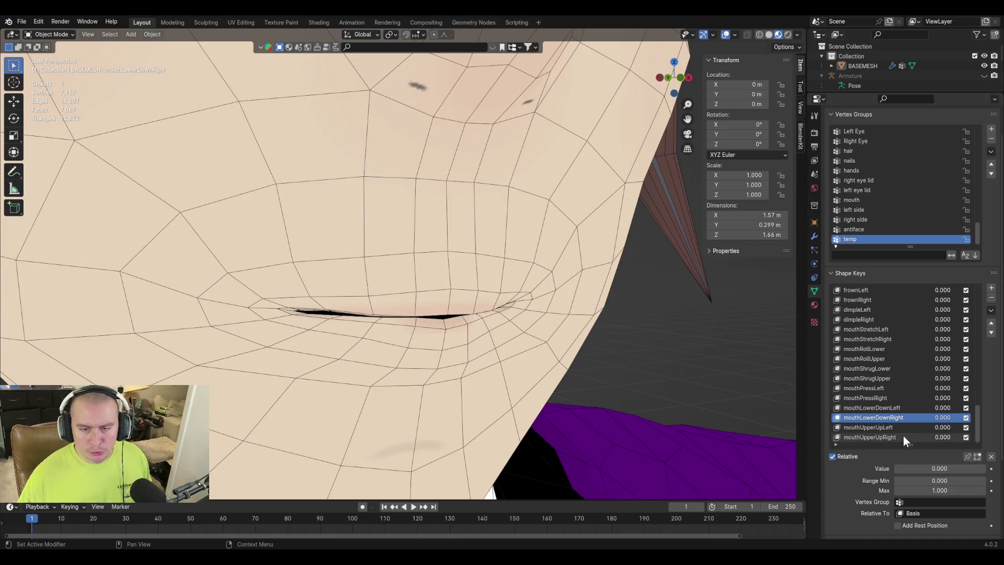
{"action": "left_click", "coordinate": [903, 436]}
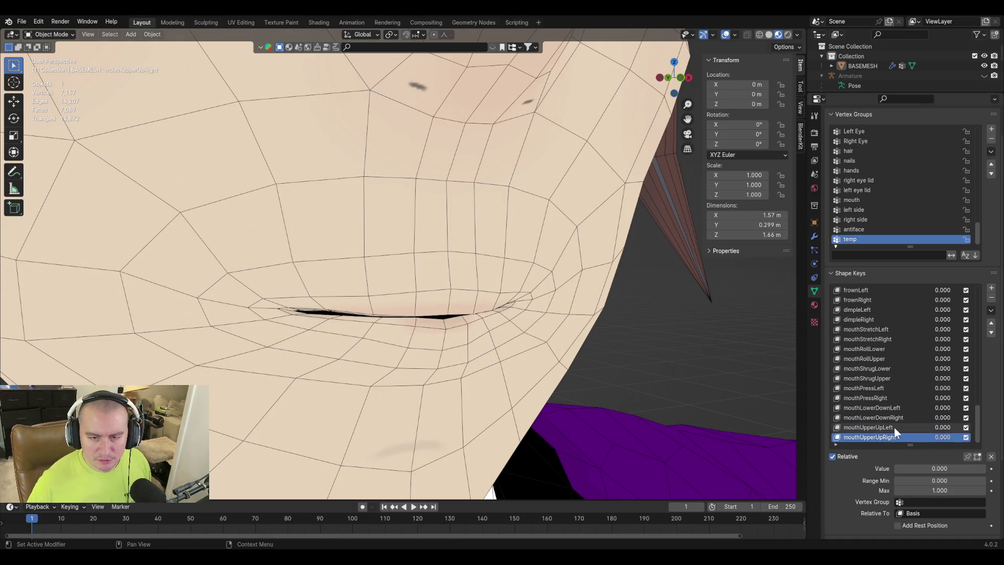
{"action": "left_click", "coordinate": [894, 428]}
{"action": "key", "text": "Tab"}
{"action": "mouse_move", "coordinate": [291, 354]}
{"action": "middle_mouse_down"}
{"action": "mouse_move", "coordinate": [284, 344]}
{"action": "mouse_move", "coordinate": [291, 359]}
{"action": "mouse_move", "coordinate": [253, 394]}
{"action": "middle_mouse_up"}
Select the two mouth-corner faces, move them down, and scale them smaller.
{"action": "key", "text": "alt+a"}
{"action": "left_click_drag", "start_coordinate": [475, 327], "coordinate": [468, 352]}
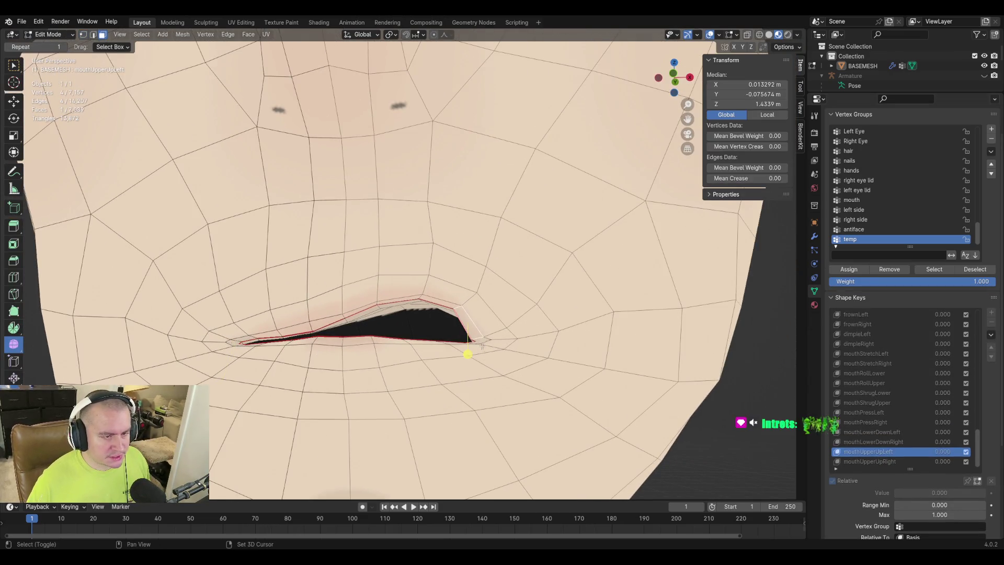
{"action": "key", "text": "g"}
{"action": "key", "text": "s"}
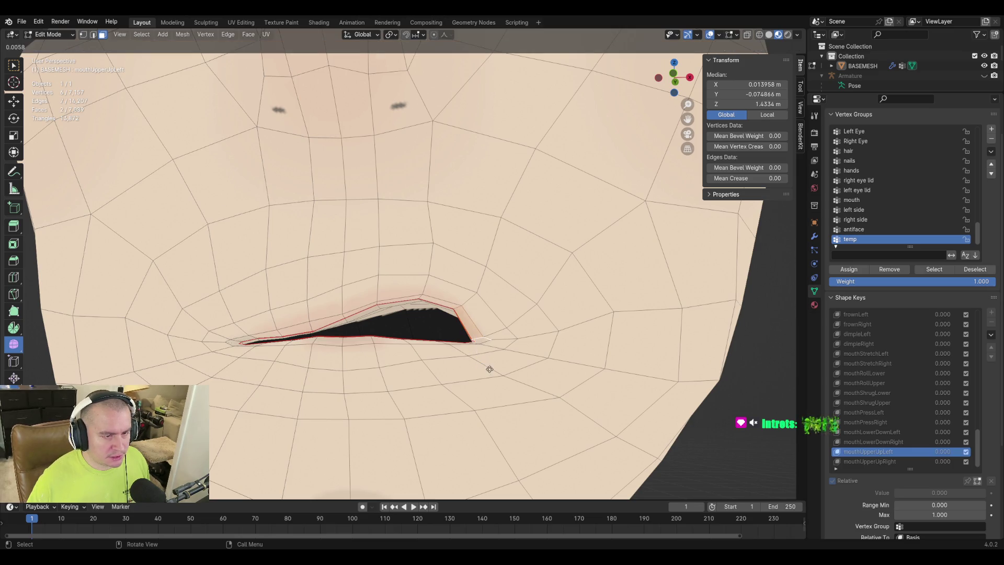
{"action": "left_click", "coordinate": [607, 367]}
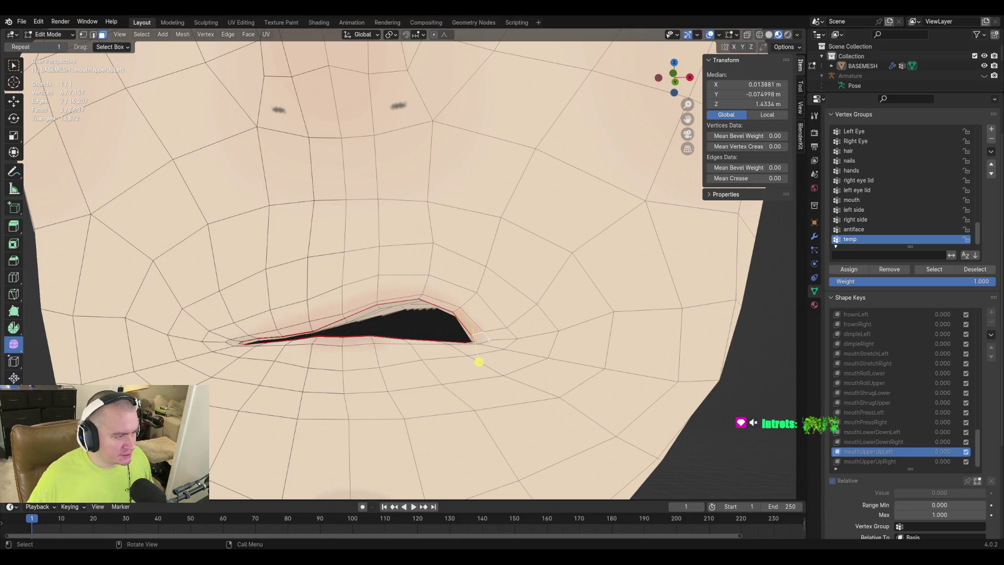
On mouthUpperUpRight, mirror the selection to the other mouth corner and adjust it slightly.
{"action": "left_click", "coordinate": [879, 462]}
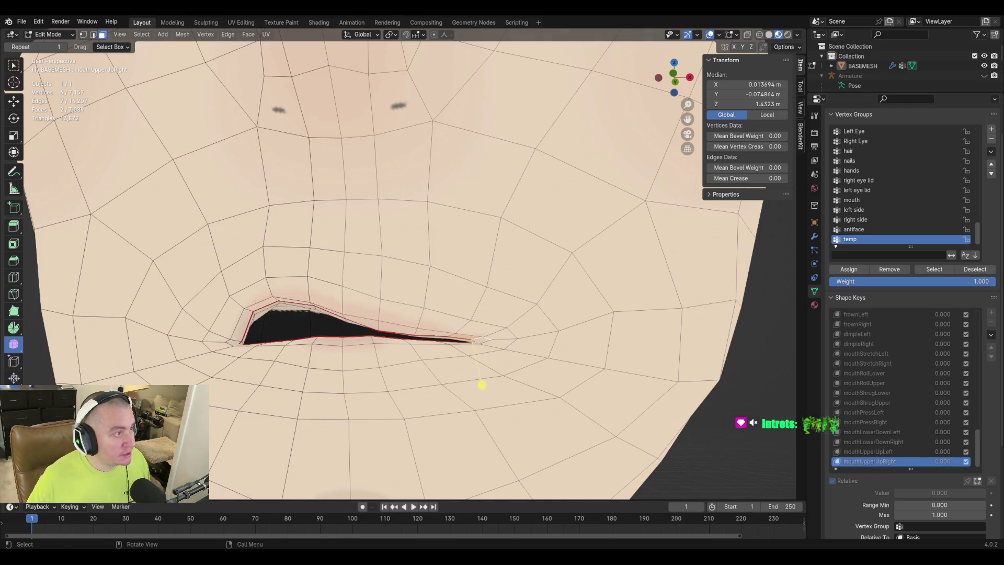
{"action": "left_click", "coordinate": [140, 34]}
{"action": "left_click", "coordinate": [187, 221]}
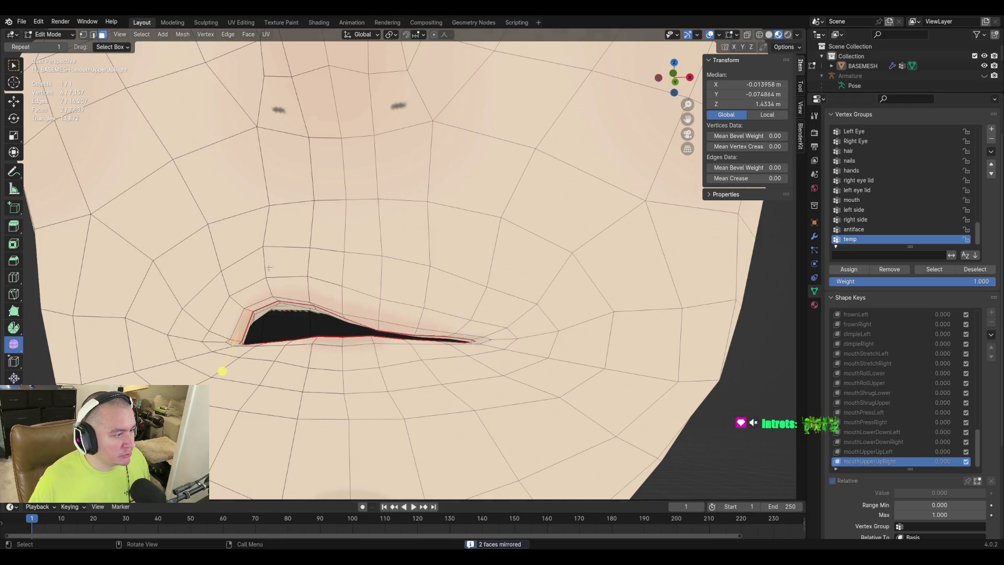
{"action": "key", "text": "g"}
{"action": "left_click", "coordinate": [220, 367]}
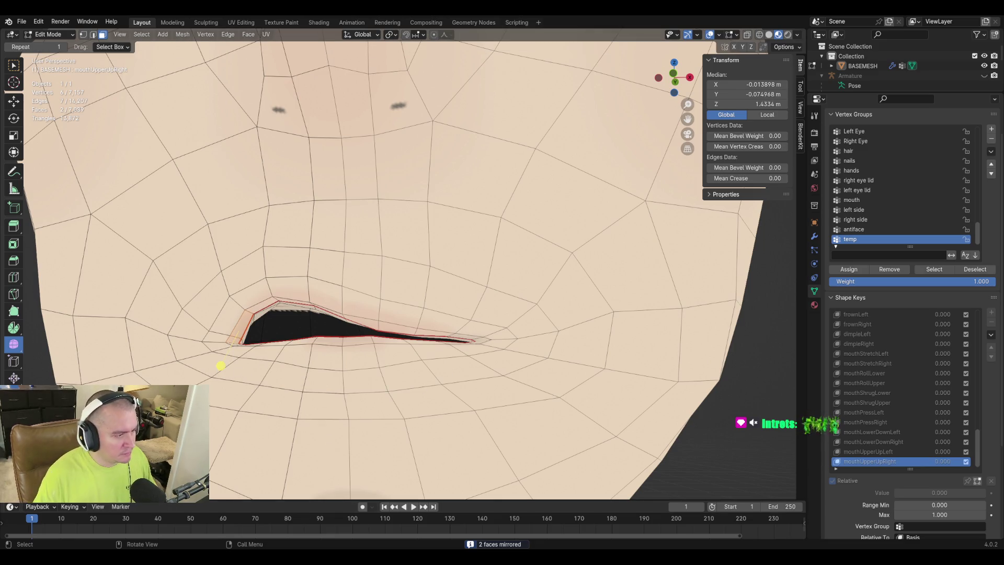
{"action": "key", "text": "g"}
{"action": "left_click", "coordinate": [221, 364]}
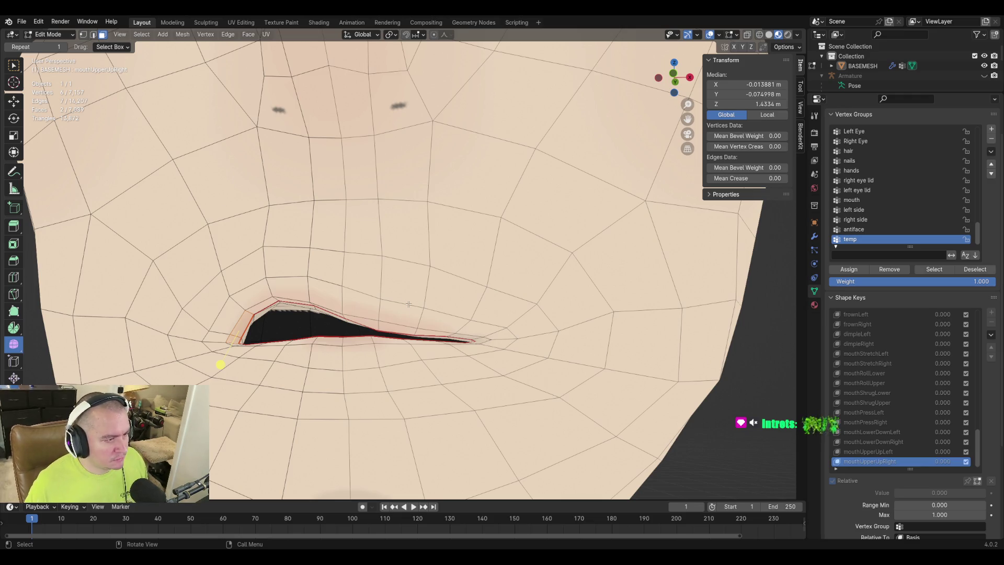
{"action": "middle_click_drag", "start_coordinate": [219, 363], "coordinate": [217, 363]}
Save purpledaddy4finalv2-3.blend and deselect everything in the mesh.
{"action": "key", "text": "ctrl+s"}
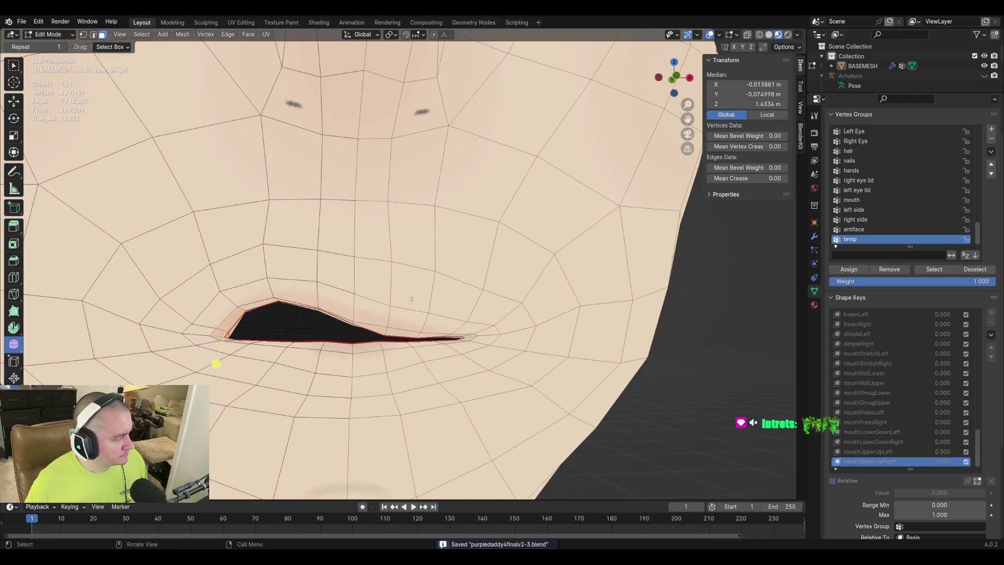
{"action": "left_click", "coordinate": [652, 442]}
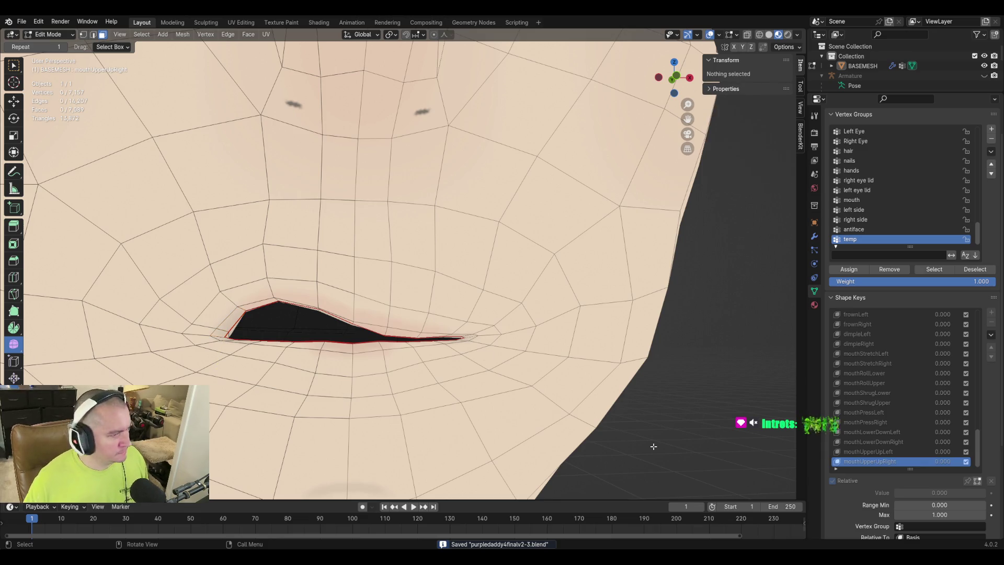
{"action": "scroll", "coordinate": [645, 393], "scroll_direction": "down", "scroll_amount": 5}
{"action": "scroll", "coordinate": [645, 393], "scroll_direction": "down", "scroll_amount": 5}
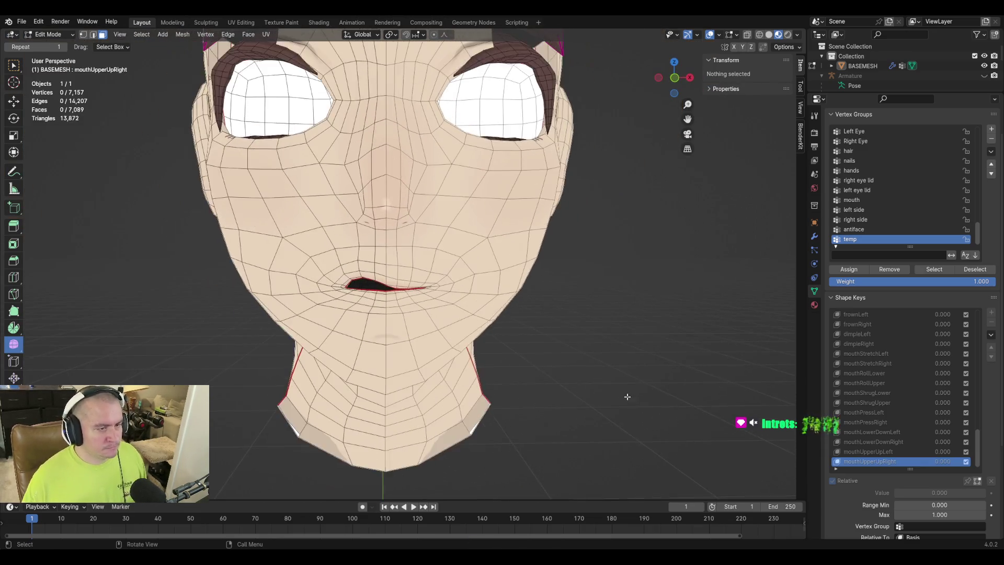
{"action": "scroll", "coordinate": [620, 413], "scroll_direction": "up", "scroll_amount": 4}
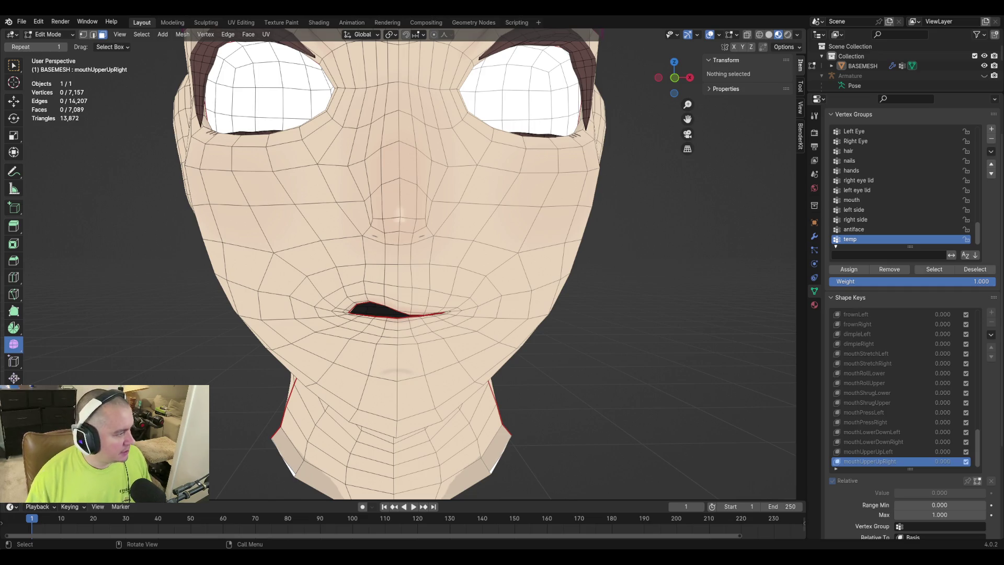
{"action": "middle_click_drag", "start_coordinate": [252, 342], "coordinate": [366, 321]}
Select a face by the brow and reveal the hidden hair, hat and irises.
{"action": "left_click", "coordinate": [284, 207]}
{"action": "left_click", "coordinate": [605, 211]}
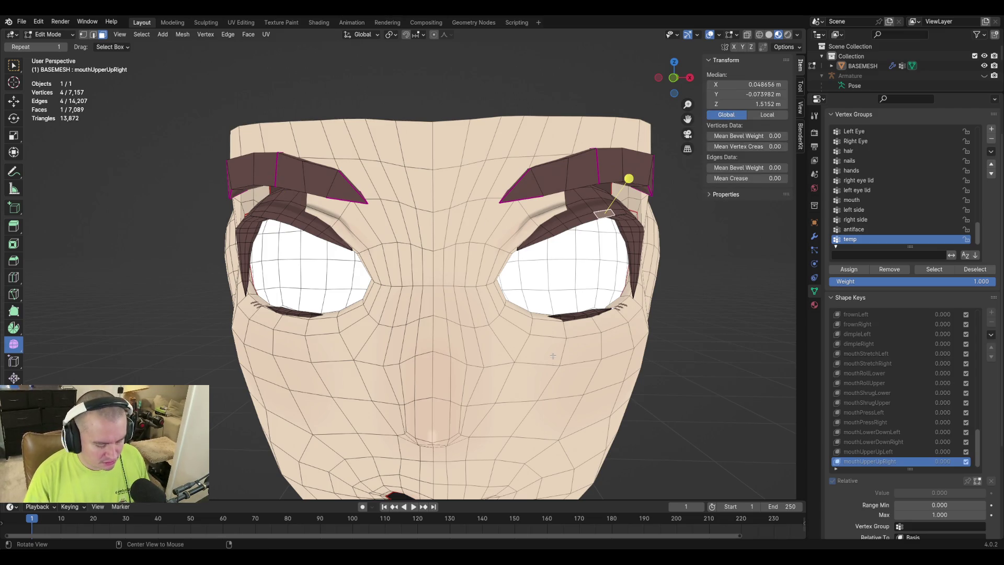
{"action": "key", "text": "alt+h"}
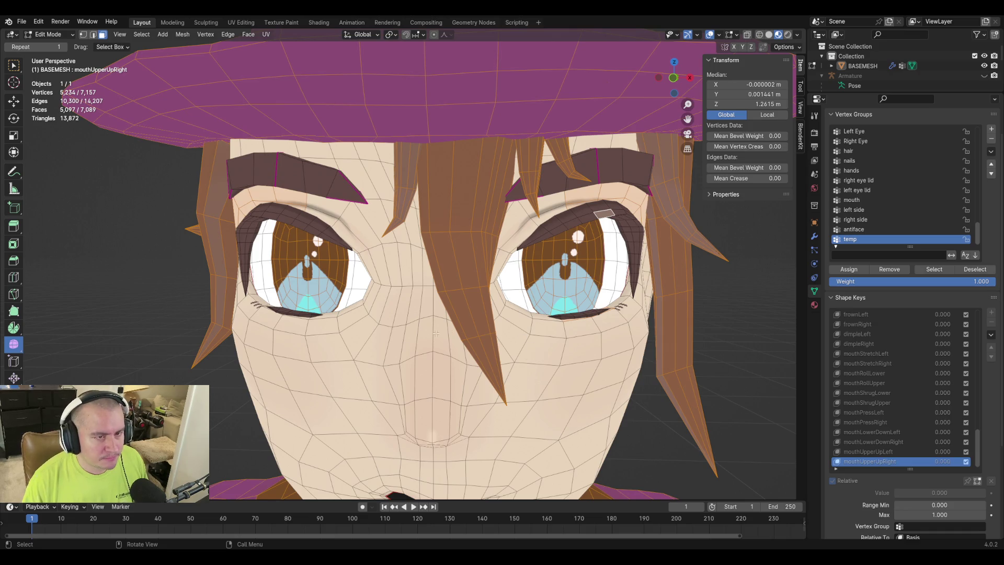
{"action": "mouse_move", "coordinate": [466, 336]}
{"action": "middle_mouse_down"}
{"action": "mouse_move", "coordinate": [528, 299]}
{"action": "mouse_move", "coordinate": [381, 268]}
{"action": "middle_mouse_up"}
{"action": "scroll", "coordinate": [996, 401], "scroll_direction": "up", "scroll_amount": 2}
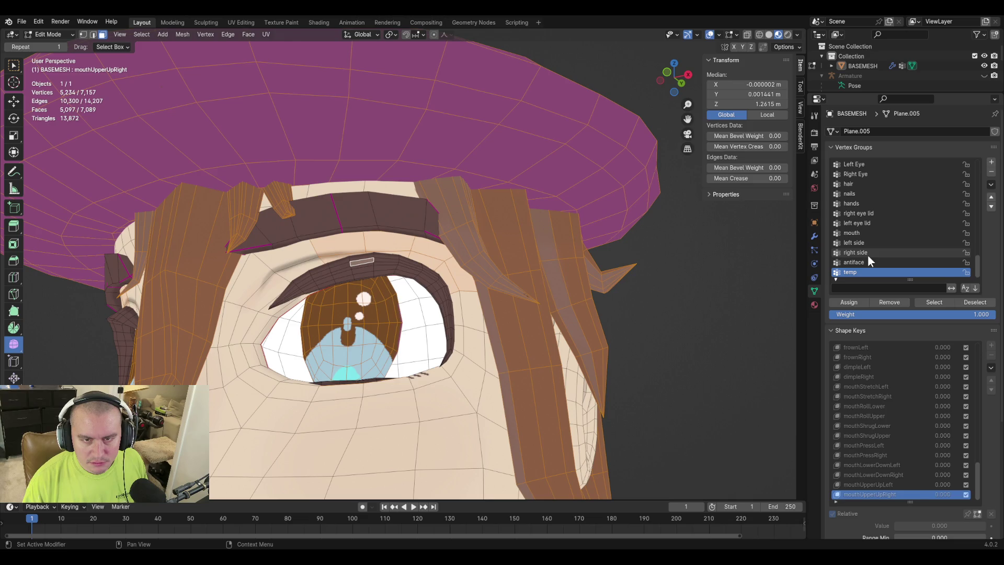
Remove the temp vertex group from the face mesh.
{"action": "left_click", "coordinate": [990, 171]}
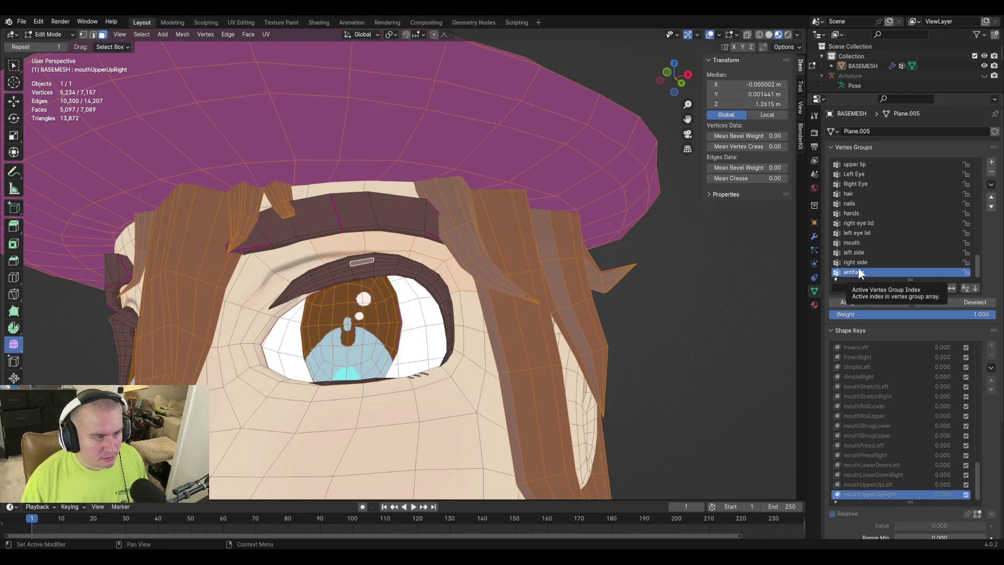
{"action": "scroll", "coordinate": [544, 265], "scroll_direction": "up", "scroll_amount": 3}
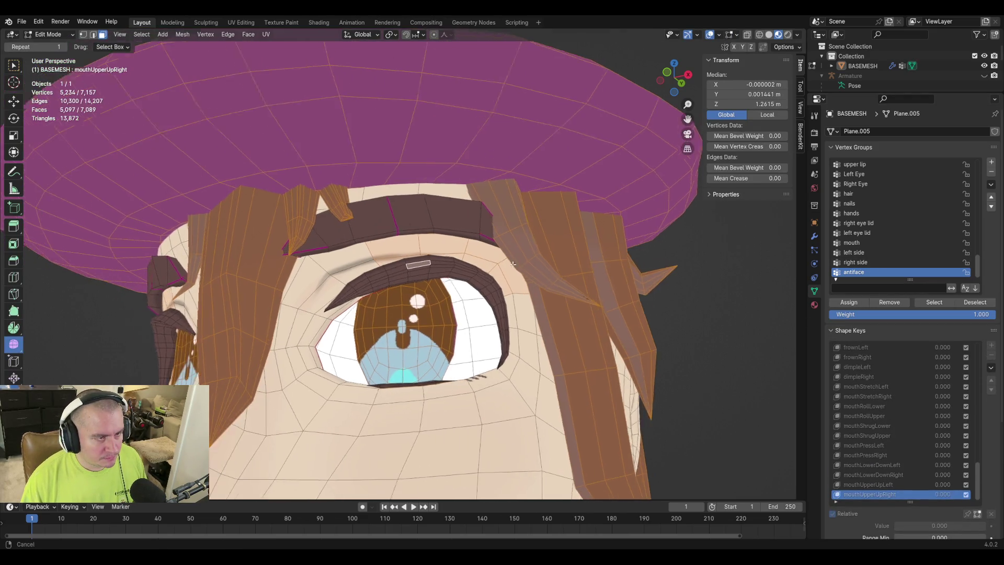
{"action": "middle_click_drag", "start_coordinate": [539, 261], "coordinate": [529, 278]}
{"action": "scroll", "coordinate": [472, 266], "scroll_direction": "down", "scroll_amount": 5}
{"action": "scroll", "coordinate": [253, 228], "scroll_direction": "up", "scroll_amount": 2}
{"action": "scroll", "coordinate": [152, 197], "scroll_direction": "up", "scroll_amount": 2}
Select the brow faces across both brows and near the eye corner.
{"action": "left_click", "coordinate": [147, 211]}
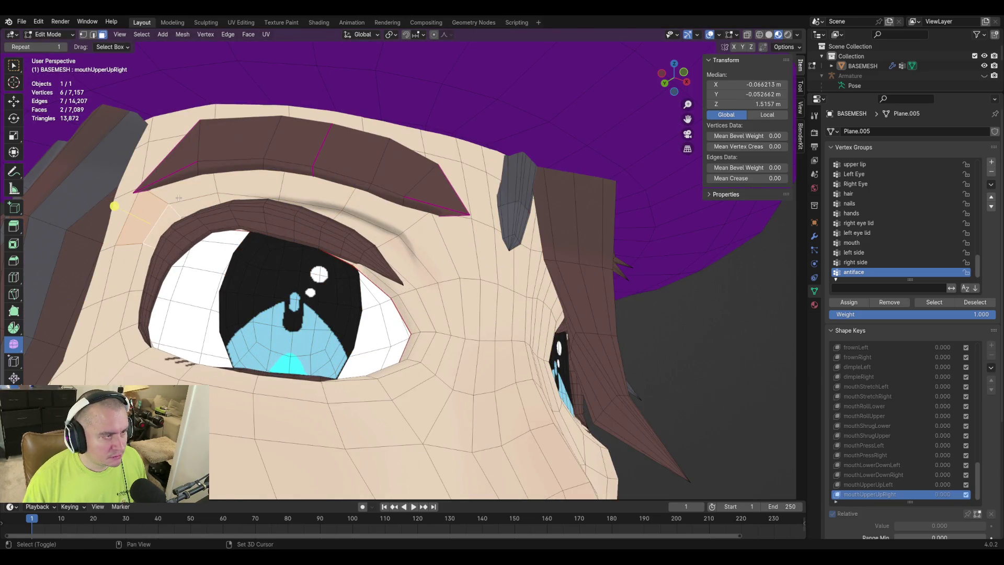
{"action": "left_click", "coordinate": [233, 200], "text": "shift"}
{"action": "left_click", "coordinate": [321, 213], "text": "shift"}
{"action": "mouse_move", "coordinate": [322, 214]}
{"action": "middle_mouse_down"}
{"action": "mouse_move", "coordinate": [393, 269]}
{"action": "mouse_move", "coordinate": [630, 262]}
{"action": "middle_mouse_up"}
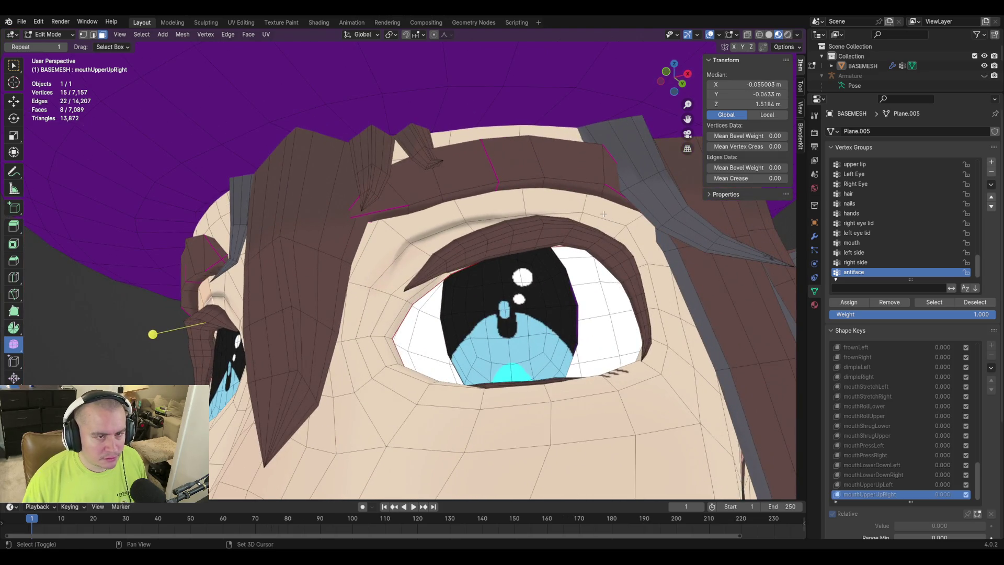
{"action": "left_click", "coordinate": [579, 220], "text": "shift"}
{"action": "left_click", "coordinate": [575, 216], "text": "shift"}
{"action": "left_click", "coordinate": [483, 205], "text": "shift"}
{"action": "left_click", "coordinate": [443, 233], "text": "shift"}
{"action": "left_click", "coordinate": [441, 236], "text": "shift"}
{"action": "mouse_move", "coordinate": [442, 236]}
{"action": "middle_mouse_down"}
{"action": "mouse_move", "coordinate": [362, 283]}
{"action": "mouse_move", "coordinate": [603, 234]}
{"action": "middle_mouse_up"}
{"action": "left_click", "coordinate": [613, 232], "text": "shift"}
{"action": "left_click", "coordinate": [599, 239], "text": "shift"}
Add a few faces and vertices beside the left eye to the selection.
{"action": "middle_click_drag", "start_coordinate": [198, 222], "coordinate": [236, 203]}
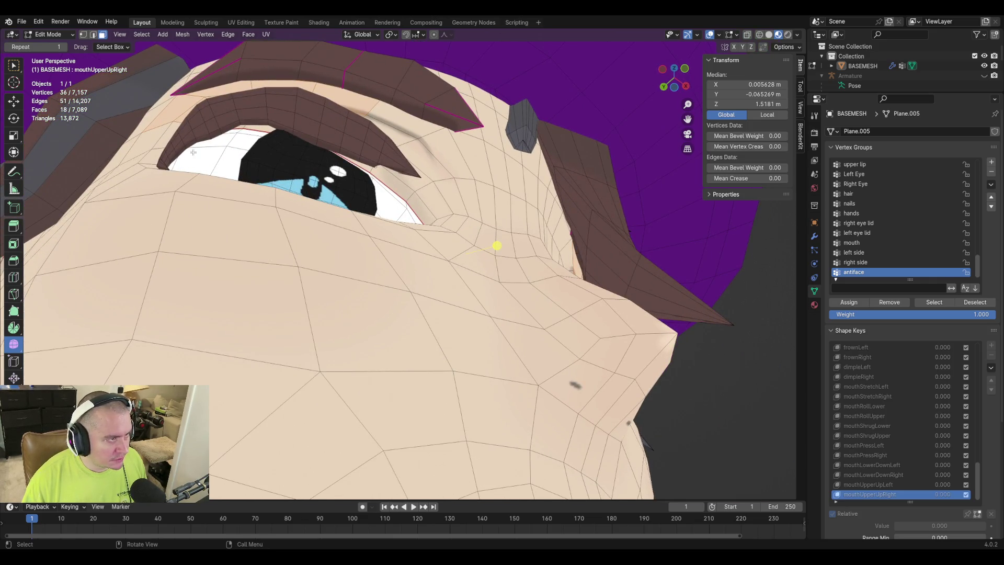
{"action": "scroll", "coordinate": [173, 136], "scroll_direction": "up", "scroll_amount": 2}
{"action": "middle_click_drag", "start_coordinate": [245, 146], "coordinate": [288, 142]}
{"action": "left_click", "coordinate": [346, 141], "text": "shift"}
{"action": "left_click", "coordinate": [305, 103], "text": "shift"}
Clear the selection and select all geometry in the antiface vertex group.
{"action": "middle_click_drag", "start_coordinate": [313, 121], "coordinate": [398, 141]}
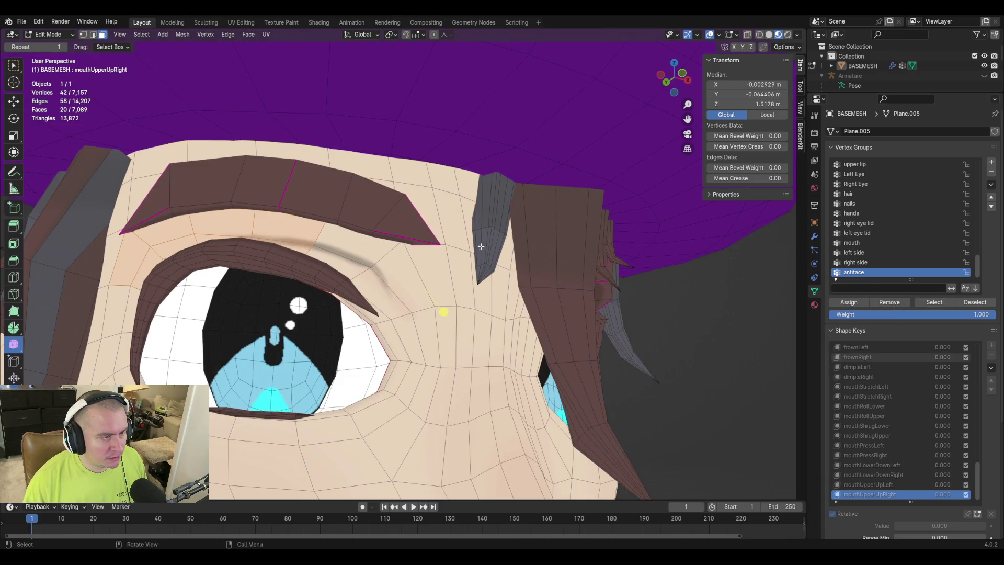
{"action": "left_click", "coordinate": [725, 345]}
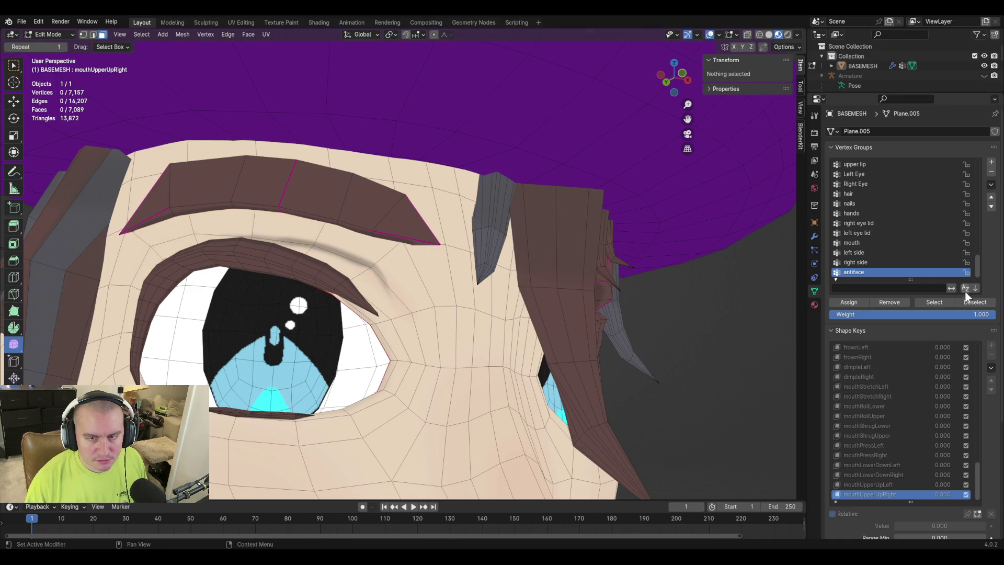
{"action": "left_click", "coordinate": [930, 305]}
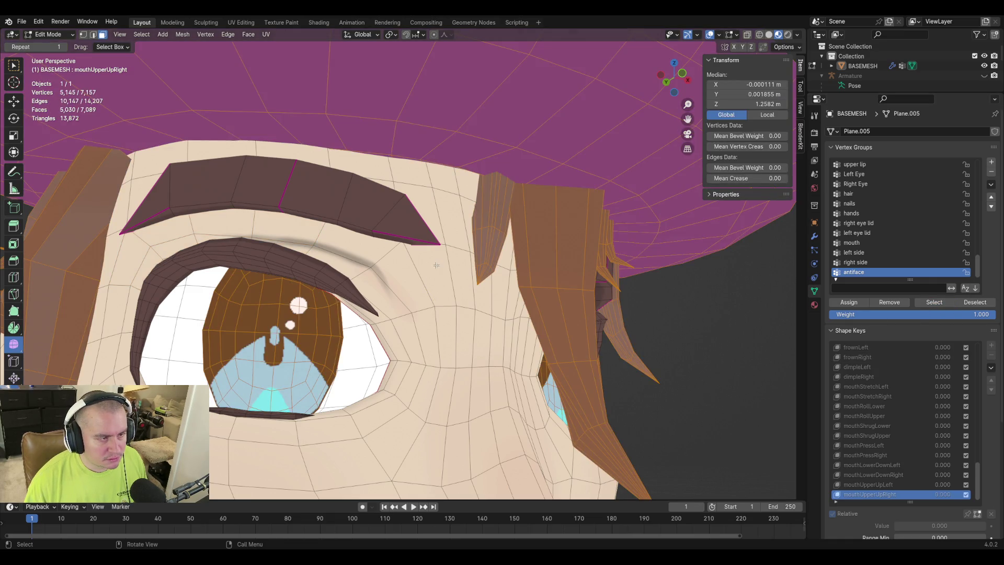
Hide the hair, iris and scalp geometry and fly around the bare eyelids and brows.
{"action": "key", "text": "h"}
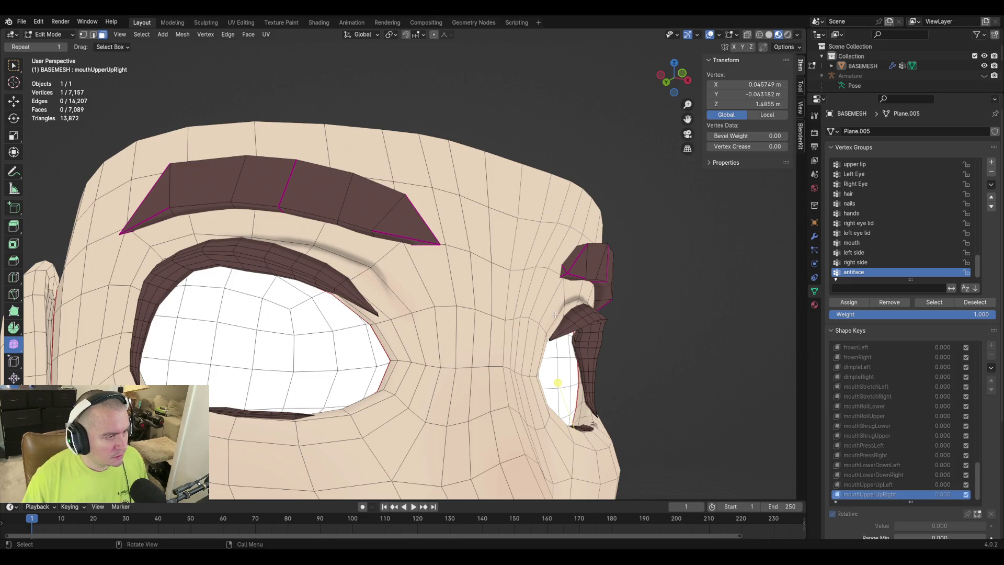
{"action": "key", "text": "shift+grave"}
{"action": "key", "text": "w"}
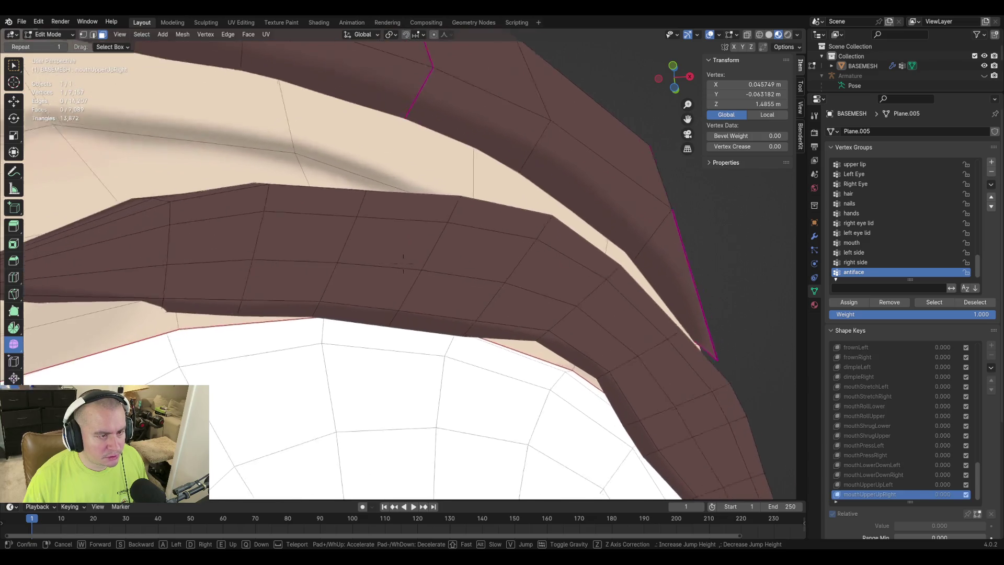
{"action": "key", "text": "w"}
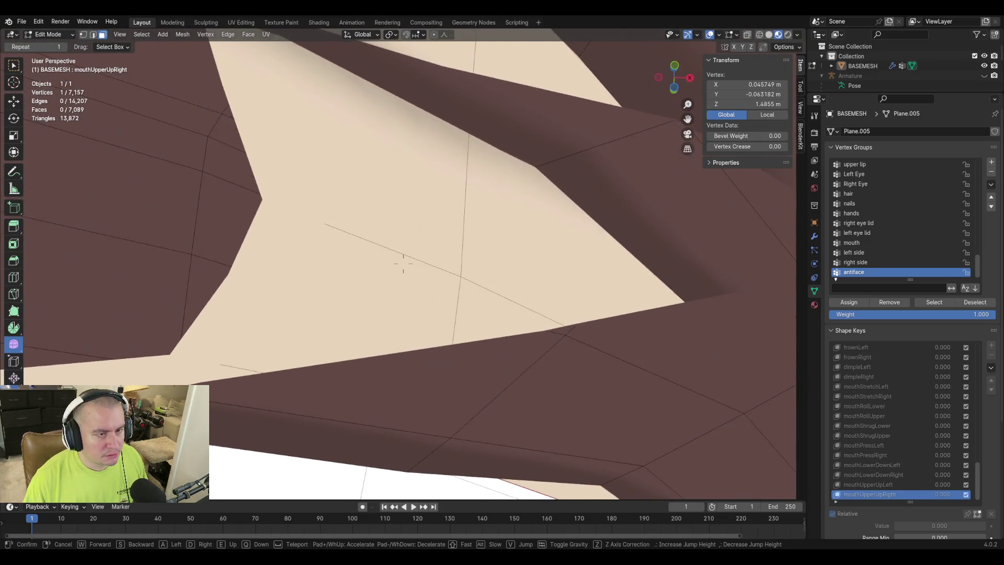
{"action": "key", "text": "w"}
{"action": "key", "text": "w"}
{"action": "key", "text": "w"}
{"action": "key", "text": "w"}
{"action": "key", "text": "s"}
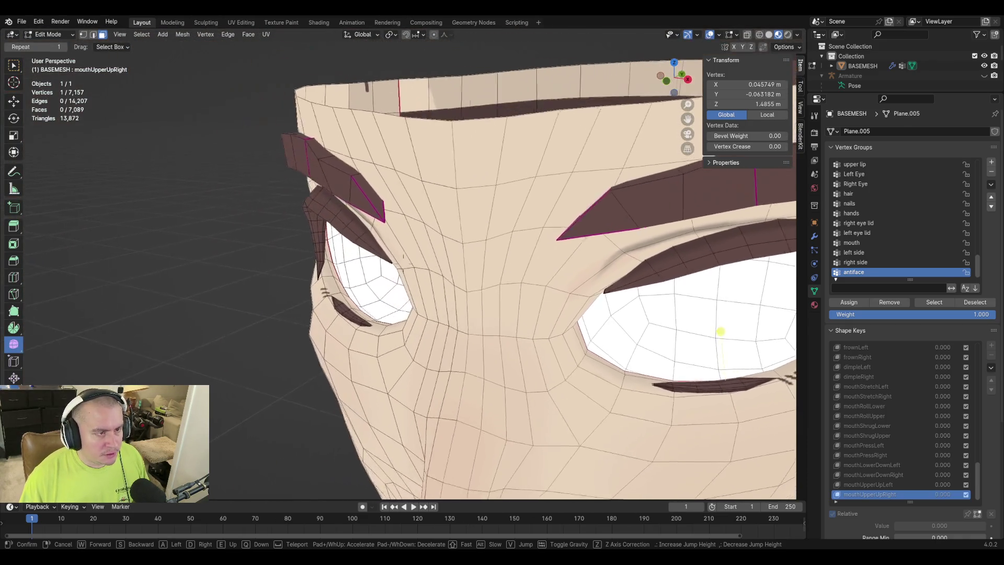
{"action": "key", "text": "s"}
{"action": "key", "text": "w"}
{"action": "key", "text": "d"}
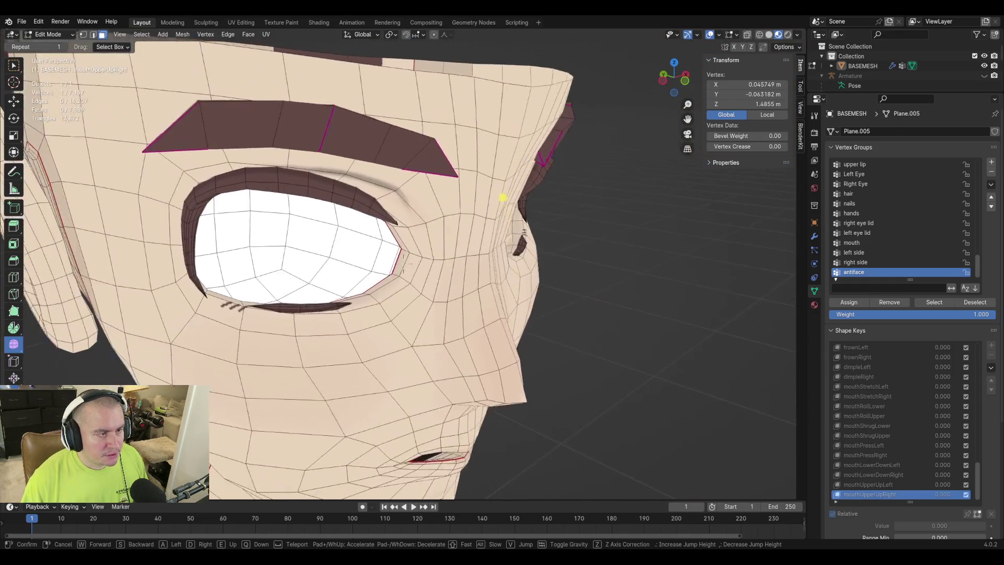
{"action": "key", "text": "w"}
{"action": "left_click", "coordinate": [444, 285]}
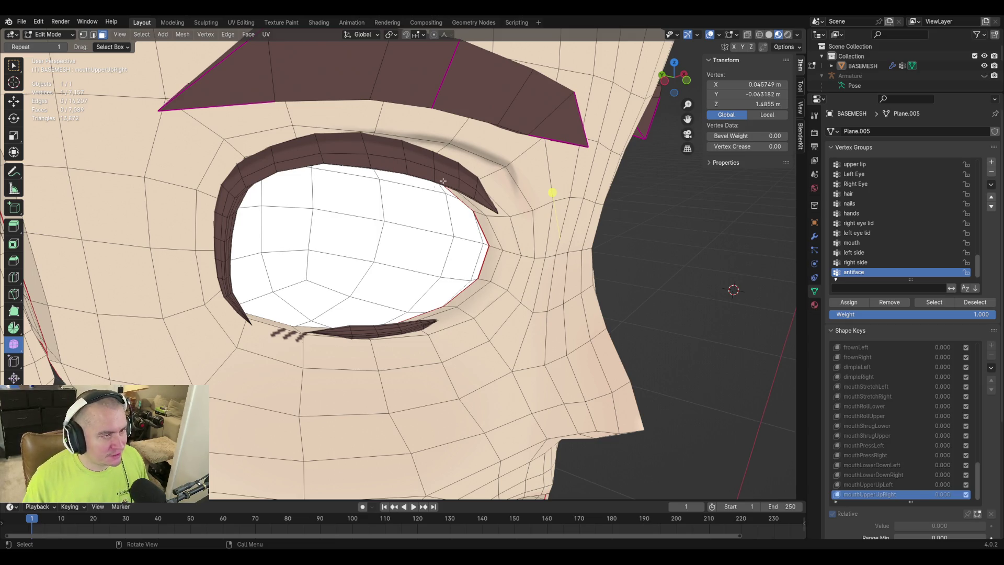
Orbit to inspect both eyes, the eyebrow and the side of the head, then return to Object Mode.
{"action": "mouse_move", "coordinate": [650, 280]}
{"action": "middle_mouse_down"}
{"action": "mouse_move", "coordinate": [660, 230]}
{"action": "mouse_move", "coordinate": [656, 288]}
{"action": "mouse_move", "coordinate": [567, 282]}
{"action": "middle_mouse_up"}
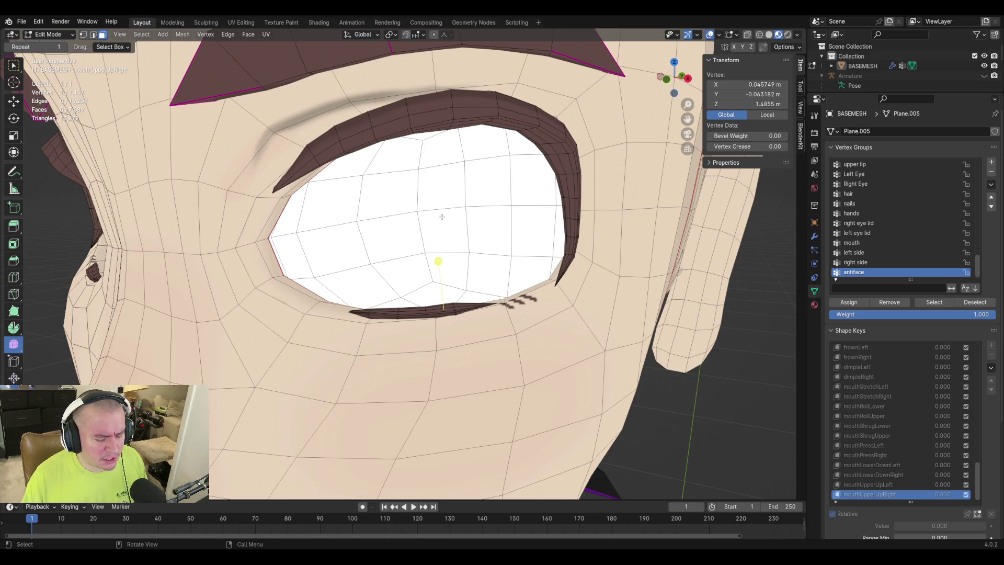
{"action": "mouse_move", "coordinate": [546, 211]}
{"action": "middle_mouse_down"}
{"action": "mouse_move", "coordinate": [528, 198]}
{"action": "mouse_move", "coordinate": [508, 259]}
{"action": "middle_mouse_up"}
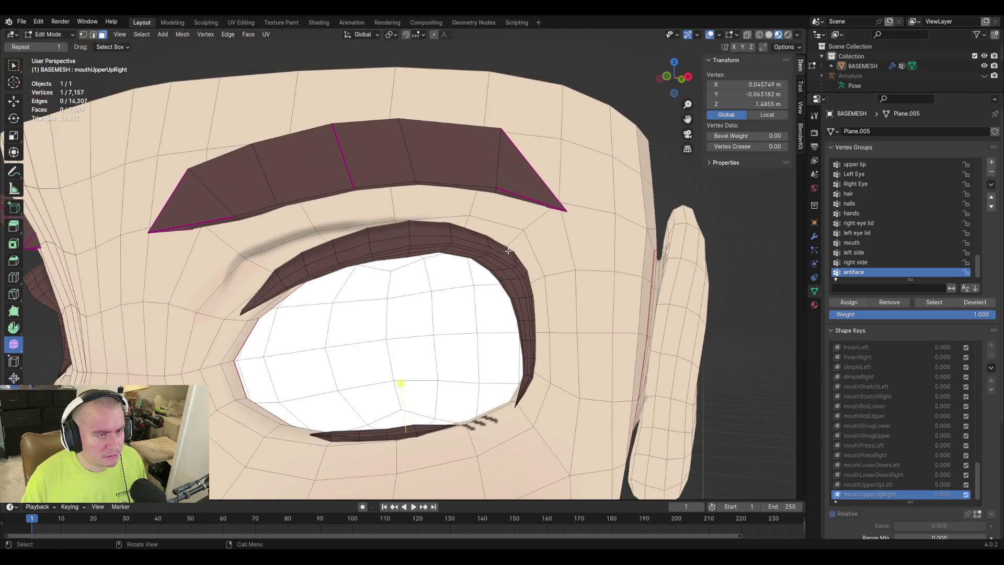
{"action": "scroll", "coordinate": [327, 209], "scroll_direction": "down", "scroll_amount": 3}
{"action": "mouse_move", "coordinate": [327, 208]}
{"action": "middle_mouse_down"}
{"action": "mouse_move", "coordinate": [511, 242]}
{"action": "mouse_move", "coordinate": [484, 261]}
{"action": "middle_mouse_up"}
{"action": "scroll", "coordinate": [481, 261], "scroll_direction": "up", "scroll_amount": 3}
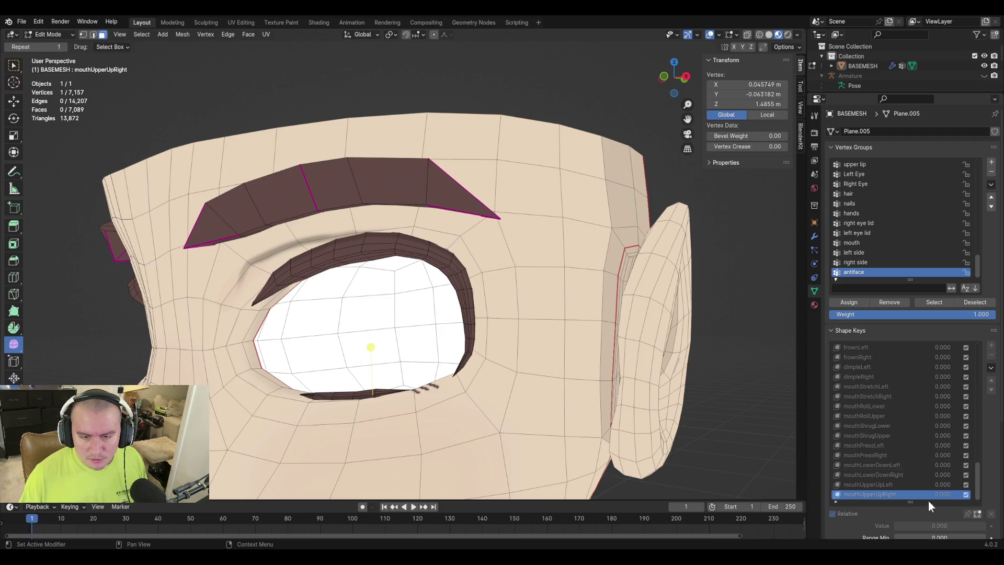
{"action": "key", "text": "Tab"}
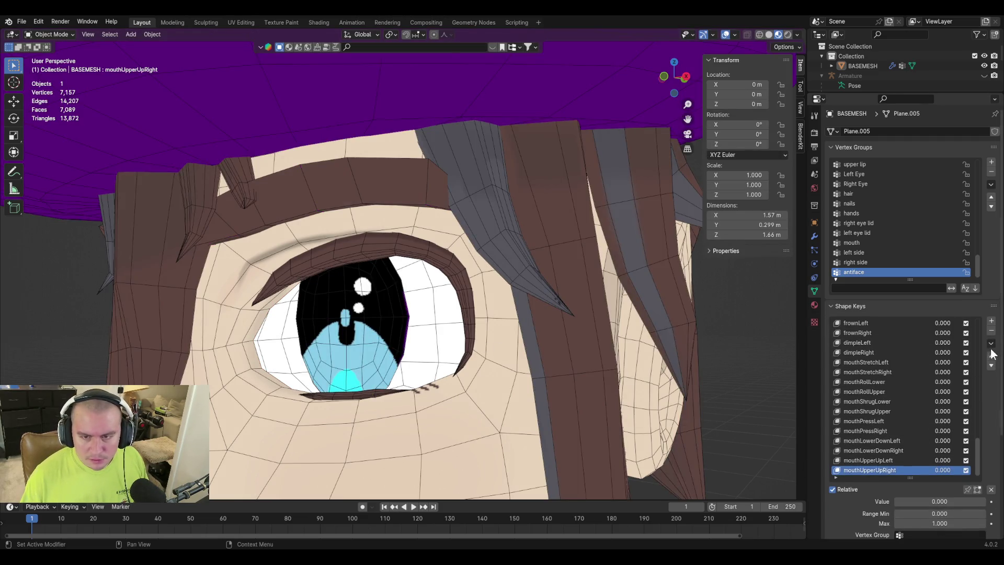
Add a new shape key named browDownBoth.
{"action": "left_click", "coordinate": [991, 323]}
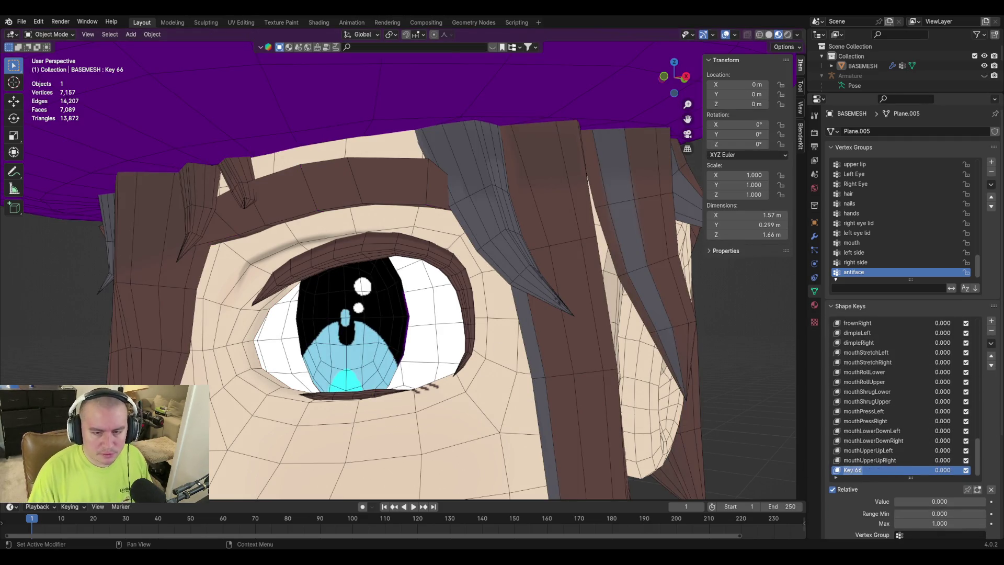
{"action": "type", "text": "browdo"}
{"action": "key", "text": "BackSpace"}
{"action": "key", "text": "BackSpace"}
{"action": "type", "text": "DownB"}
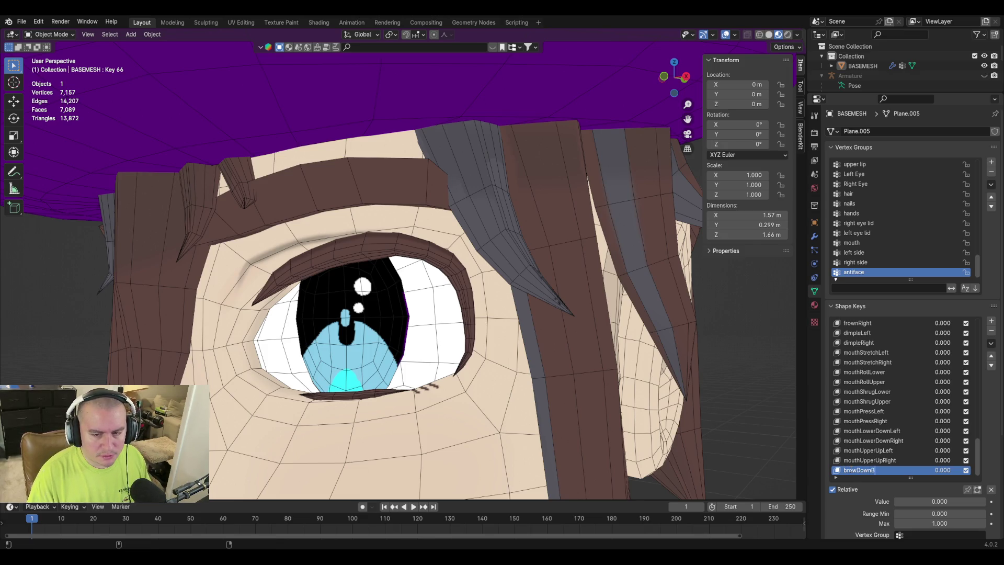
{"action": "type", "text": "oth"}
{"action": "key", "text": "Return"}
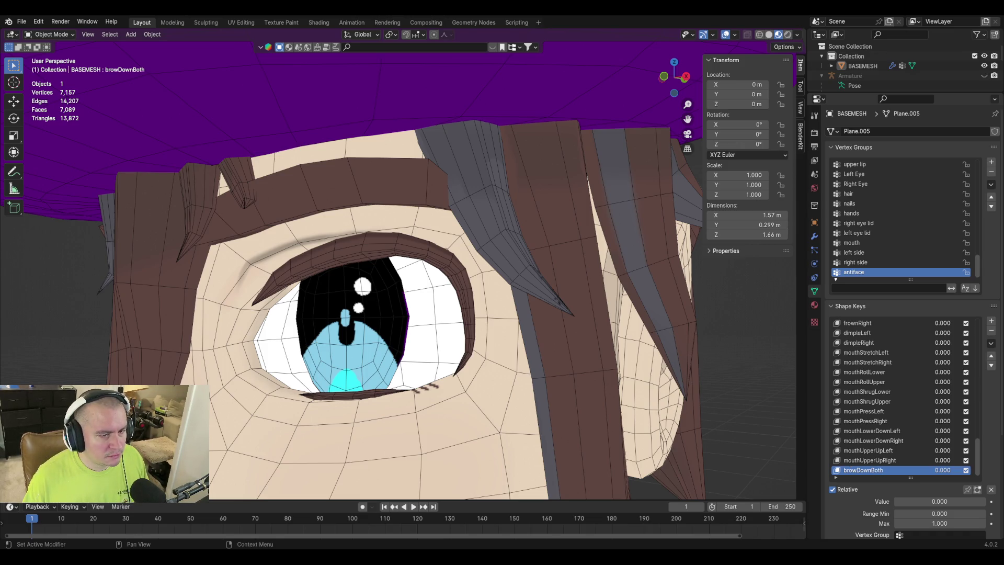
Enter Edit Mode and select the faces above the outer eye corner.
{"action": "mouse_move", "coordinate": [460, 293]}
{"action": "middle_mouse_down"}
{"action": "mouse_move", "coordinate": [450, 329]}
{"action": "mouse_move", "coordinate": [399, 336]}
{"action": "mouse_move", "coordinate": [435, 318]}
{"action": "middle_mouse_up"}
{"action": "key", "text": "Tab"}
{"action": "left_click", "coordinate": [521, 209], "text": "shift"}
{"action": "left_click", "coordinate": [535, 194], "text": "shift"}
{"action": "left_click", "coordinate": [538, 230], "text": "shift"}
{"action": "left_click", "coordinate": [549, 209], "text": "shift"}
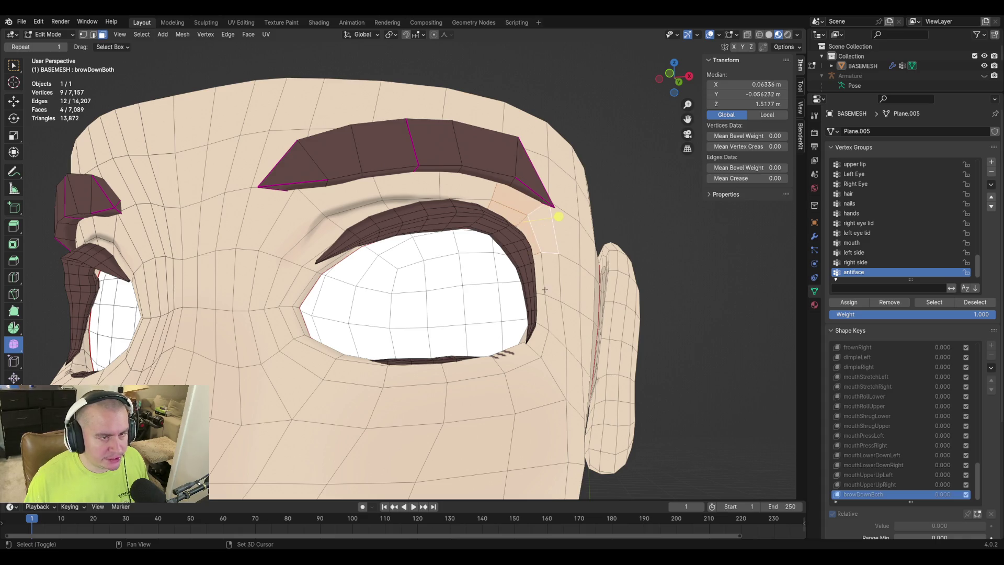
{"action": "mouse_move", "coordinate": [494, 238]}
{"action": "middle_mouse_down"}
{"action": "mouse_move", "coordinate": [531, 283]}
{"action": "mouse_move", "coordinate": [500, 331]}
{"action": "mouse_move", "coordinate": [472, 316]}
{"action": "middle_mouse_up"}
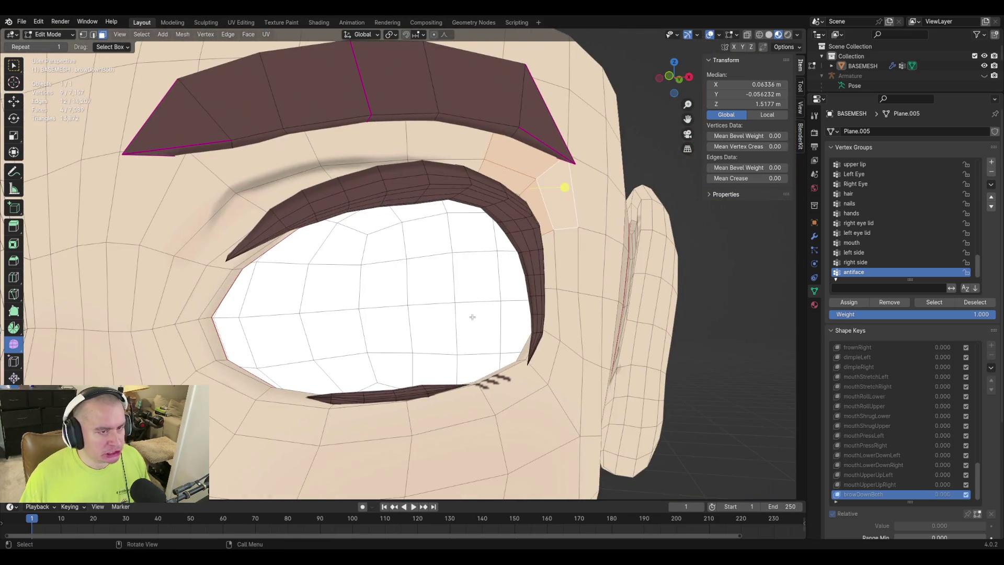
{"action": "key", "text": "g"}
{"action": "key", "text": "z"}
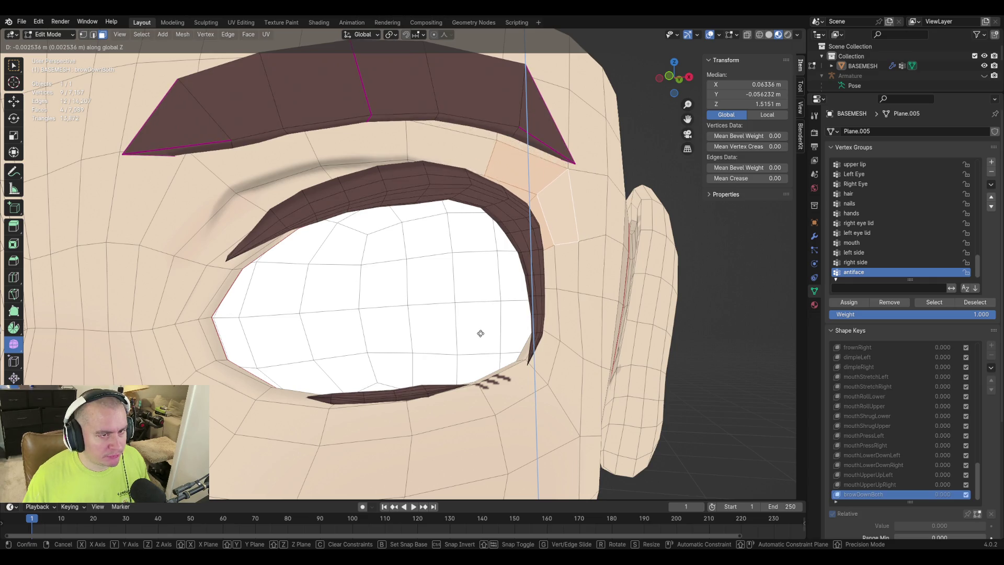
{"action": "key", "text": "Escape"}
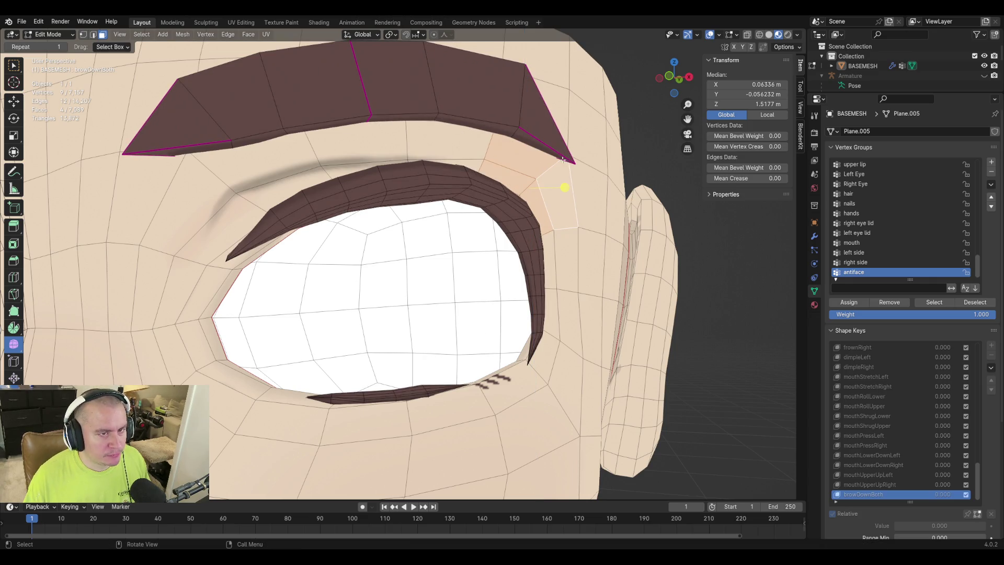
Add a brow vertex and lower the selected brow vertices along Z.
{"action": "left_click", "coordinate": [586, 207], "text": "shift"}
{"action": "scroll", "coordinate": [586, 206], "scroll_direction": "down", "scroll_amount": 8}
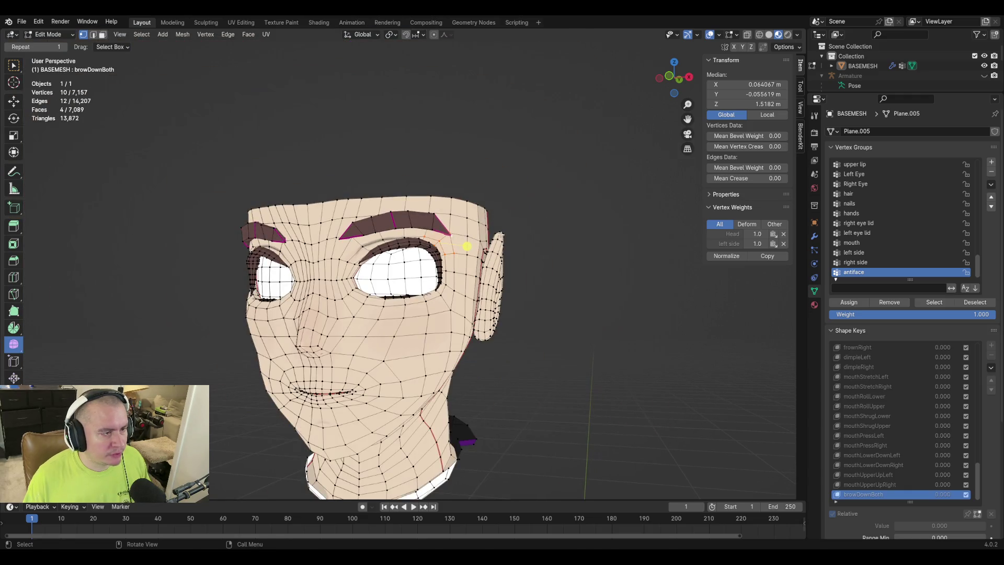
{"action": "key", "text": "g"}
{"action": "key", "text": "Escape"}
{"action": "mouse_move", "coordinate": [599, 269]}
{"action": "middle_mouse_down"}
{"action": "mouse_move", "coordinate": [542, 251]}
{"action": "mouse_move", "coordinate": [556, 262]}
{"action": "middle_mouse_up"}
{"action": "middle_click_drag", "start_coordinate": [437, 245], "coordinate": [379, 255]}
{"action": "middle_click_drag", "start_coordinate": [391, 263], "coordinate": [403, 287]}
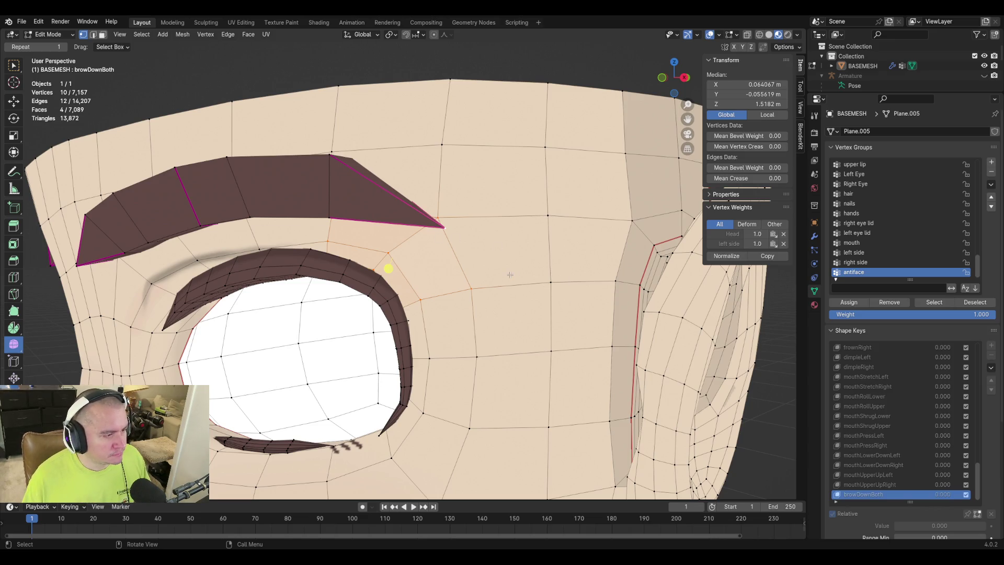
{"action": "key", "text": "g"}
{"action": "key", "text": "z"}
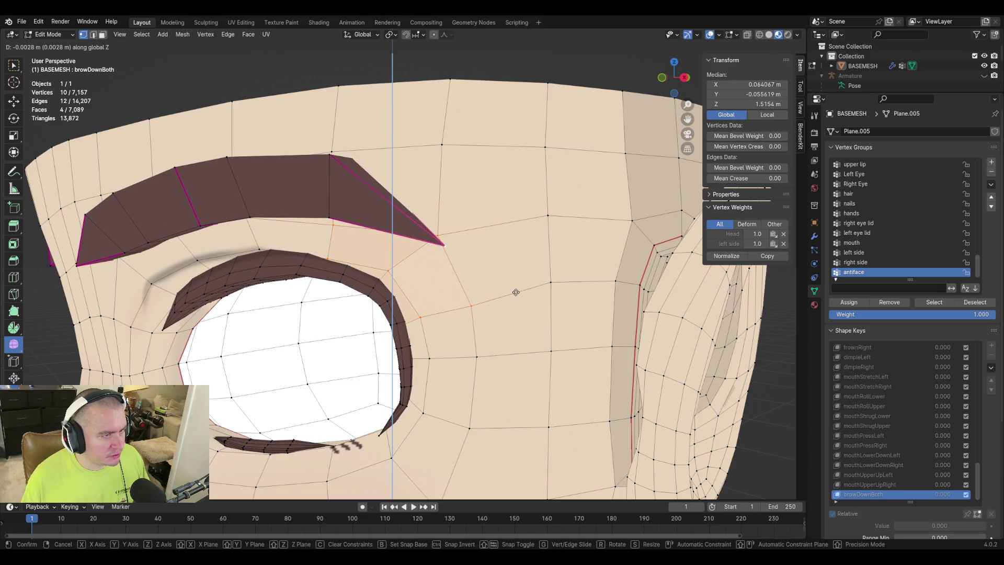
{"action": "left_click", "coordinate": [388, 268]}
Add the brow corner vertex, triangular brow face and a hidden vertex using X-ray.
{"action": "left_click", "coordinate": [328, 159], "text": "shift"}
{"action": "left_click", "coordinate": [330, 216], "text": "shift"}
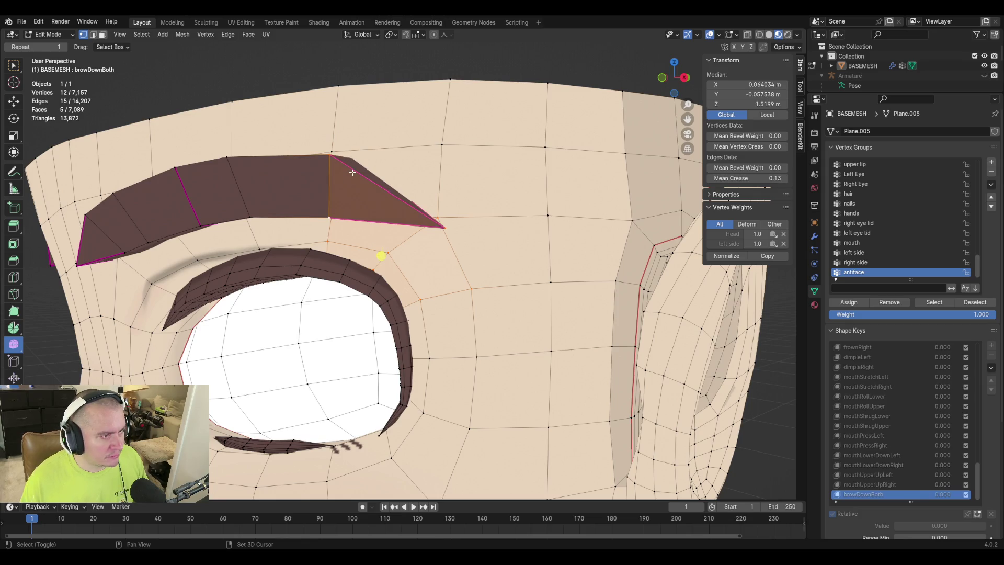
{"action": "key", "text": "shift+grave"}
{"action": "key", "text": "w"}
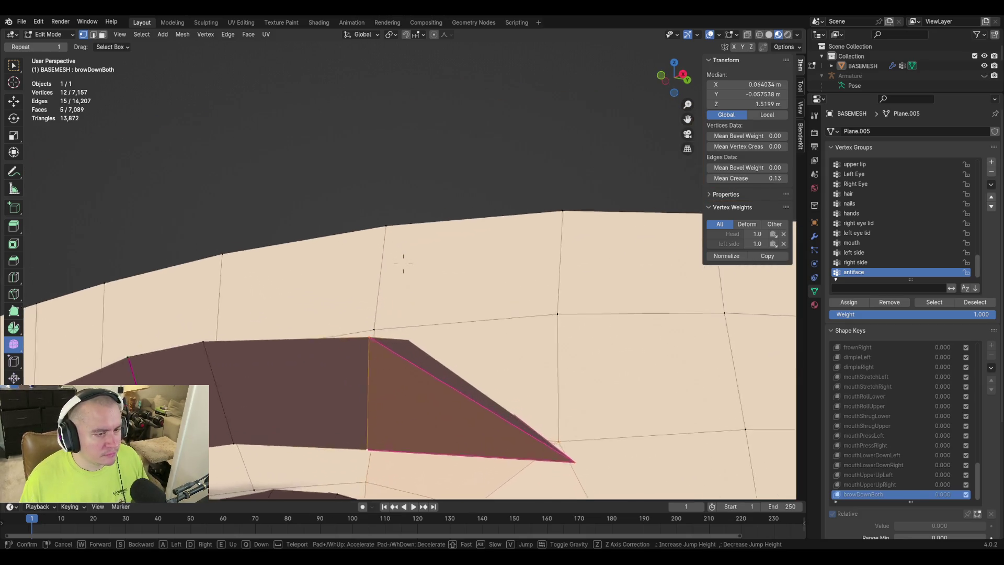
{"action": "key", "text": "s"}
{"action": "left_click", "coordinate": [403, 263]}
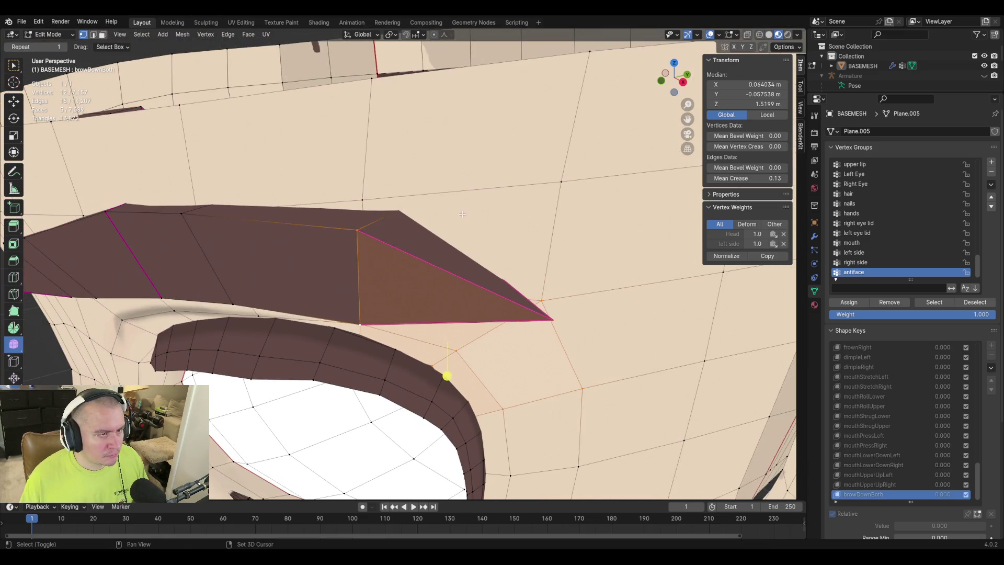
{"action": "left_click", "coordinate": [747, 34]}
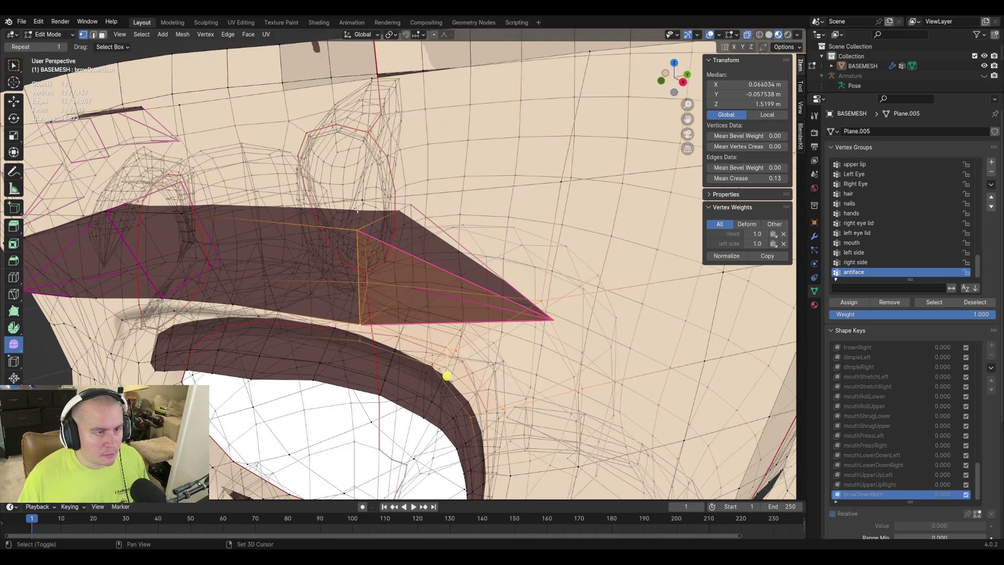
{"action": "left_click", "coordinate": [414, 203], "text": "shift"}
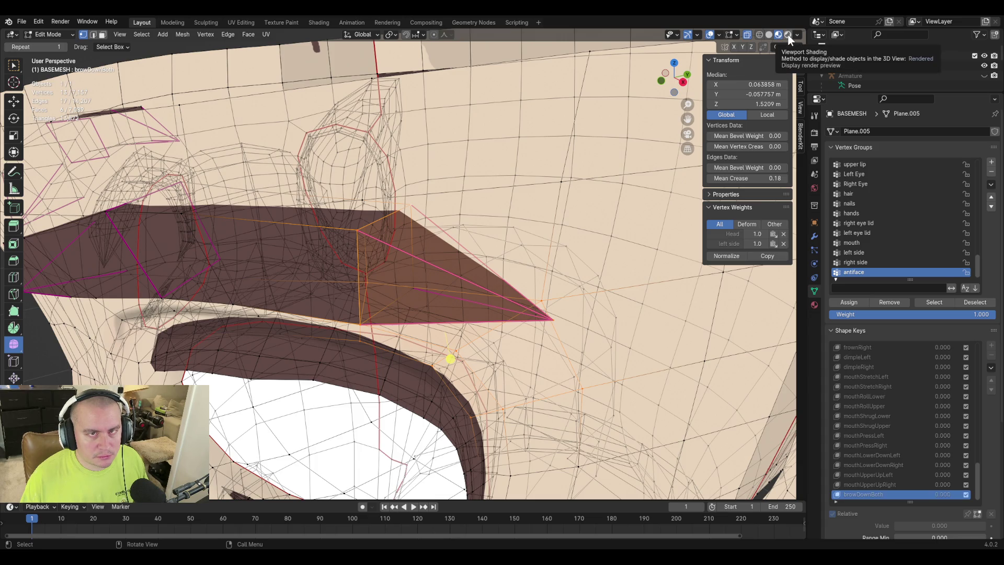
{"action": "left_click", "coordinate": [747, 35]}
Add two lower brow-edge vertices, ending on a front view of the whole head.
{"action": "scroll", "coordinate": [305, 271], "scroll_direction": "down", "scroll_amount": 5}
{"action": "mouse_move", "coordinate": [304, 271]}
{"action": "middle_mouse_down"}
{"action": "mouse_move", "coordinate": [267, 280]}
{"action": "mouse_move", "coordinate": [377, 175]}
{"action": "middle_mouse_up"}
{"action": "scroll", "coordinate": [376, 175], "scroll_direction": "up", "scroll_amount": 4}
{"action": "left_click", "coordinate": [383, 178], "text": "shift"}
{"action": "left_click", "coordinate": [496, 177], "text": "shift"}
{"action": "scroll", "coordinate": [471, 210], "scroll_direction": "down", "scroll_amount": 8}
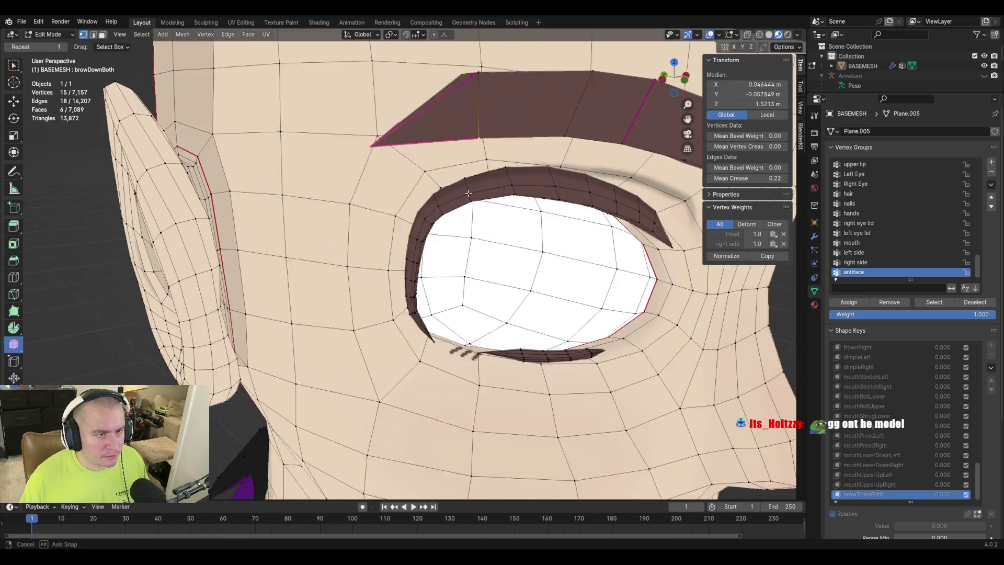
{"action": "mouse_move", "coordinate": [471, 211]}
{"action": "middle_mouse_down"}
{"action": "mouse_move", "coordinate": [477, 191]}
{"action": "mouse_move", "coordinate": [450, 193]}
{"action": "mouse_move", "coordinate": [447, 171]}
{"action": "middle_mouse_up"}
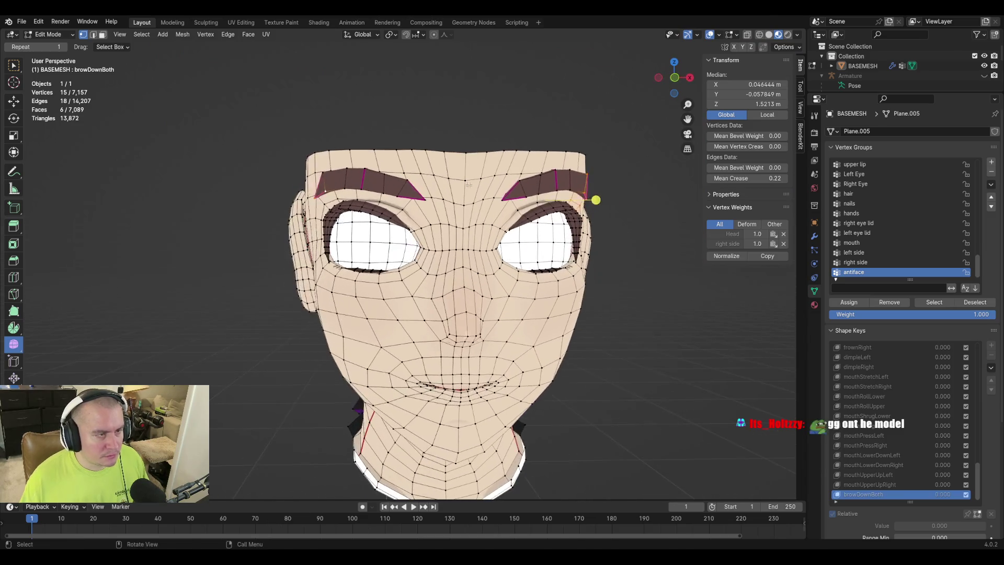
Shift the brow vertices, then drop two from the selection and shift the rest.
{"action": "key", "text": "g"}
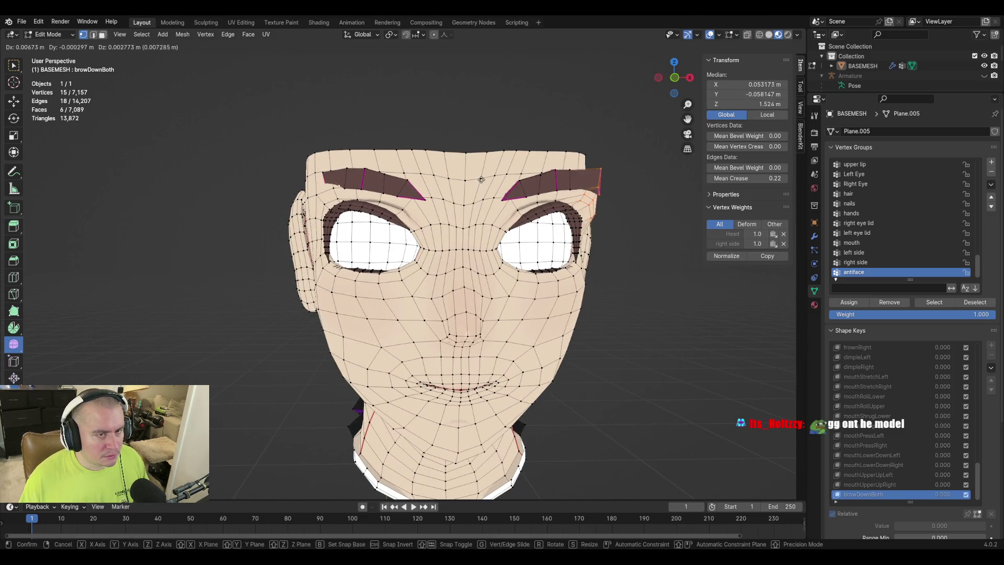
{"action": "left_click", "coordinate": [596, 200]}
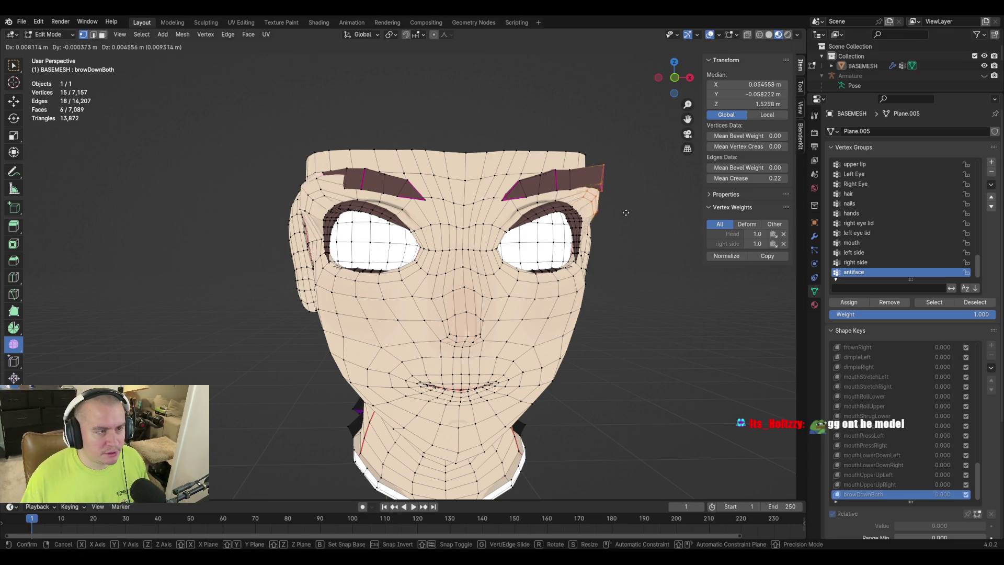
{"action": "mouse_move", "coordinate": [615, 220]}
{"action": "middle_mouse_down"}
{"action": "mouse_move", "coordinate": [518, 196]}
{"action": "mouse_move", "coordinate": [558, 235]}
{"action": "middle_mouse_up"}
{"action": "scroll", "coordinate": [516, 193], "scroll_direction": "up", "scroll_amount": 4}
{"action": "scroll", "coordinate": [516, 193], "scroll_direction": "down", "scroll_amount": 3}
{"action": "left_click", "coordinate": [557, 235], "text": "shift"}
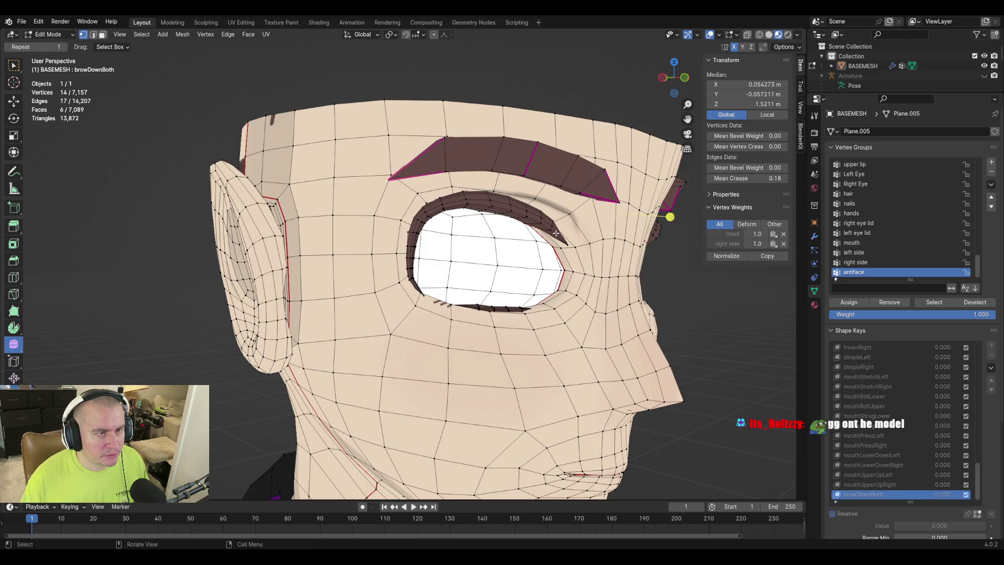
{"action": "left_click", "coordinate": [555, 224], "text": "shift"}
{"action": "key", "text": "g"}
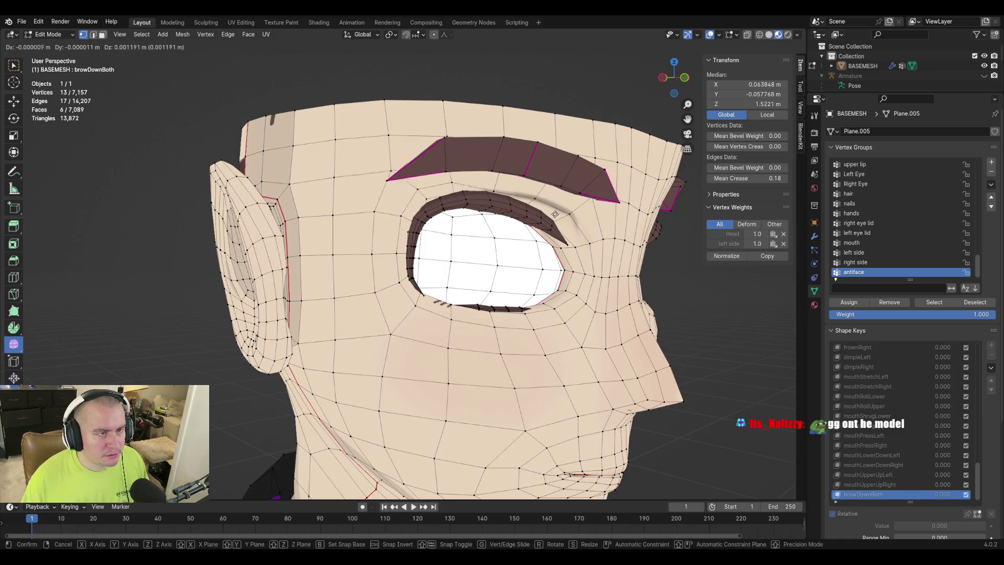
{"action": "left_click", "coordinate": [552, 225]}
Add the brow-corner, brow-tip and other brow vertices, using X-ray for hidden ones.
{"action": "mouse_move", "coordinate": [552, 224]}
{"action": "middle_mouse_down"}
{"action": "mouse_move", "coordinate": [625, 215]}
{"action": "mouse_move", "coordinate": [601, 226]}
{"action": "mouse_move", "coordinate": [384, 209]}
{"action": "middle_mouse_up"}
{"action": "left_click", "coordinate": [402, 222], "text": "shift"}
{"action": "left_click", "coordinate": [415, 194], "text": "shift"}
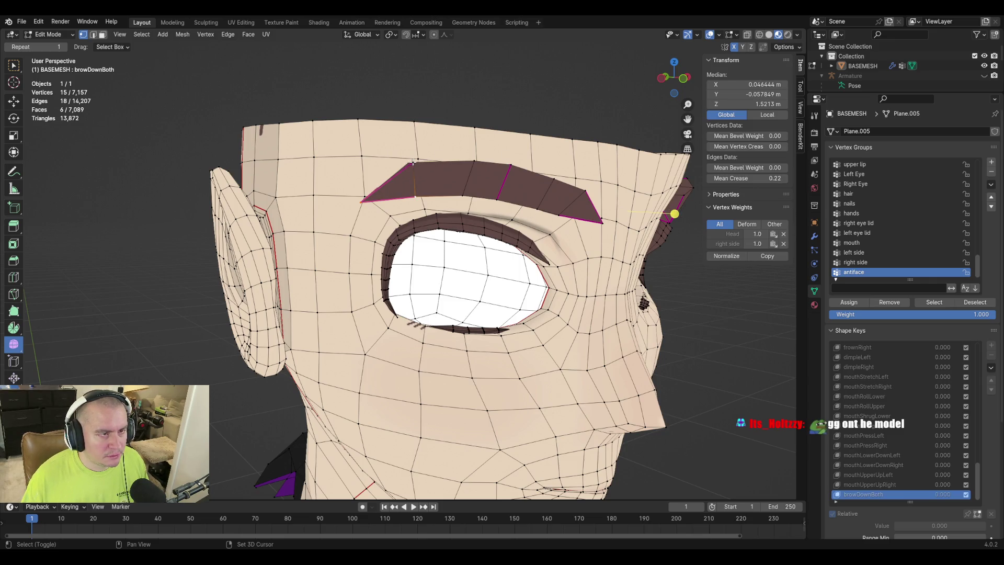
{"action": "middle_click_drag", "start_coordinate": [384, 151], "coordinate": [408, 156]}
{"action": "scroll", "coordinate": [432, 186], "scroll_direction": "up", "scroll_amount": 4}
{"action": "left_click", "coordinate": [426, 157], "text": "shift"}
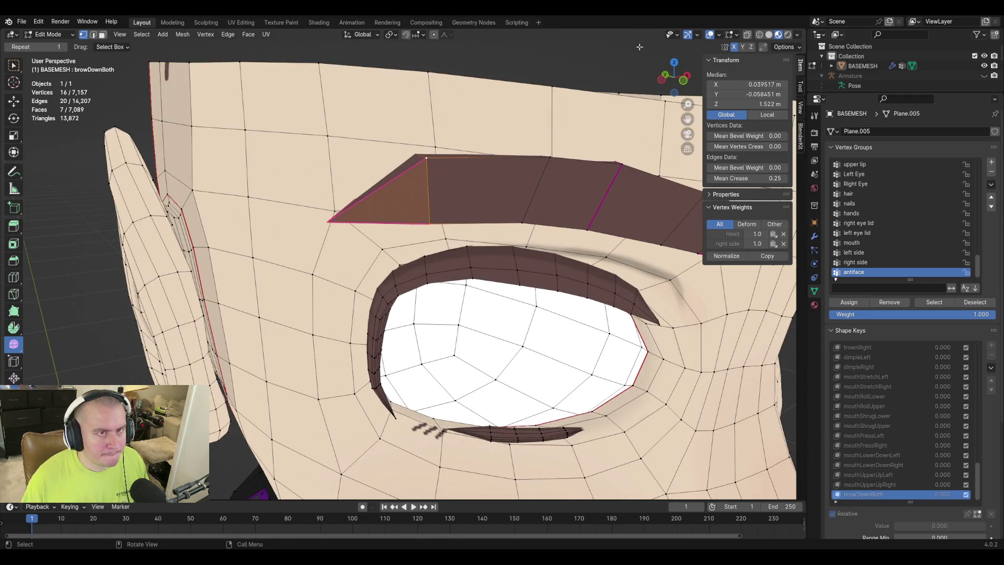
{"action": "left_click", "coordinate": [747, 35]}
{"action": "left_click", "coordinate": [411, 153], "text": "shift"}
{"action": "left_click", "coordinate": [413, 210], "text": "shift"}
{"action": "scroll", "coordinate": [414, 210], "scroll_direction": "up", "scroll_amount": 3}
{"action": "mouse_move", "coordinate": [414, 210]}
{"action": "middle_mouse_down"}
{"action": "mouse_move", "coordinate": [419, 235]}
{"action": "mouse_move", "coordinate": [337, 220]}
{"action": "middle_mouse_up"}
{"action": "left_click", "coordinate": [512, 215], "text": "shift"}
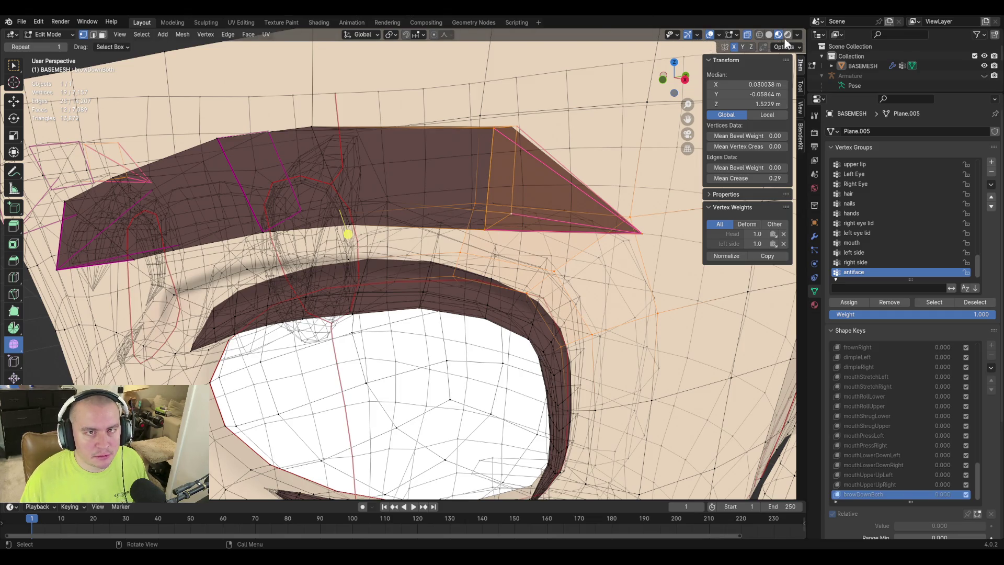
{"action": "left_click", "coordinate": [746, 35]}
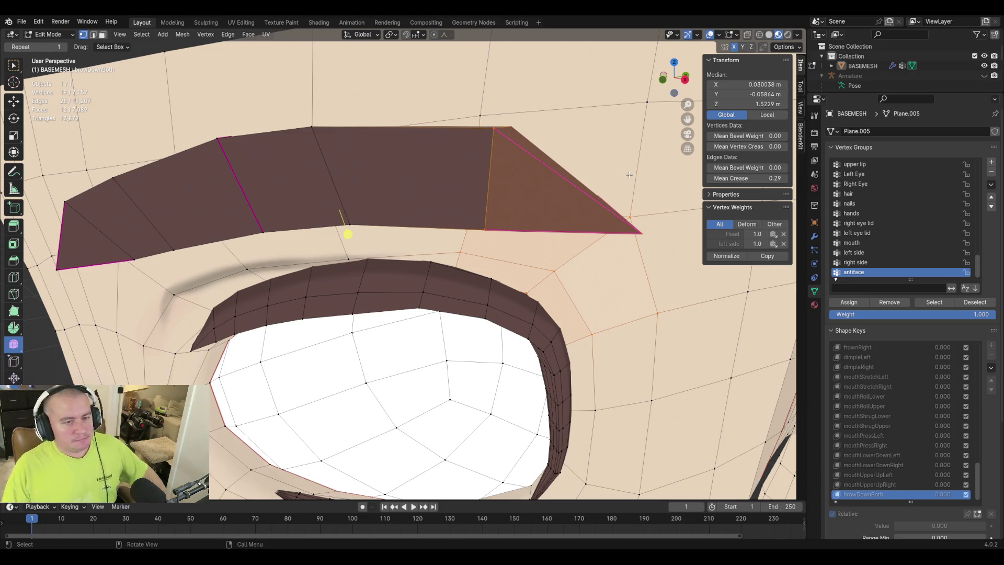
Lower the selected brow along Z, median Z from 1.5229 to 1.5186 m.
{"action": "scroll", "coordinate": [587, 222], "scroll_direction": "down", "scroll_amount": 10}
{"action": "middle_click_drag", "start_coordinate": [587, 222], "coordinate": [518, 266]}
{"action": "scroll", "coordinate": [517, 267], "scroll_direction": "up", "scroll_amount": 6}
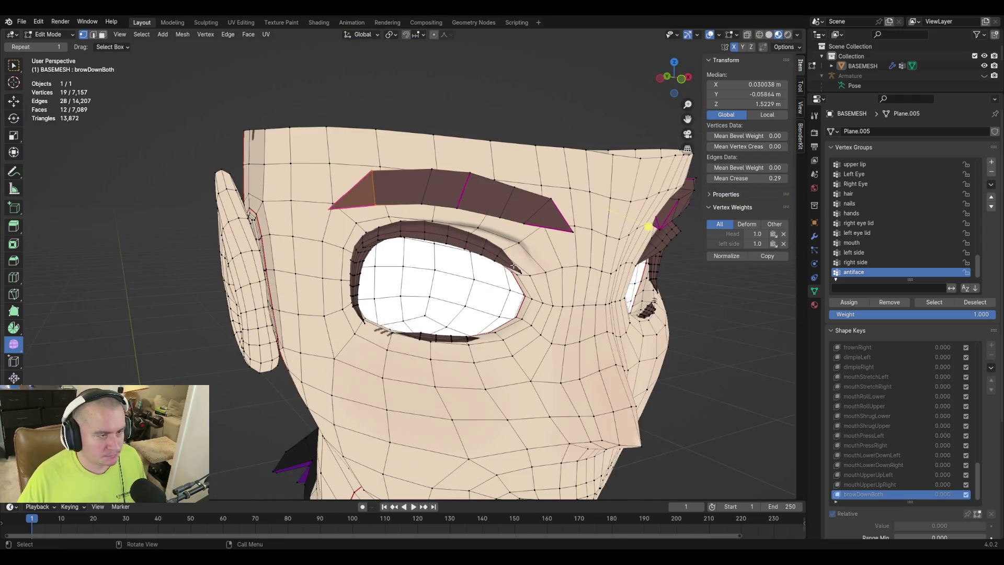
{"action": "key", "text": "g"}
{"action": "key", "text": "z"}
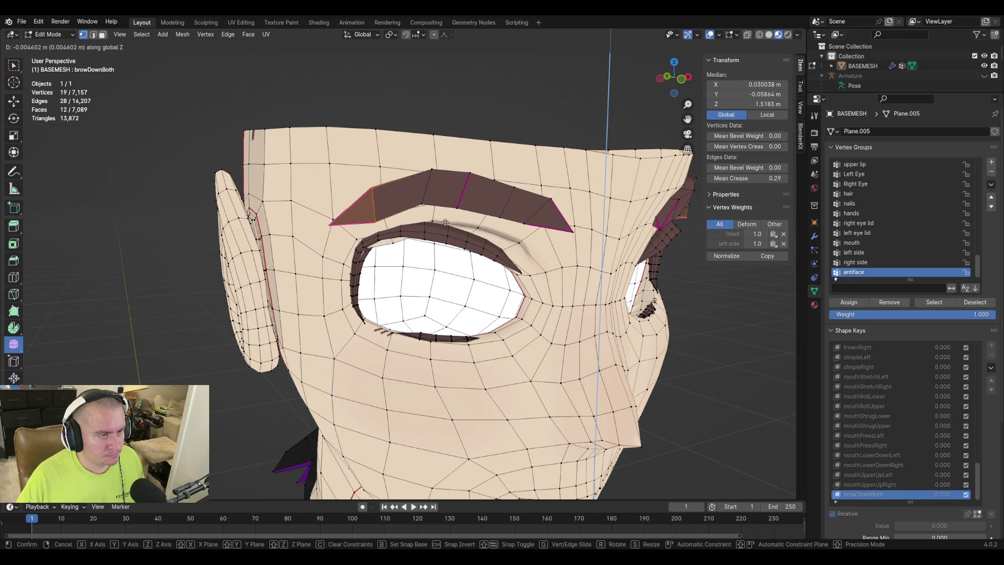
{"action": "left_click", "coordinate": [445, 222]}
{"action": "middle_click_drag", "start_coordinate": [445, 222], "coordinate": [509, 236]}
{"action": "scroll", "coordinate": [509, 237], "scroll_direction": "up", "scroll_amount": 5}
{"action": "scroll", "coordinate": [508, 230], "scroll_direction": "down", "scroll_amount": 4}
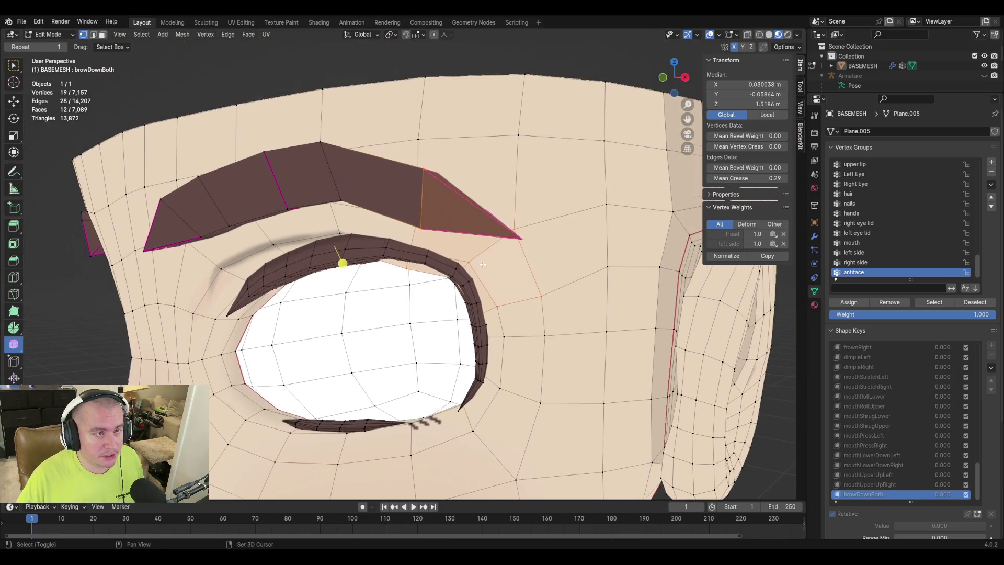
Lower eight brow top-edge vertices about 2 mm along Z (median Z 1.5291 to 1.527 m).
{"action": "middle_click_drag", "start_coordinate": [369, 176], "coordinate": [414, 276]}
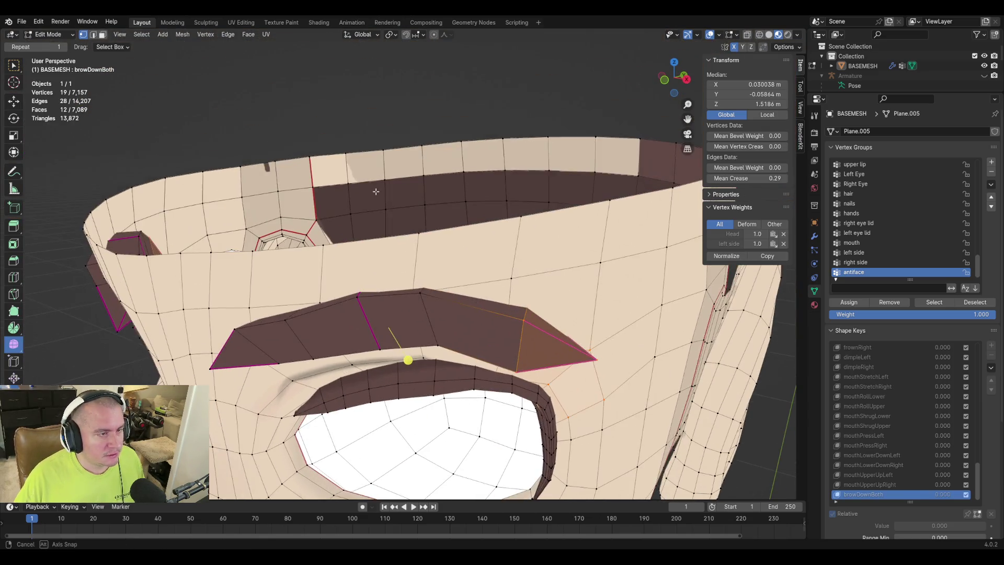
{"action": "left_click", "coordinate": [422, 293], "text": "alt"}
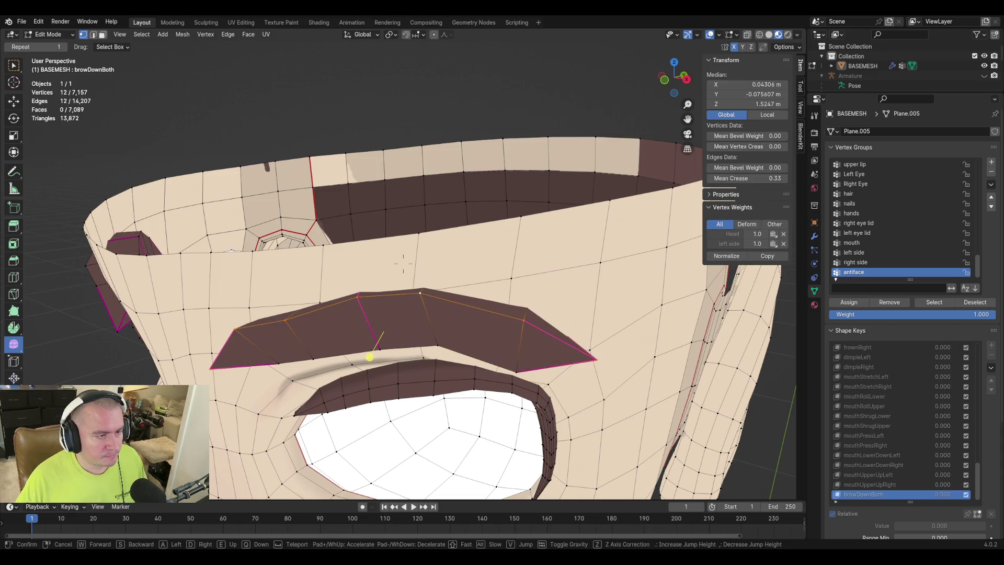
{"action": "left_click", "coordinate": [366, 321]}
{"action": "scroll", "coordinate": [462, 344], "scroll_direction": "down", "scroll_amount": 4}
{"action": "mouse_move", "coordinate": [462, 344]}
{"action": "middle_mouse_down"}
{"action": "mouse_move", "coordinate": [345, 303]}
{"action": "mouse_move", "coordinate": [454, 261]}
{"action": "middle_mouse_up"}
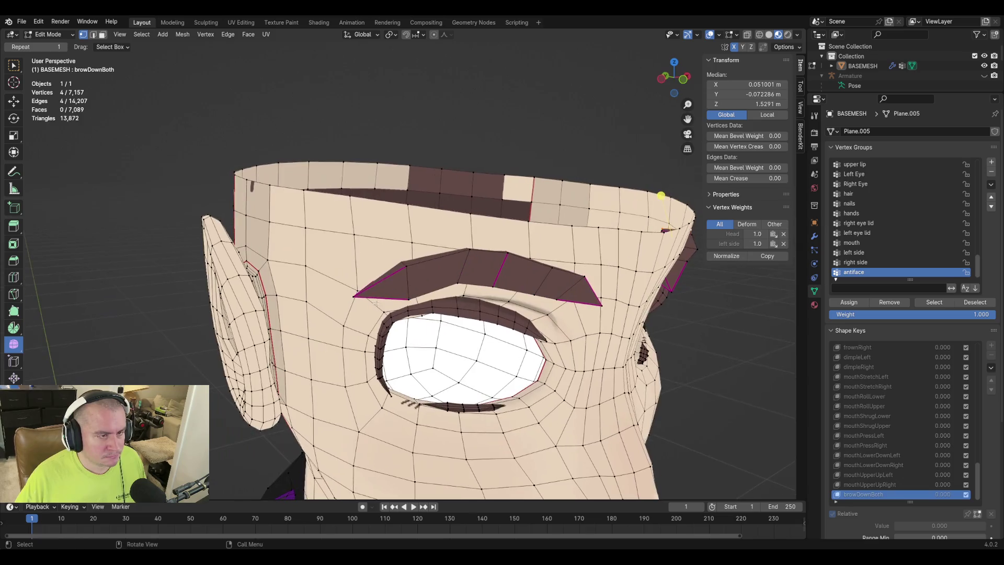
{"action": "left_click", "coordinate": [469, 249], "text": "shift"}
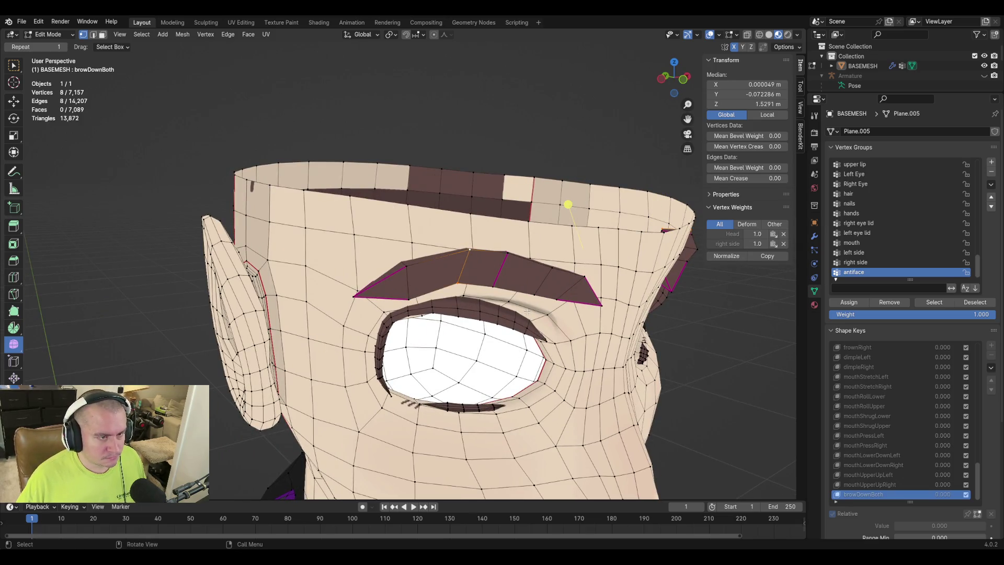
{"action": "key", "text": "g"}
{"action": "key", "text": "z"}
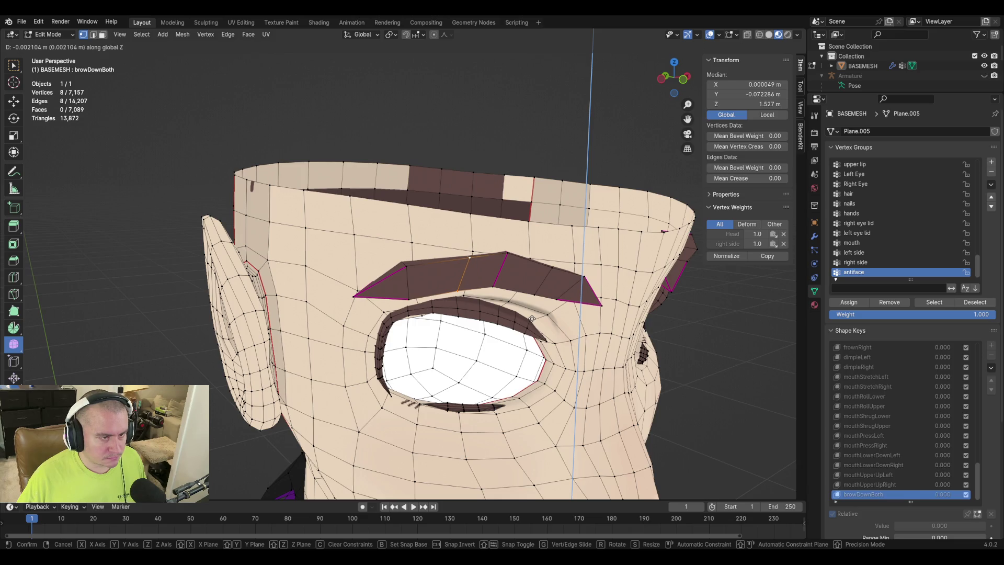
{"action": "left_click", "coordinate": [531, 318]}
{"action": "mouse_move", "coordinate": [544, 251]}
{"action": "middle_mouse_down"}
{"action": "mouse_move", "coordinate": [502, 206]}
{"action": "mouse_move", "coordinate": [336, 204]}
{"action": "middle_mouse_up"}
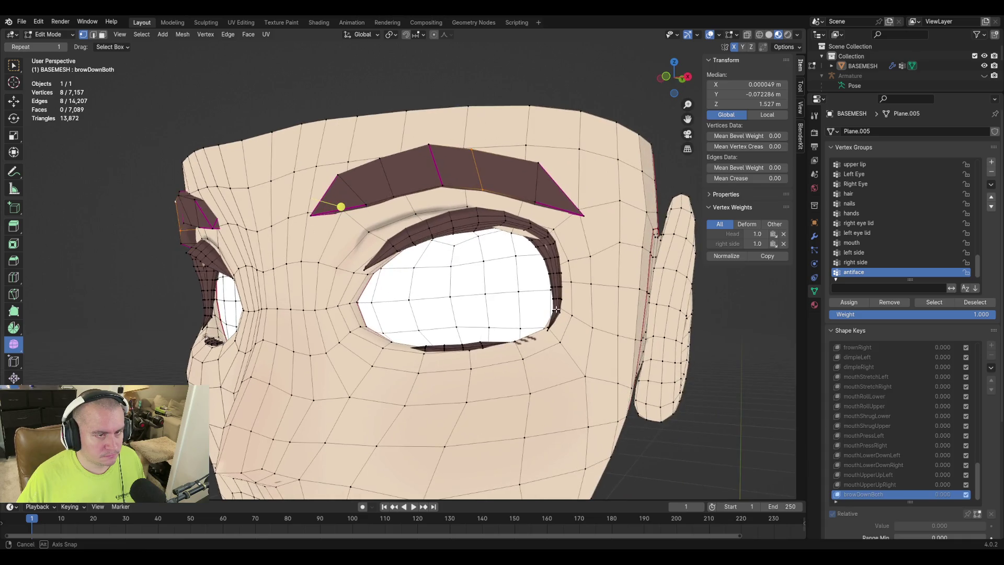
{"action": "left_click", "coordinate": [530, 226], "text": "alt+shift"}
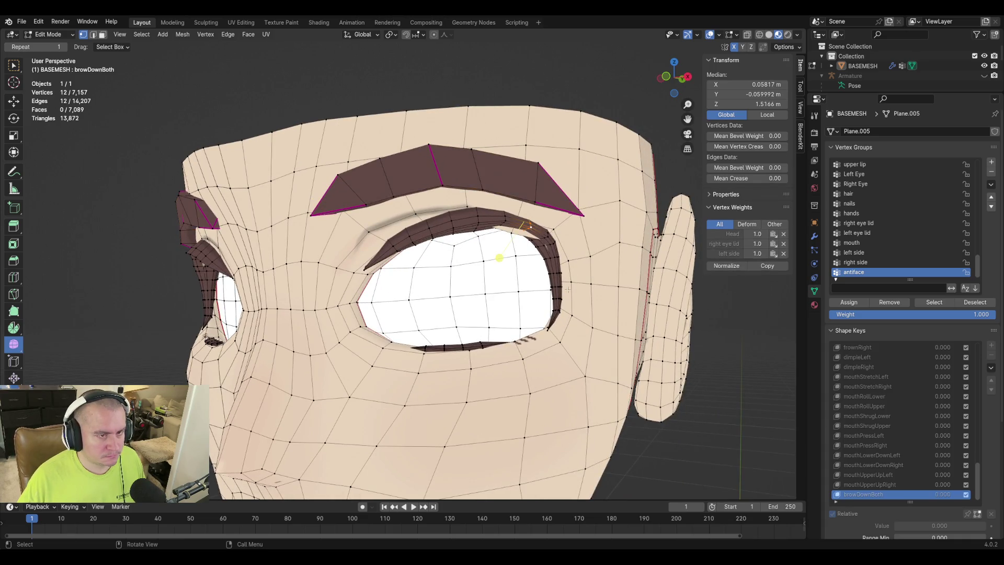
Lower the upper-eyelid loops of both eyes along Z, cancelling a proportional-editing retry.
{"action": "left_click", "coordinate": [541, 240], "text": "alt+shift"}
{"action": "mouse_move", "coordinate": [541, 239]}
{"action": "middle_mouse_down"}
{"action": "mouse_move", "coordinate": [418, 289]}
{"action": "mouse_move", "coordinate": [338, 234]}
{"action": "middle_mouse_up"}
{"action": "left_click", "coordinate": [340, 231], "text": "alt+shift"}
{"action": "left_click", "coordinate": [326, 240], "text": "alt+shift"}
{"action": "key", "text": "g"}
{"action": "key", "text": "z"}
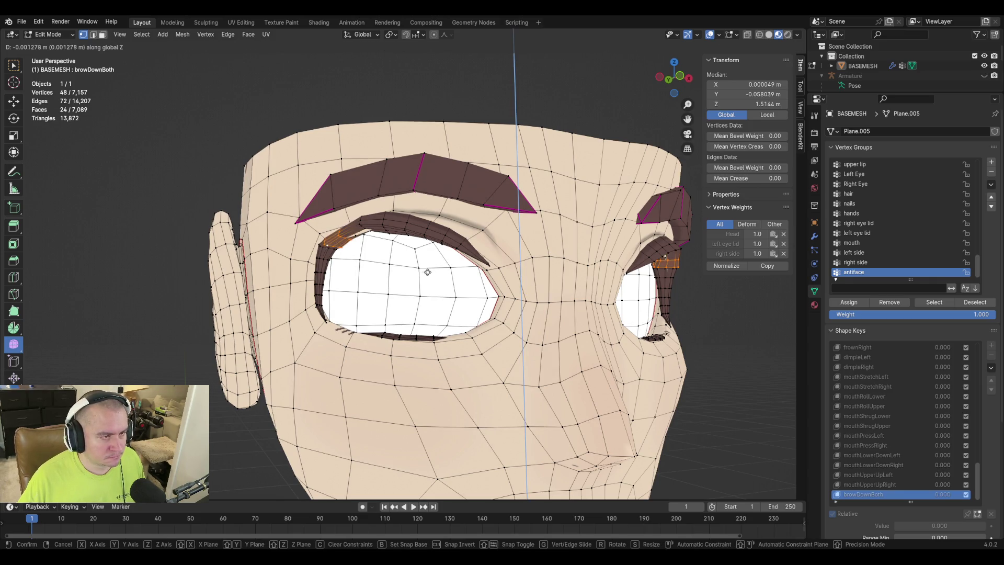
{"action": "left_click", "coordinate": [428, 276]}
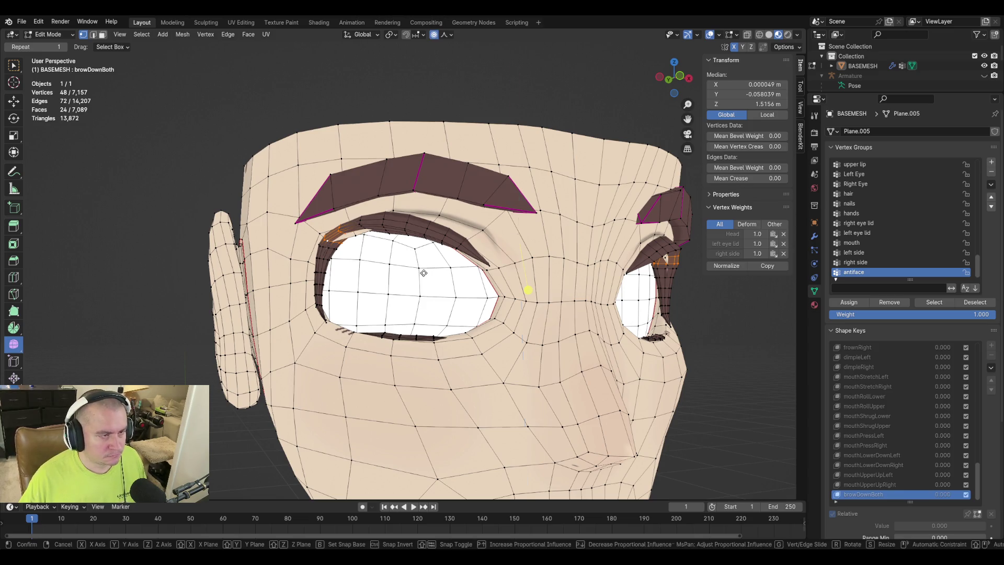
{"action": "key", "text": "g"}
{"action": "key", "text": "z"}
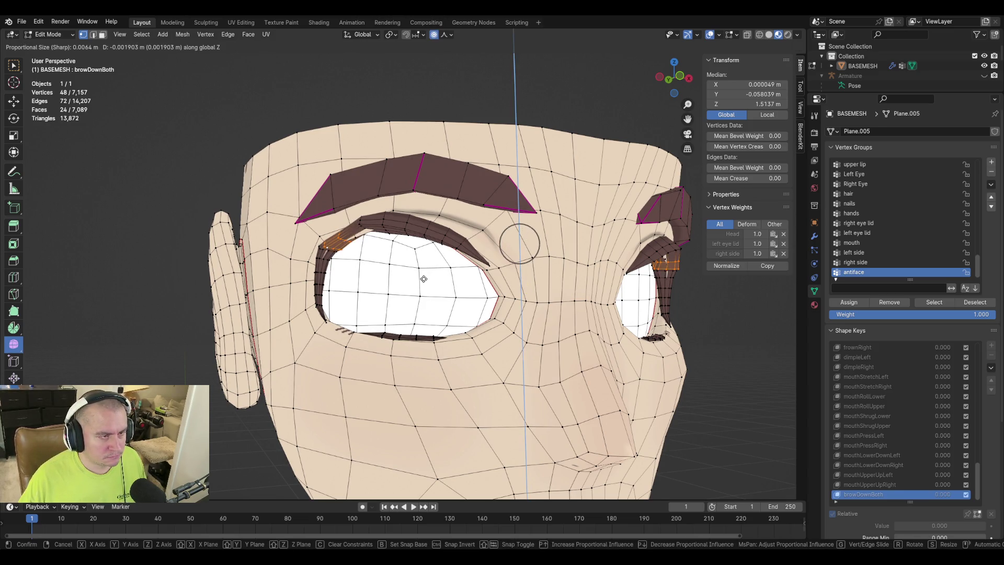
{"action": "right_click", "coordinate": [426, 287]}
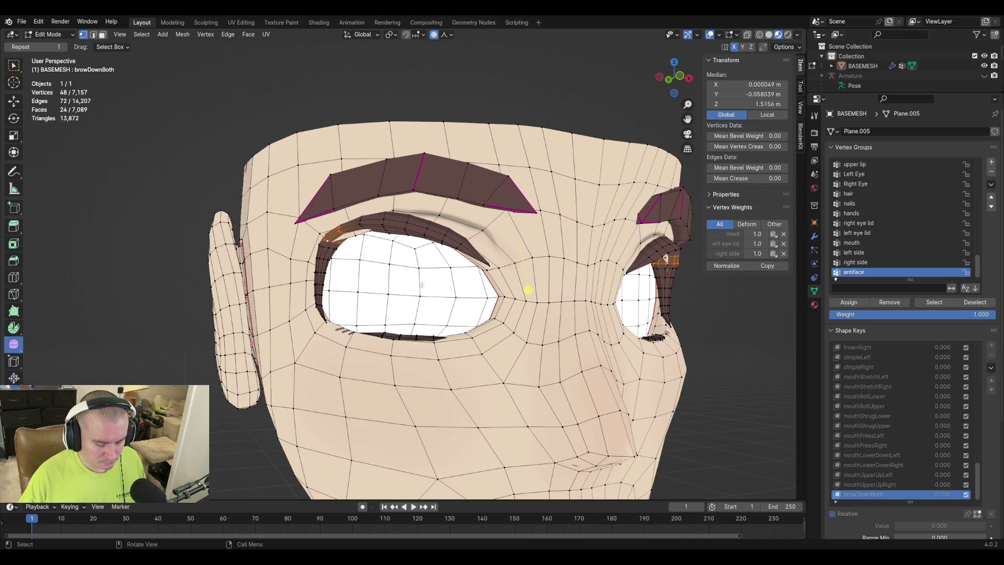
Reselect the eyelid face loops and begin another vertical move.
{"action": "left_click", "coordinate": [369, 228], "text": "alt+shift"}
{"action": "left_click", "coordinate": [366, 226], "text": "alt+shift"}
{"action": "left_click", "coordinate": [360, 221], "text": "alt+shift"}
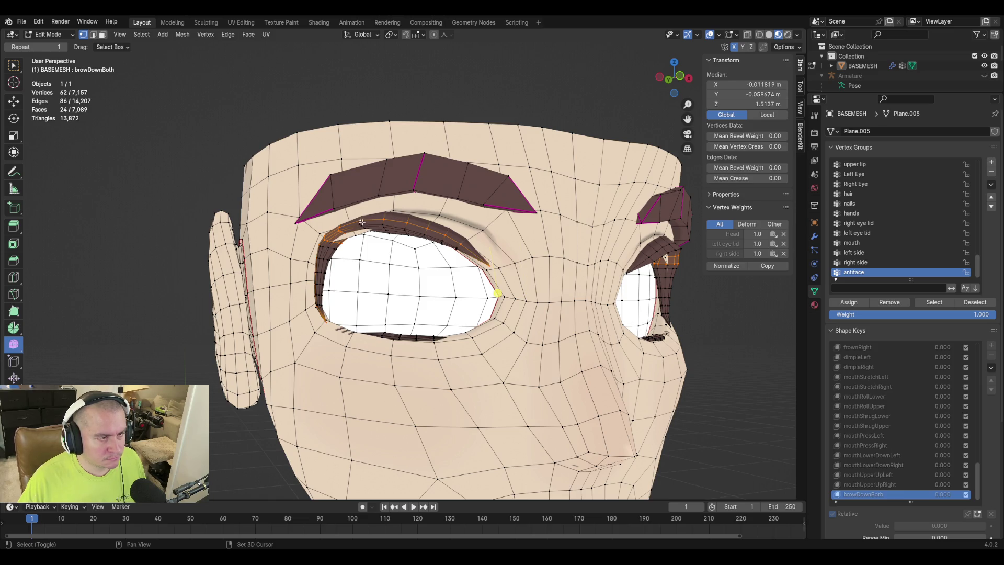
{"action": "scroll", "coordinate": [361, 222], "scroll_direction": "up", "scroll_amount": 4}
{"action": "left_click", "coordinate": [280, 153], "text": "alt+shift"}
{"action": "left_click", "coordinate": [279, 161], "text": "alt+shift"}
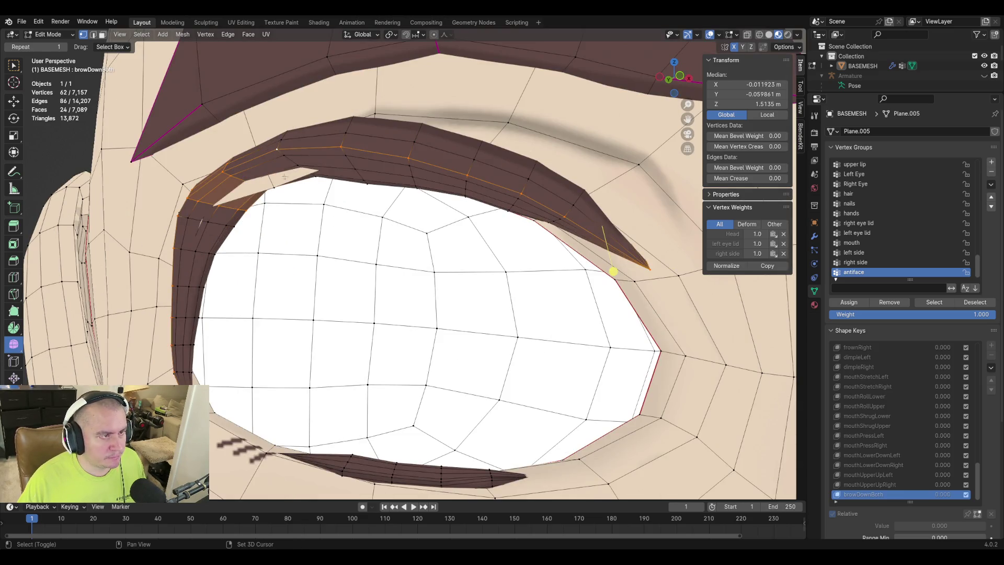
{"action": "left_click", "coordinate": [291, 157], "text": "alt+shift"}
{"action": "left_click", "coordinate": [278, 149], "text": "alt+shift"}
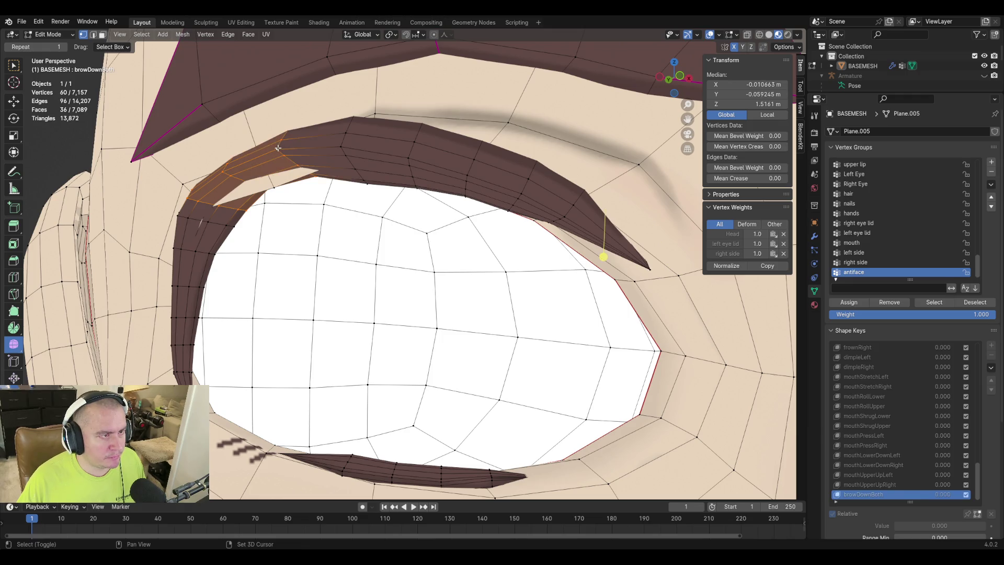
{"action": "scroll", "coordinate": [314, 173], "scroll_direction": "down", "scroll_amount": 5}
{"action": "mouse_move", "coordinate": [313, 172]}
{"action": "middle_mouse_down"}
{"action": "mouse_move", "coordinate": [355, 193]}
{"action": "mouse_move", "coordinate": [377, 237]}
{"action": "middle_mouse_up"}
{"action": "scroll", "coordinate": [369, 203], "scroll_direction": "up", "scroll_amount": 5}
{"action": "left_click", "coordinate": [343, 188], "text": "alt+shift"}
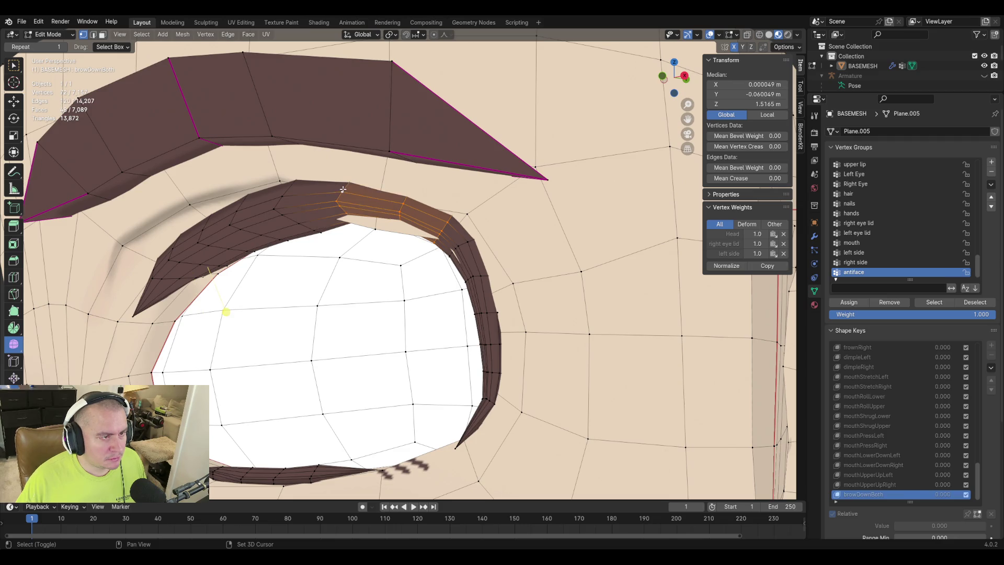
{"action": "key", "text": "g"}
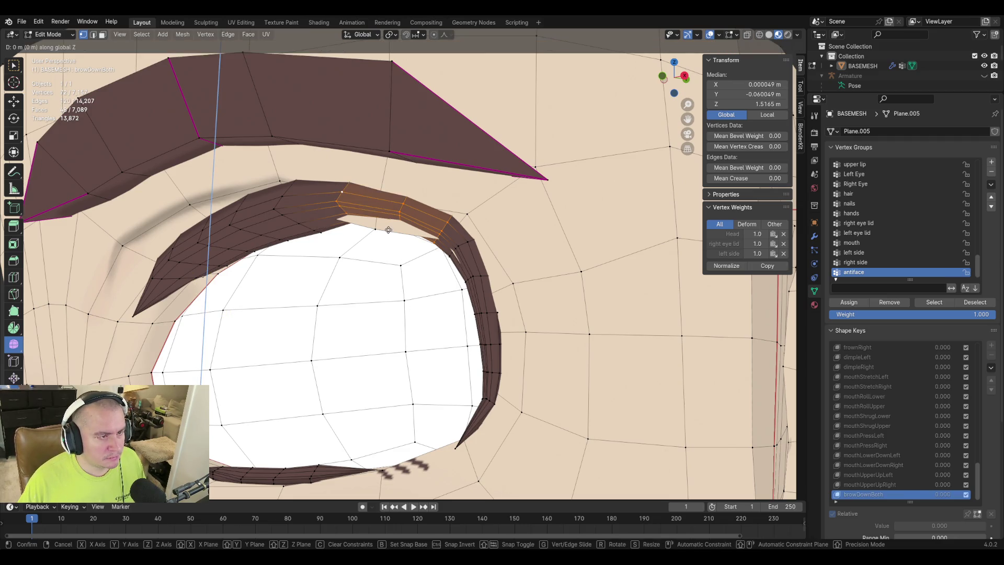
{"action": "key", "text": "z"}
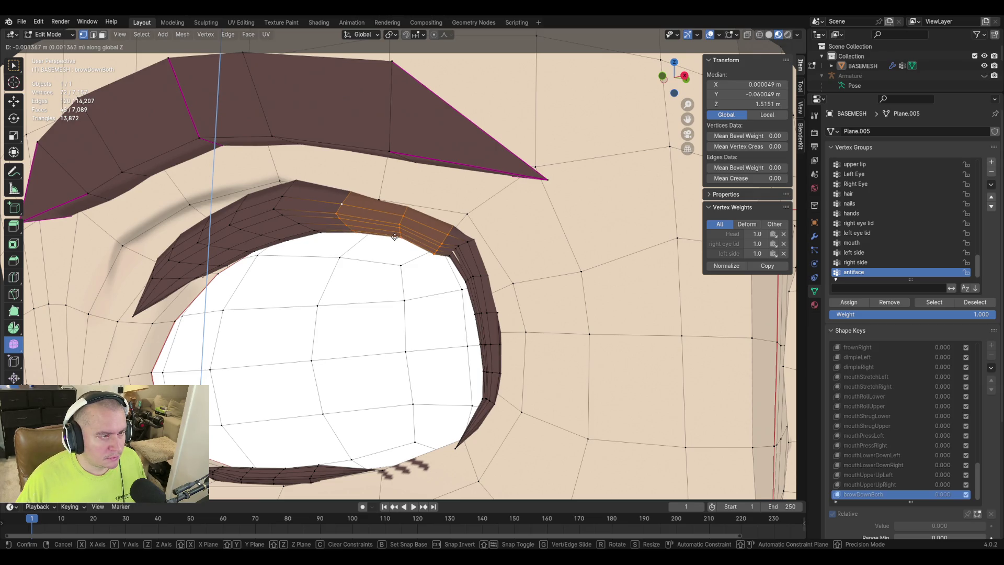
Add the outer and inner corner loops to the eyelid selection and lower them along Z.
{"action": "right_click", "coordinate": [395, 237]}
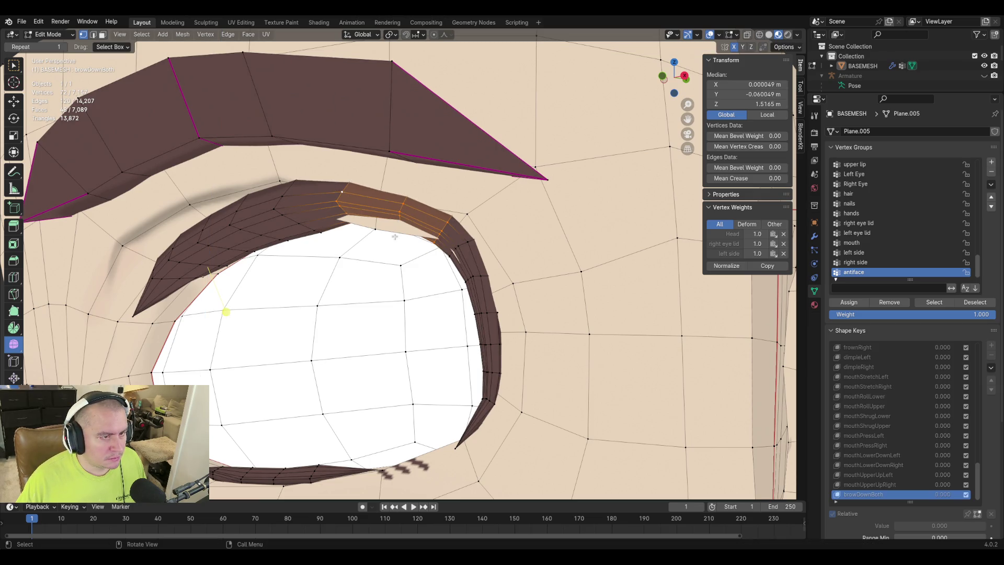
{"action": "left_click", "coordinate": [467, 241], "text": "alt+shift"}
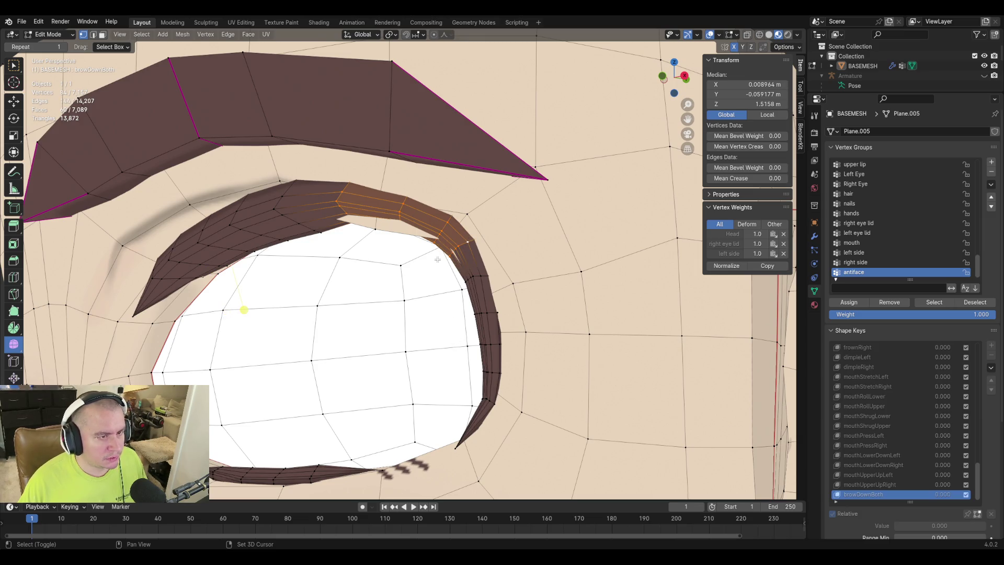
{"action": "middle_click_drag", "start_coordinate": [437, 259], "coordinate": [411, 269]}
{"action": "left_click", "coordinate": [411, 268], "text": "alt+shift"}
{"action": "key", "text": "g"}
{"action": "key", "text": "z"}
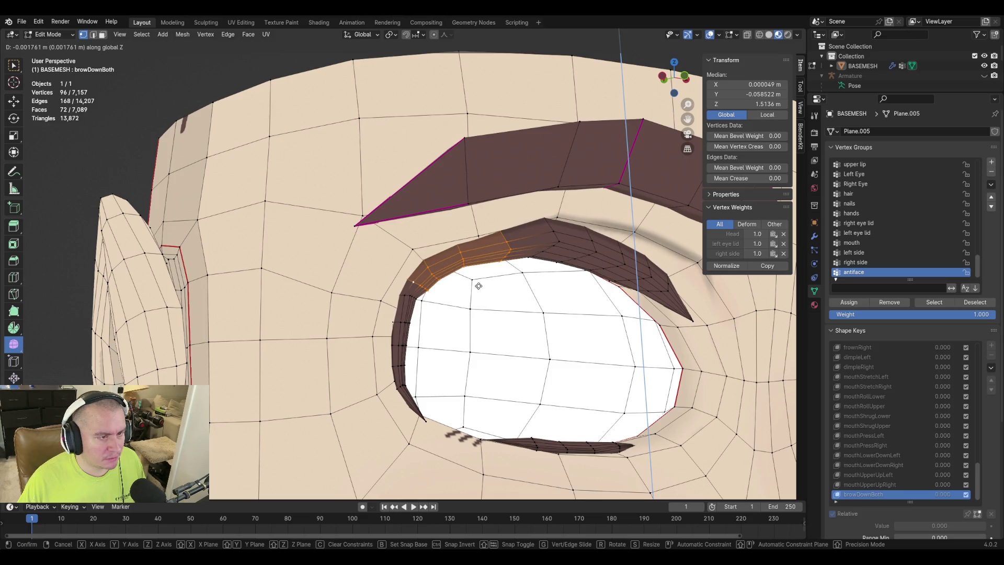
{"action": "left_click", "coordinate": [479, 286]}
{"action": "scroll", "coordinate": [478, 288], "scroll_direction": "down", "scroll_amount": 5}
{"action": "middle_click_drag", "start_coordinate": [479, 290], "coordinate": [429, 319]}
{"action": "scroll", "coordinate": [429, 320], "scroll_direction": "up", "scroll_amount": 5}
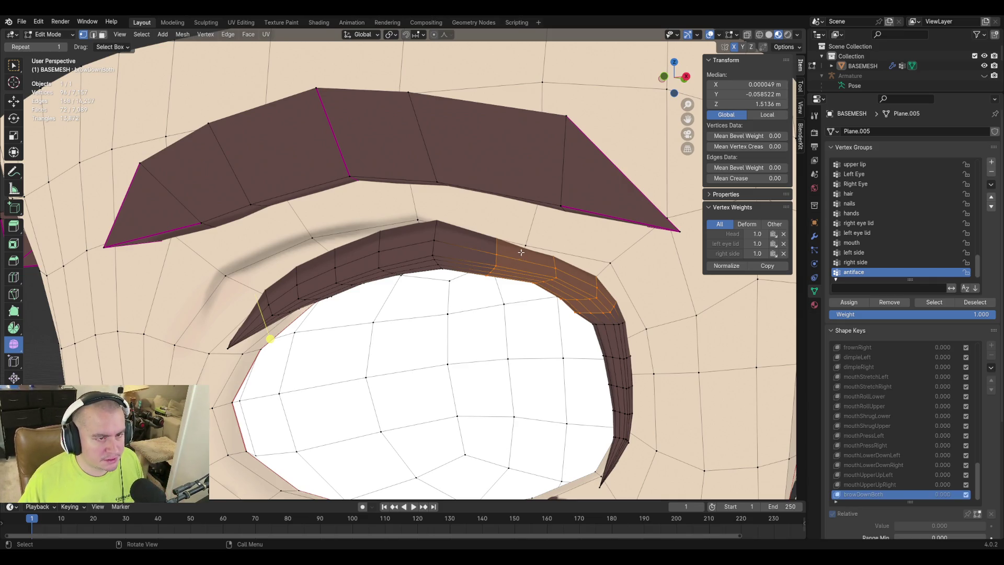
From a close view of the eye, select a face loop on the eyelid corner.
{"action": "key", "text": "shift+grave"}
{"action": "key", "text": "w"}
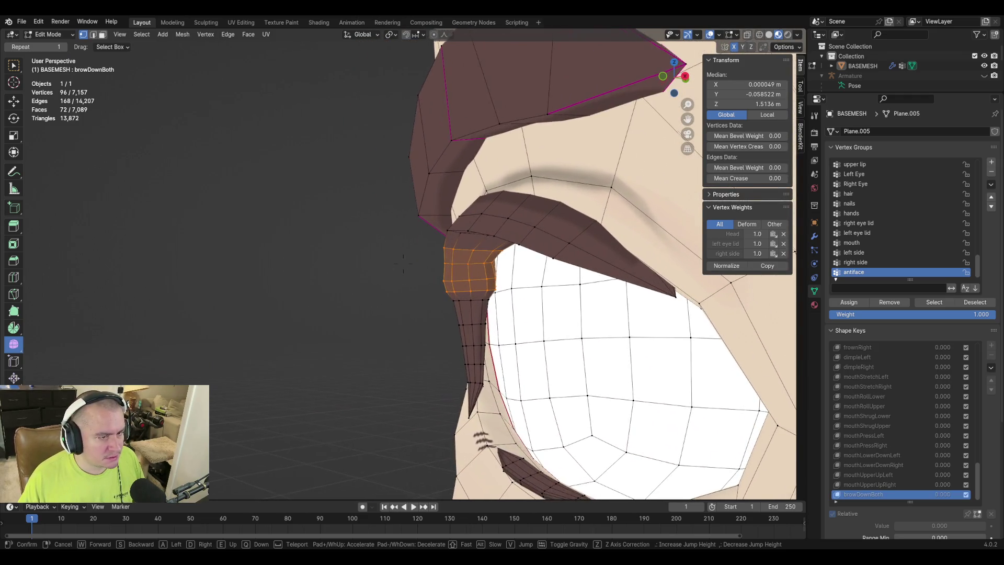
{"action": "key", "text": "w"}
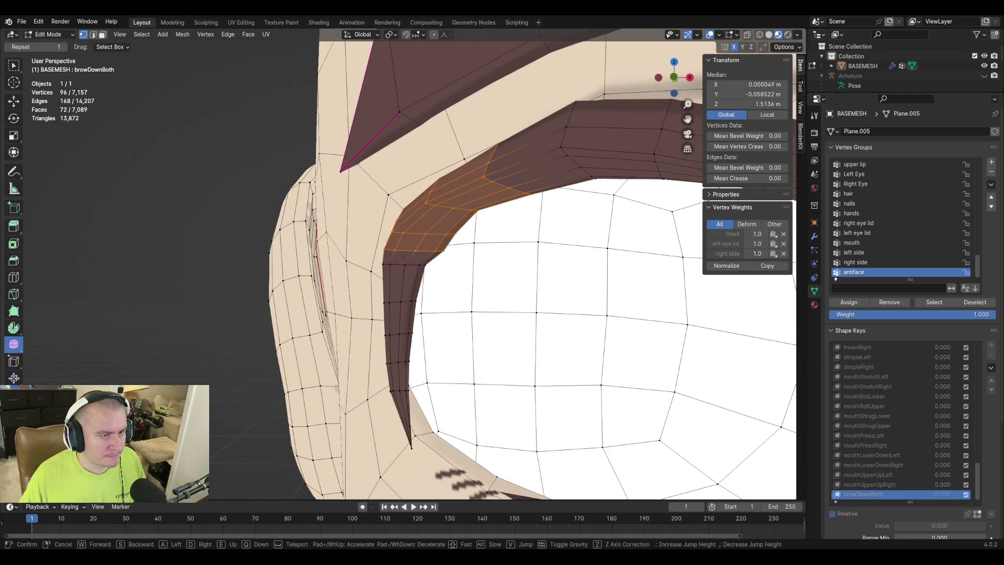
{"action": "left_click", "coordinate": [531, 254]}
{"action": "left_click", "coordinate": [407, 266], "text": "alt"}
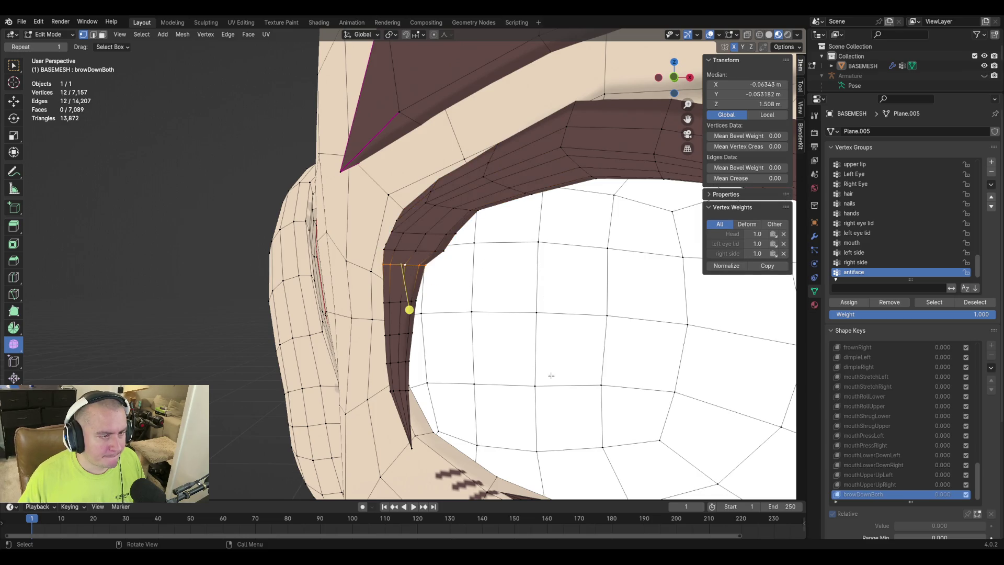
{"action": "key", "text": "shift+grave"}
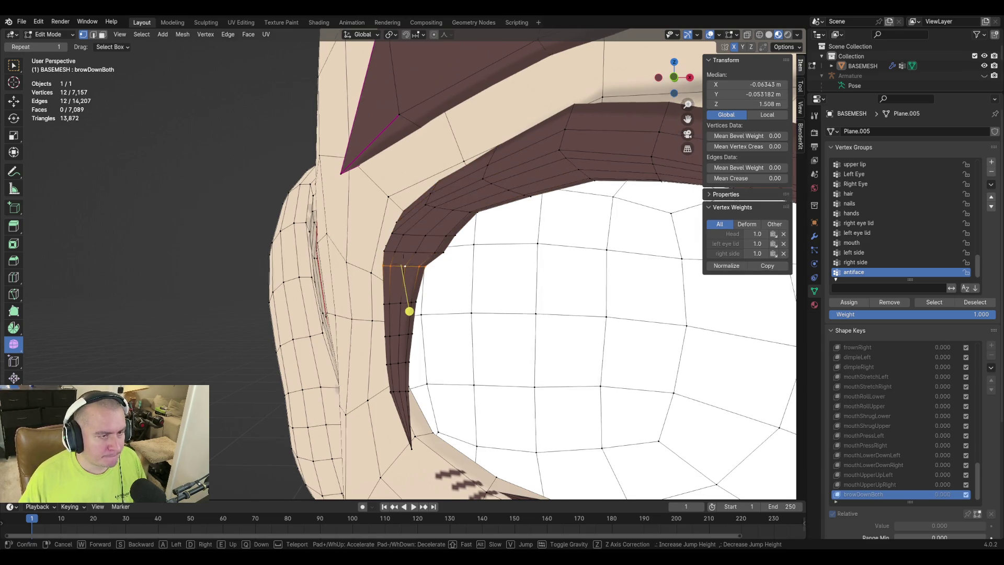
{"action": "key", "text": "w"}
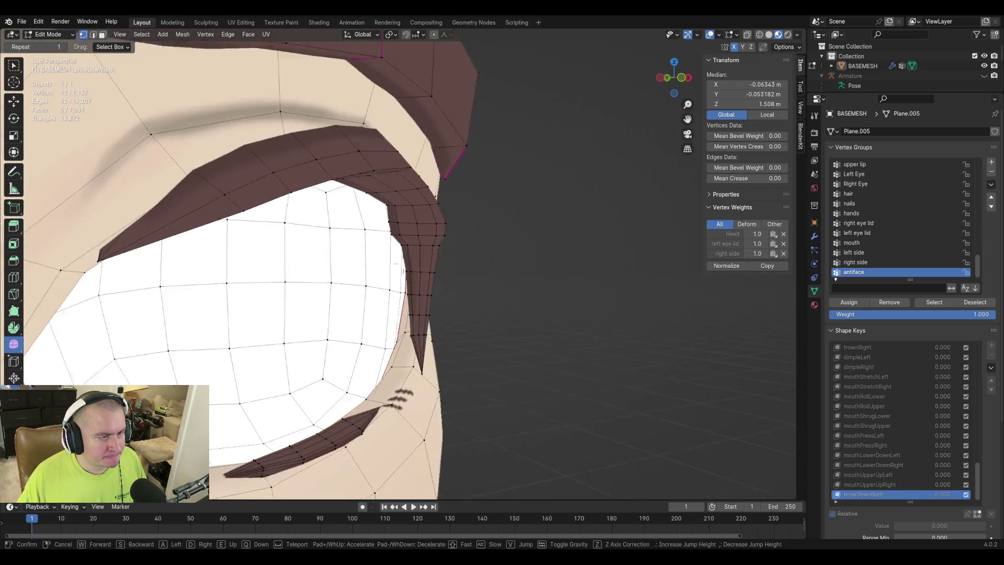
{"action": "left_click", "coordinate": [393, 270]}
{"action": "key", "text": "alt+a"}
{"action": "left_click", "coordinate": [378, 255], "text": "alt"}
Add a ring of eyelid faces to the selection and scale the selected eyelid loops.
{"action": "key", "text": "shift+grave"}
{"action": "key", "text": "s"}
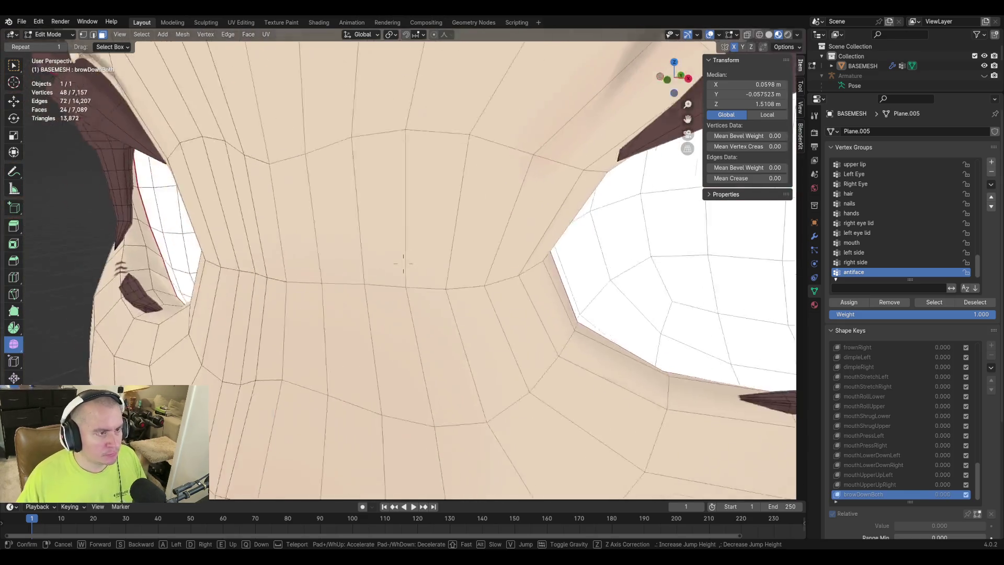
{"action": "key", "text": "w"}
{"action": "key", "text": "s"}
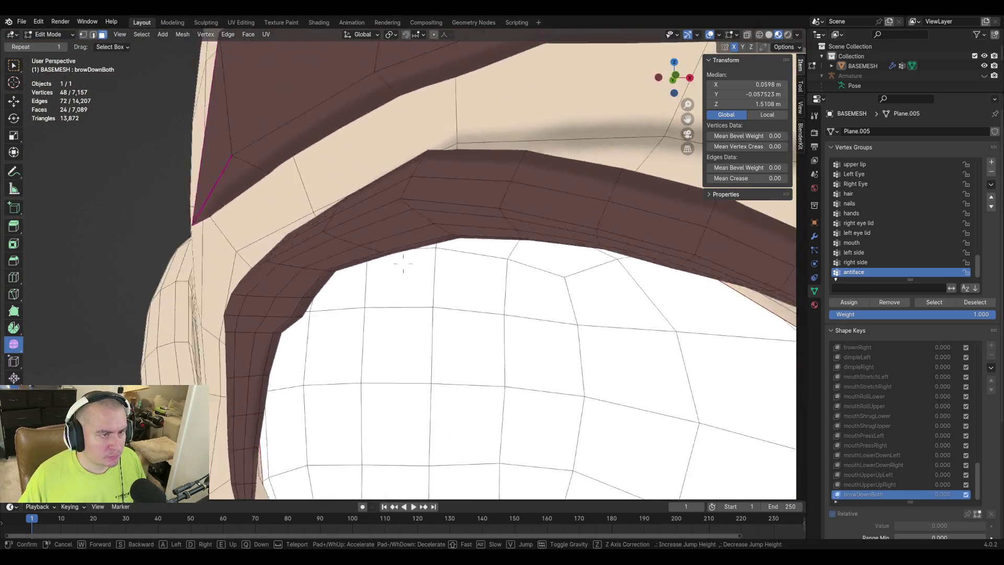
{"action": "left_click", "coordinate": [404, 270]}
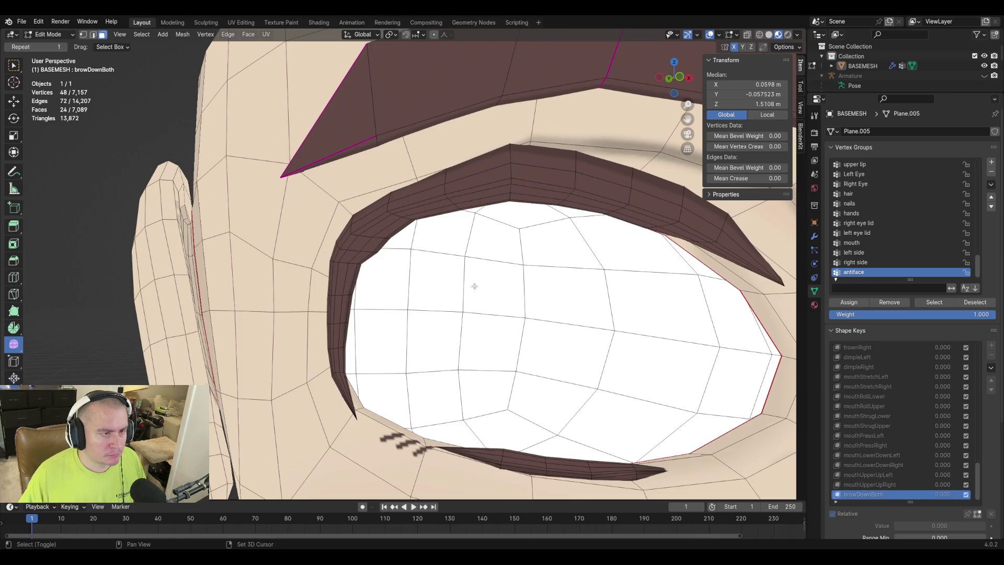
{"action": "left_click", "coordinate": [339, 270], "text": "alt+shift"}
{"action": "key", "text": "shift+grave"}
{"action": "key", "text": "s"}
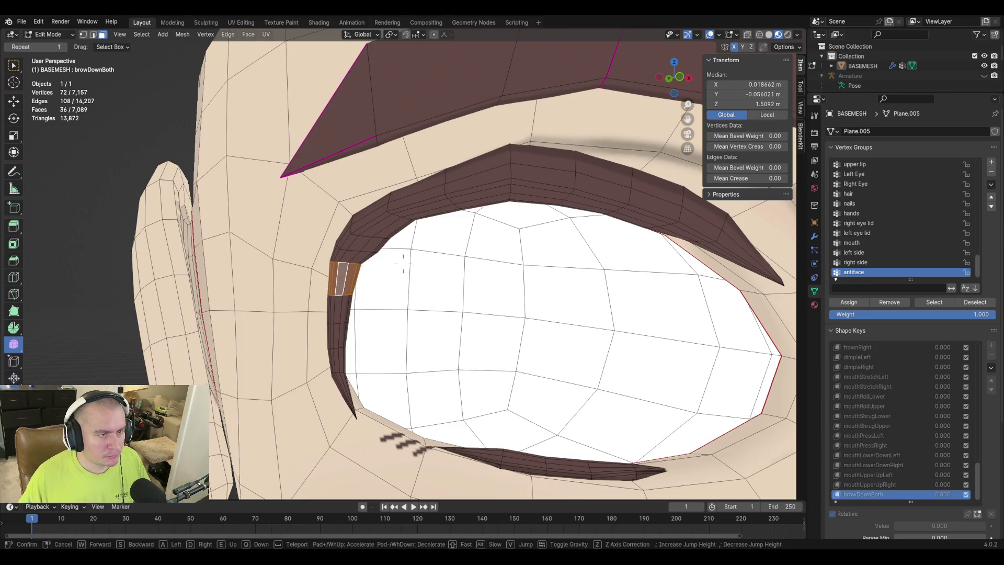
{"action": "key", "text": "w"}
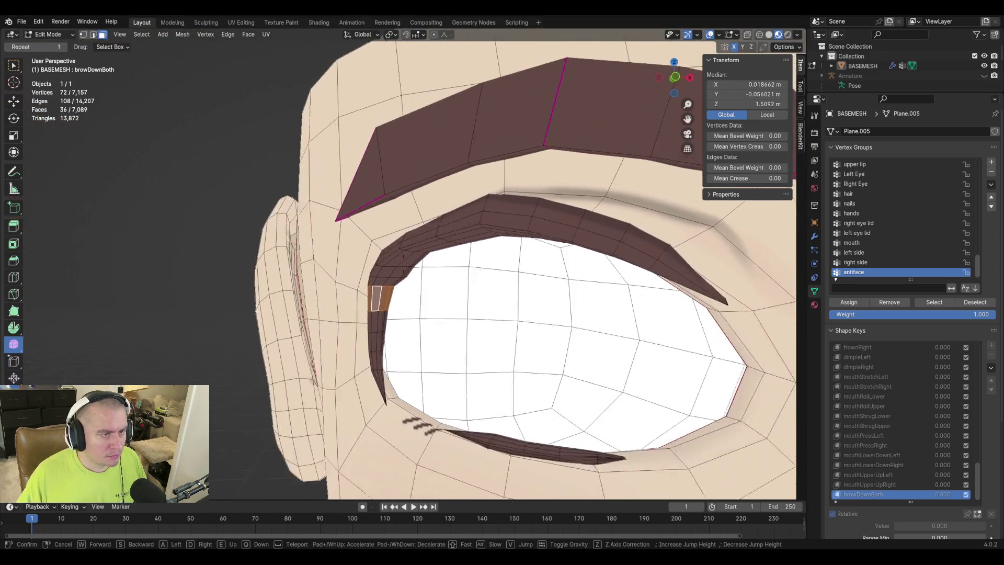
{"action": "left_click", "coordinate": [417, 253]}
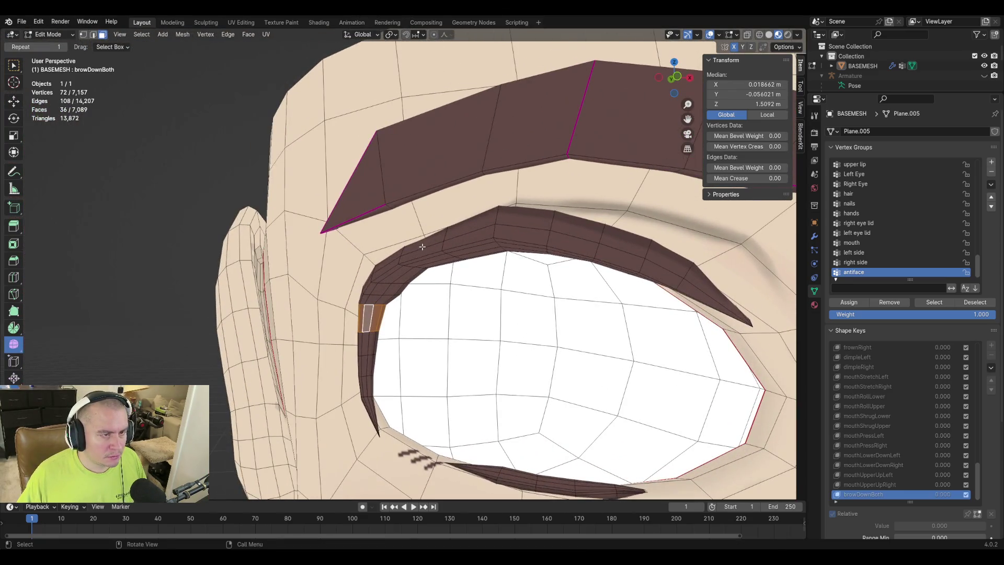
{"action": "key", "text": "shift+grave"}
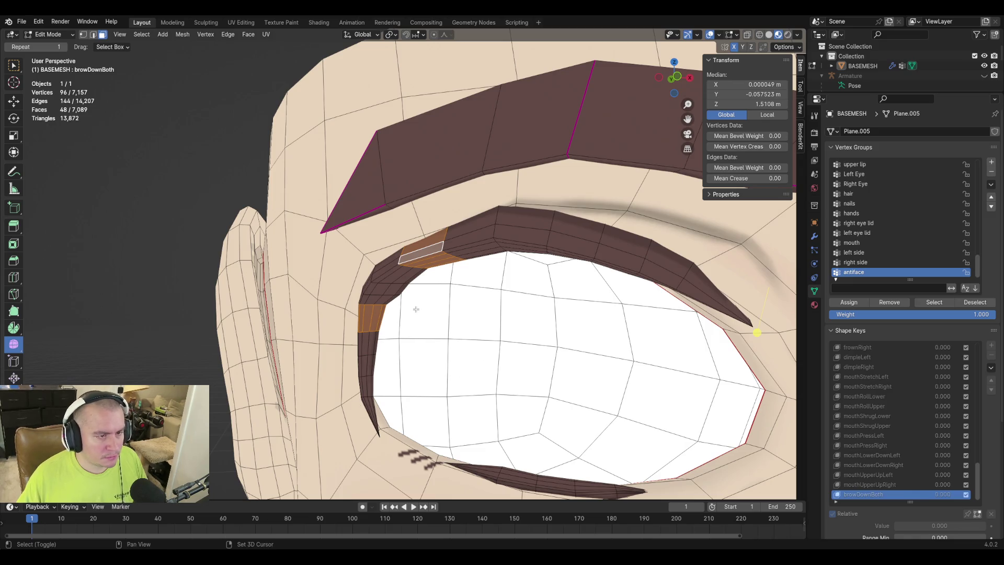
{"action": "key", "text": "Escape"}
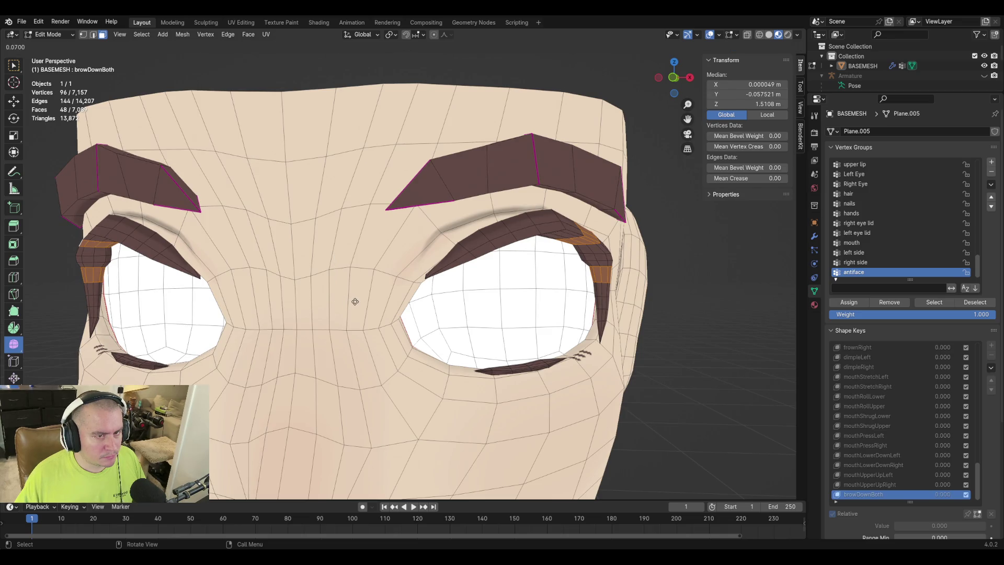
{"action": "left_click", "coordinate": [599, 320]}
Select the face loops around both eyelid corners.
{"action": "middle_click_drag", "start_coordinate": [626, 267], "coordinate": [585, 201]}
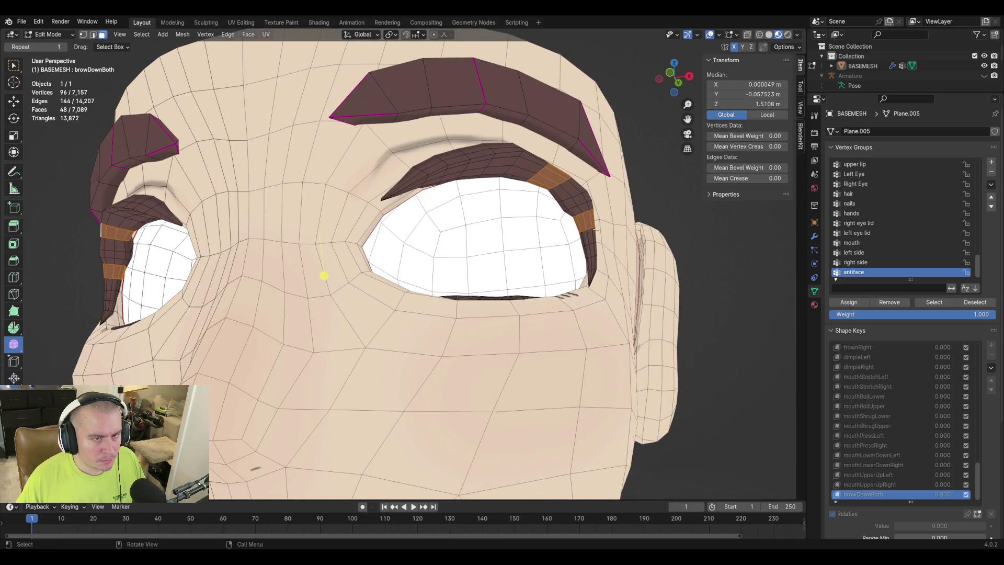
{"action": "left_click", "coordinate": [583, 206], "text": "alt+shift"}
{"action": "left_click", "coordinate": [579, 198], "text": "alt+shift"}
{"action": "left_click", "coordinate": [571, 185], "text": "alt+shift"}
{"action": "key", "text": "shift+grave"}
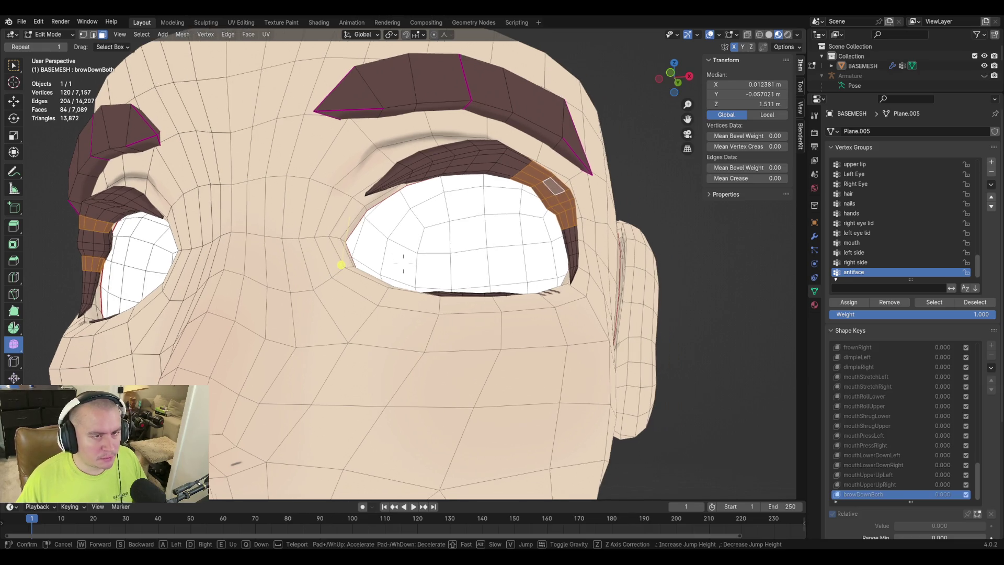
{"action": "key", "text": "Return"}
{"action": "left_click", "coordinate": [402, 207], "text": "alt+shift"}
{"action": "left_click", "coordinate": [402, 219], "text": "alt+shift"}
{"action": "left_click", "coordinate": [400, 226], "text": "alt+shift"}
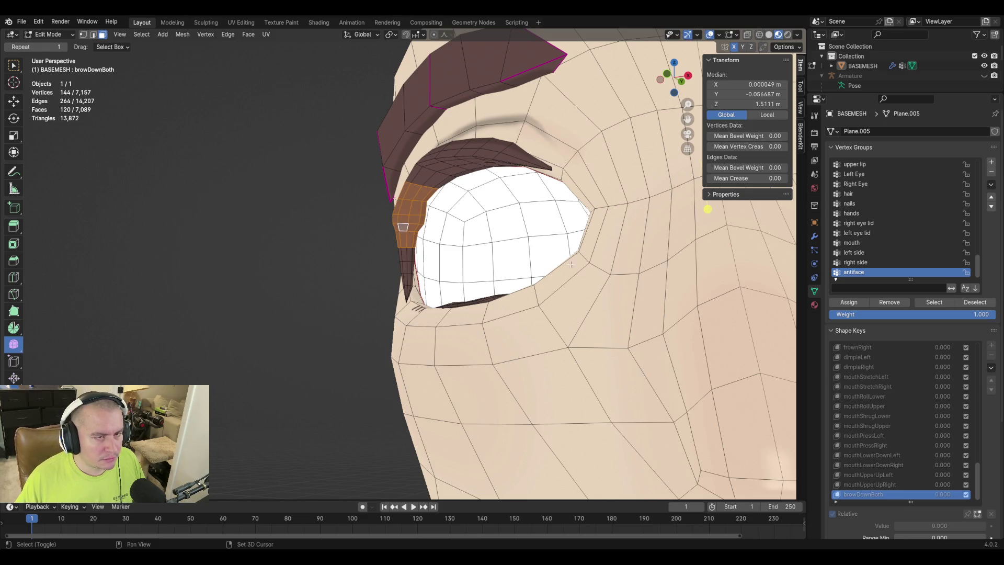
Pull the eyelid-corner faces inward with Alt+S and return to Object Mode.
{"action": "key", "text": "alt+s"}
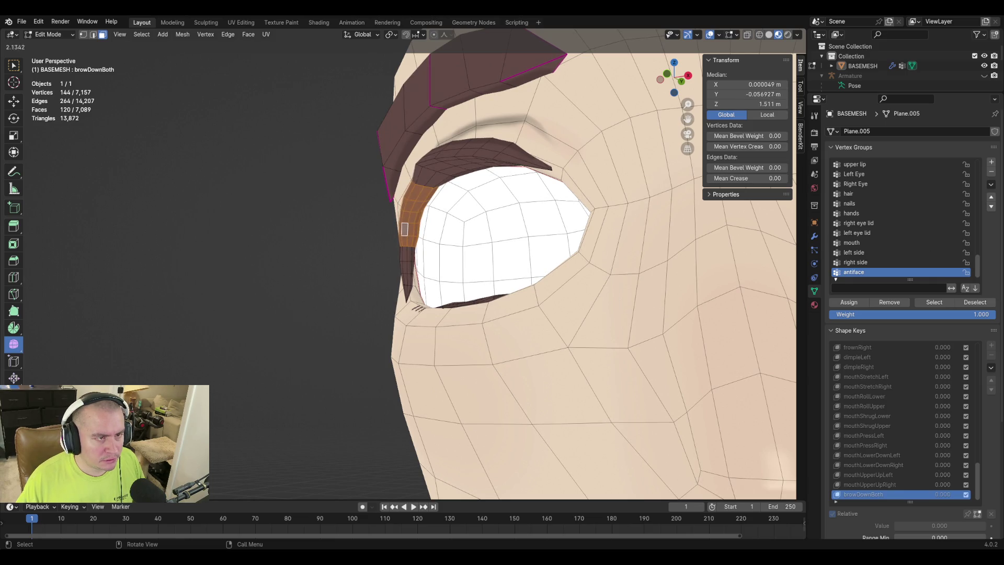
{"action": "left_click", "coordinate": [707, 208]}
{"action": "key", "text": "shift+grave"}
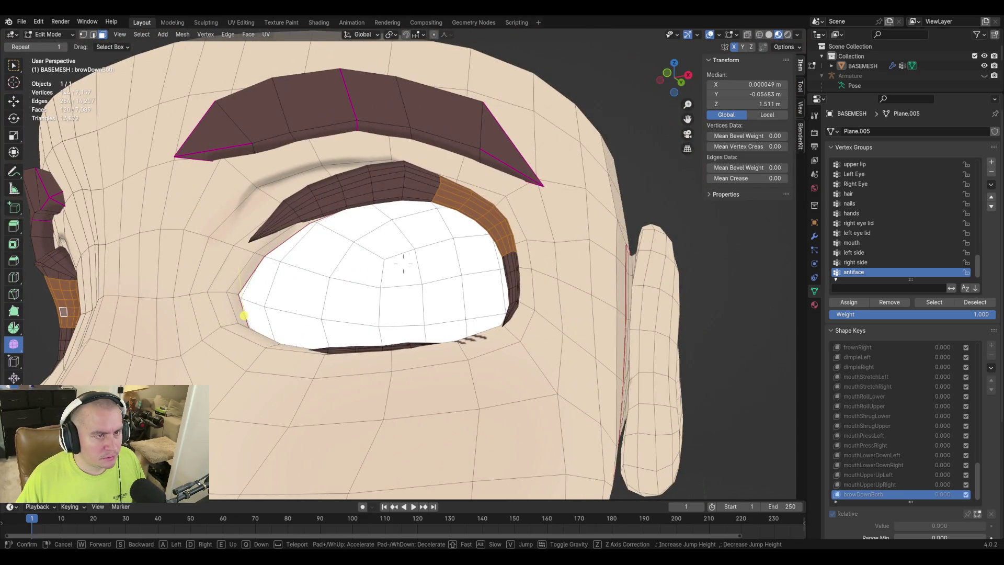
{"action": "key", "text": "Tab"}
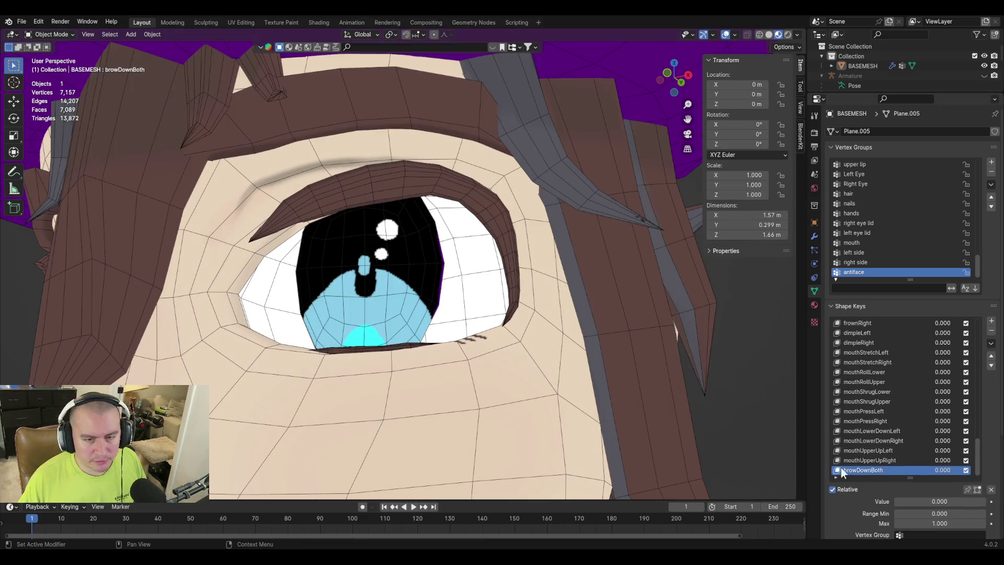
{"action": "mouse_move", "coordinate": [920, 501]}
{"action": "left_mouse_down"}
{"action": "mouse_move", "coordinate": [975, 501]}
{"action": "mouse_move", "coordinate": [897, 501]}
{"action": "left_mouse_up"}
{"action": "scroll", "coordinate": [386, 157], "scroll_direction": "down", "scroll_amount": 10}
{"action": "mouse_move", "coordinate": [397, 185]}
{"action": "middle_mouse_down"}
{"action": "mouse_move", "coordinate": [436, 220]}
{"action": "mouse_move", "coordinate": [569, 274]}
{"action": "mouse_move", "coordinate": [482, 286]}
{"action": "mouse_move", "coordinate": [486, 319]}
{"action": "middle_mouse_up"}
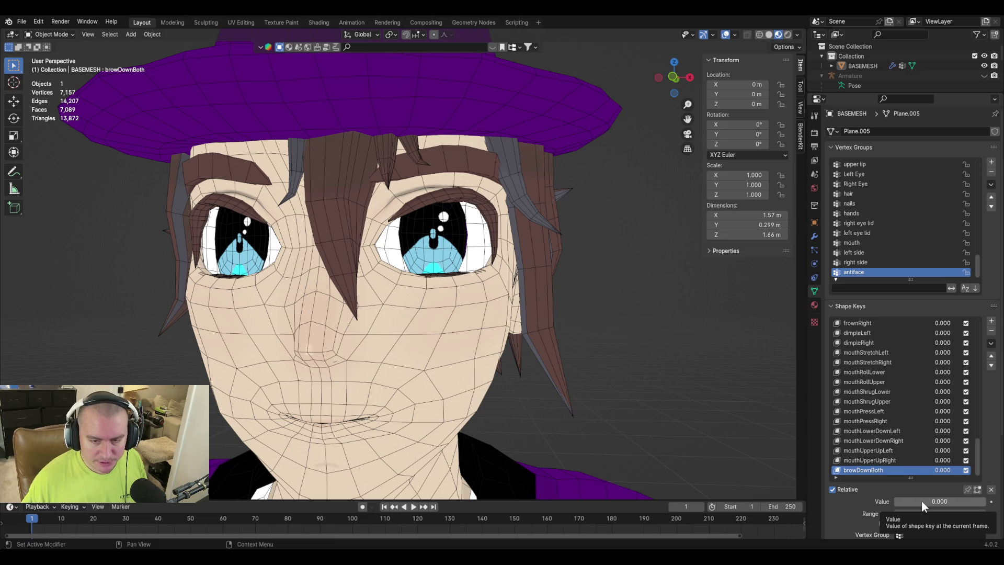
{"action": "mouse_move", "coordinate": [921, 501]}
{"action": "left_mouse_down"}
{"action": "mouse_move", "coordinate": [985, 501]}
{"action": "mouse_move", "coordinate": [895, 501]}
{"action": "left_mouse_up"}
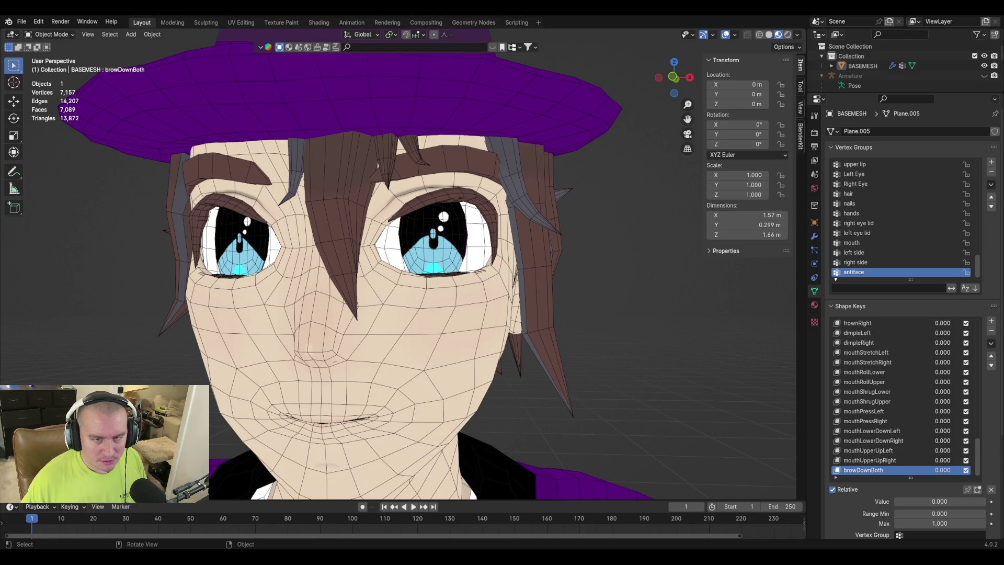
{"action": "key", "text": "alt+Tab"}
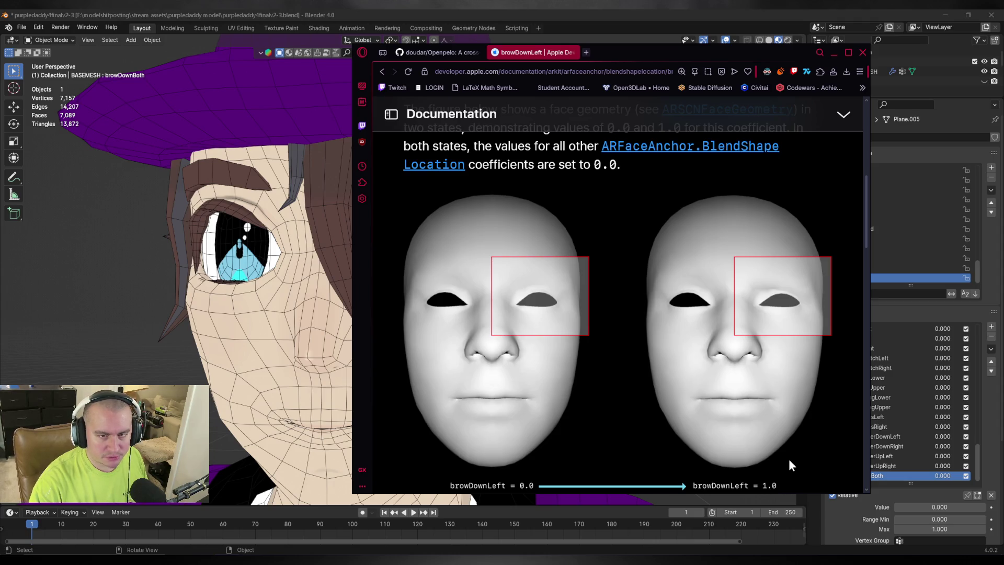
{"action": "key", "text": "alt+Tab"}
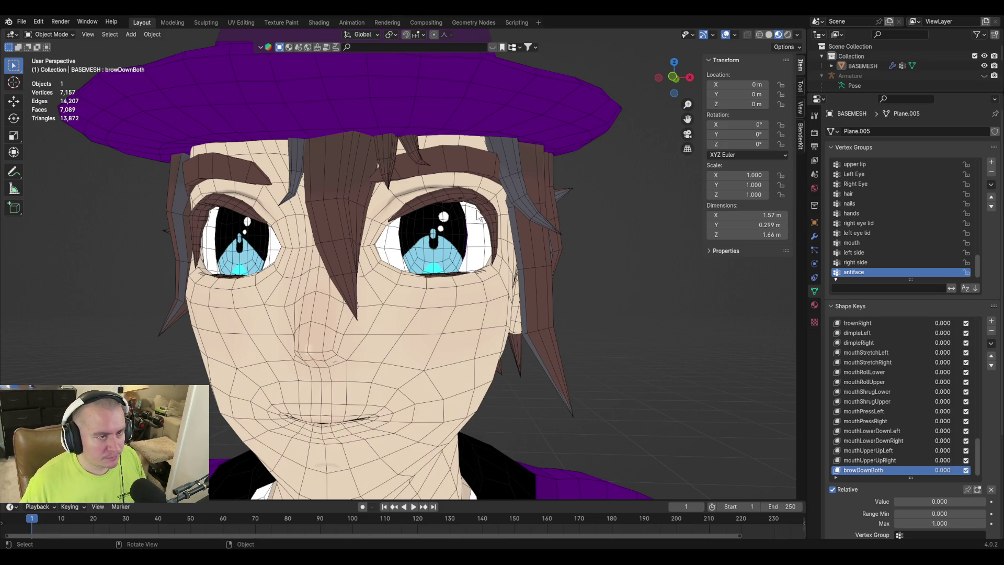
{"action": "middle_click_drag", "start_coordinate": [480, 217], "coordinate": [474, 238]}
In edge mode, select both brow edge loops and lower them slightly along Z.
{"action": "key", "text": "Tab"}
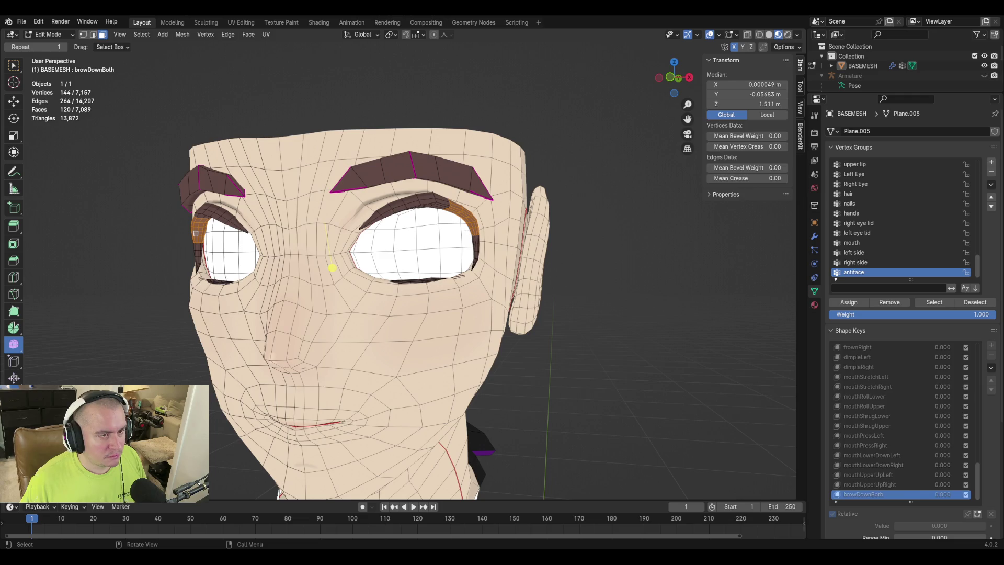
{"action": "scroll", "coordinate": [466, 231], "scroll_direction": "up", "scroll_amount": 3}
{"action": "key", "text": "2"}
{"action": "left_click", "coordinate": [455, 151], "text": "alt"}
{"action": "middle_click_drag", "start_coordinate": [454, 151], "coordinate": [260, 137]}
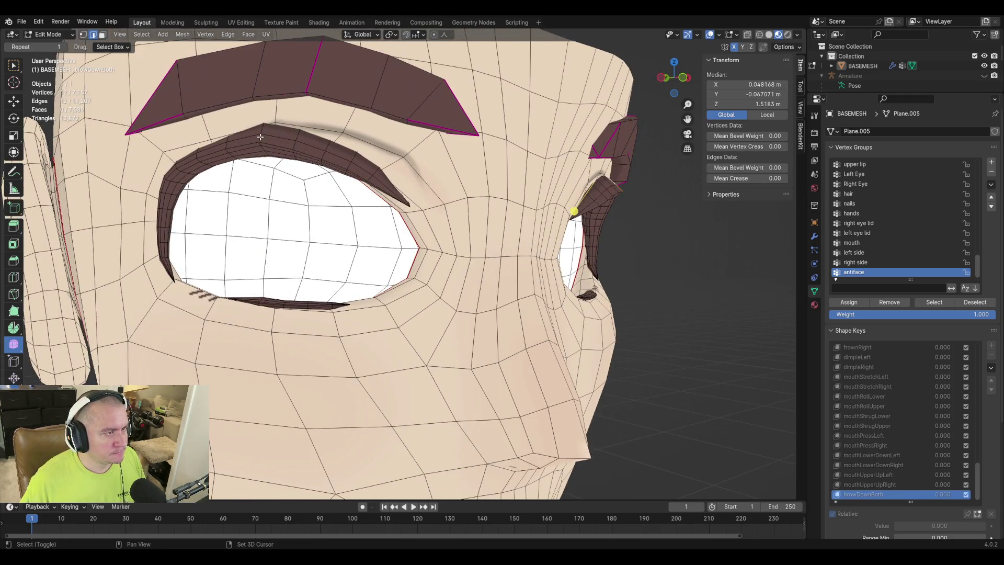
{"action": "left_click", "coordinate": [263, 131], "text": "alt+shift"}
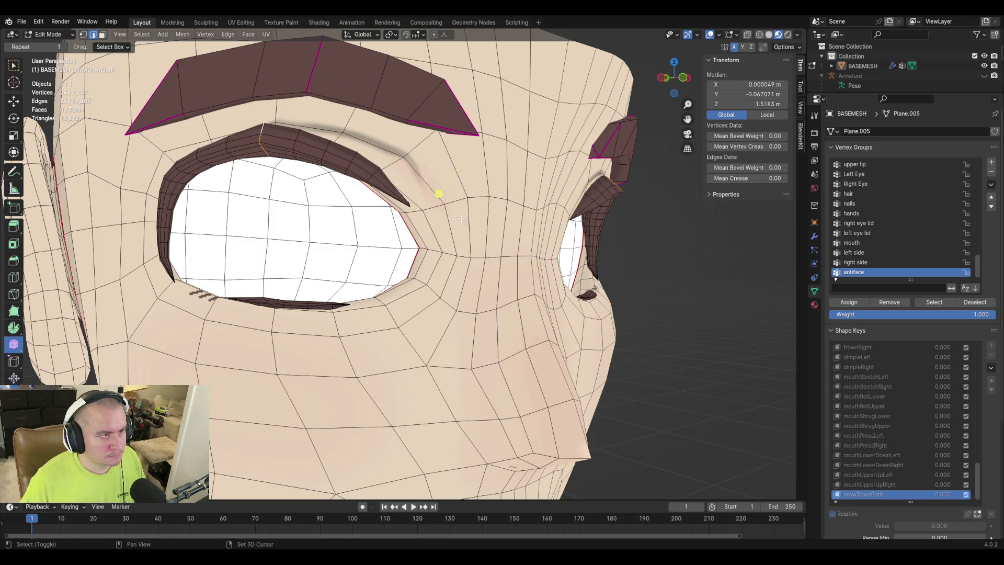
{"action": "key", "text": "g"}
{"action": "key", "text": "z"}
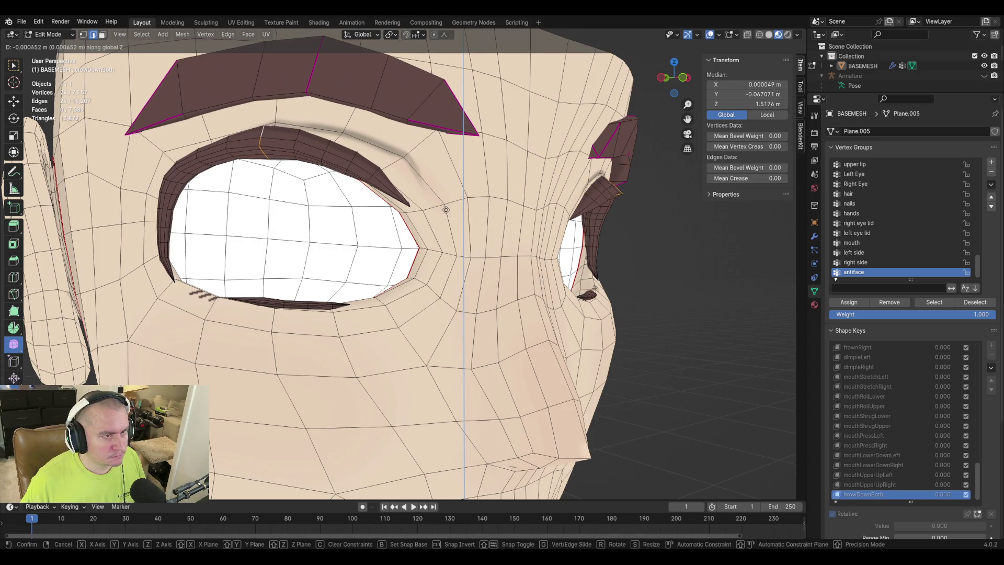
{"action": "left_click", "coordinate": [440, 200]}
{"action": "scroll", "coordinate": [440, 200], "scroll_direction": "down", "scroll_amount": 5}
{"action": "mouse_move", "coordinate": [440, 199]}
{"action": "middle_mouse_down"}
{"action": "mouse_move", "coordinate": [268, 206]}
{"action": "mouse_move", "coordinate": [325, 239]}
{"action": "mouse_move", "coordinate": [363, 233]}
{"action": "middle_mouse_up"}
{"action": "middle_click_drag", "start_coordinate": [507, 240], "coordinate": [486, 253]}
{"action": "scroll", "coordinate": [486, 253], "scroll_direction": "up", "scroll_amount": 3}
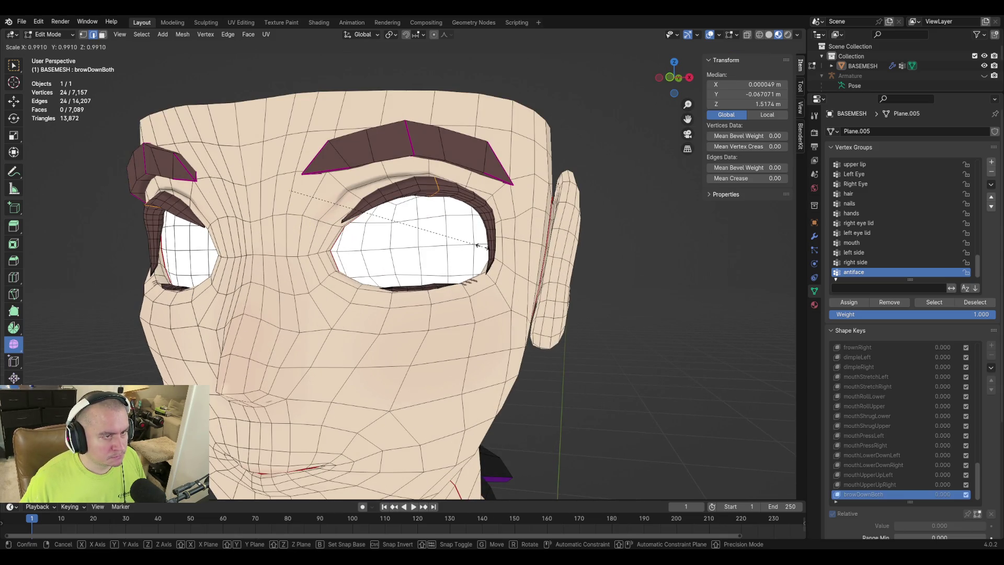
In Object Mode, preview browDownBoth by raising its slider, then cancel back to 0.
{"action": "key", "text": "Tab"}
{"action": "mouse_move", "coordinate": [920, 503]}
{"action": "left_mouse_down"}
{"action": "mouse_move", "coordinate": [982, 502]}
{"action": "mouse_move", "coordinate": [907, 502]}
{"action": "mouse_move", "coordinate": [978, 502]}
{"action": "mouse_move", "coordinate": [942, 502]}
{"action": "left_mouse_up"}
{"action": "key", "text": "Escape"}
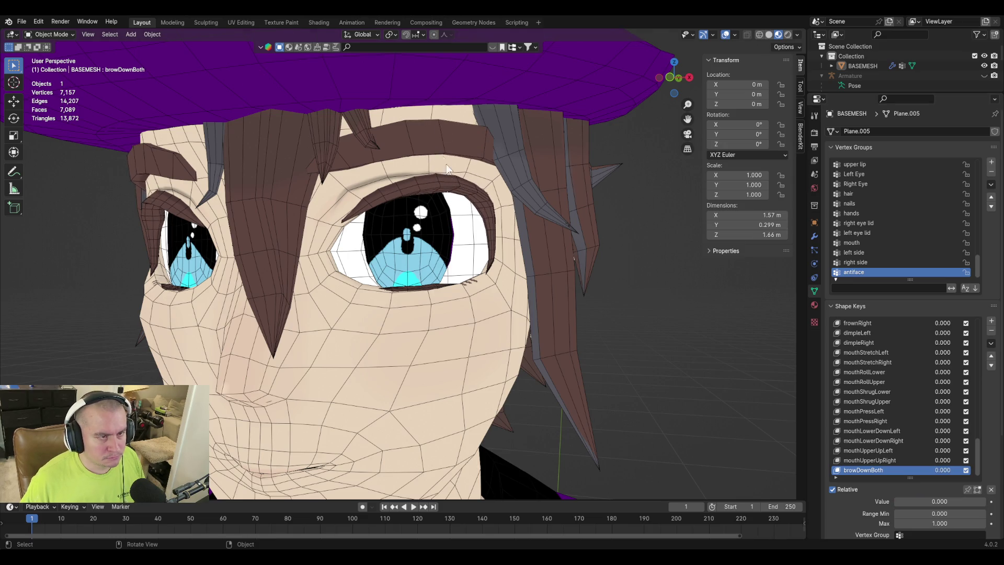
Lower a mirrored pair of brow edge loops along Z.
{"action": "key", "text": "Tab"}
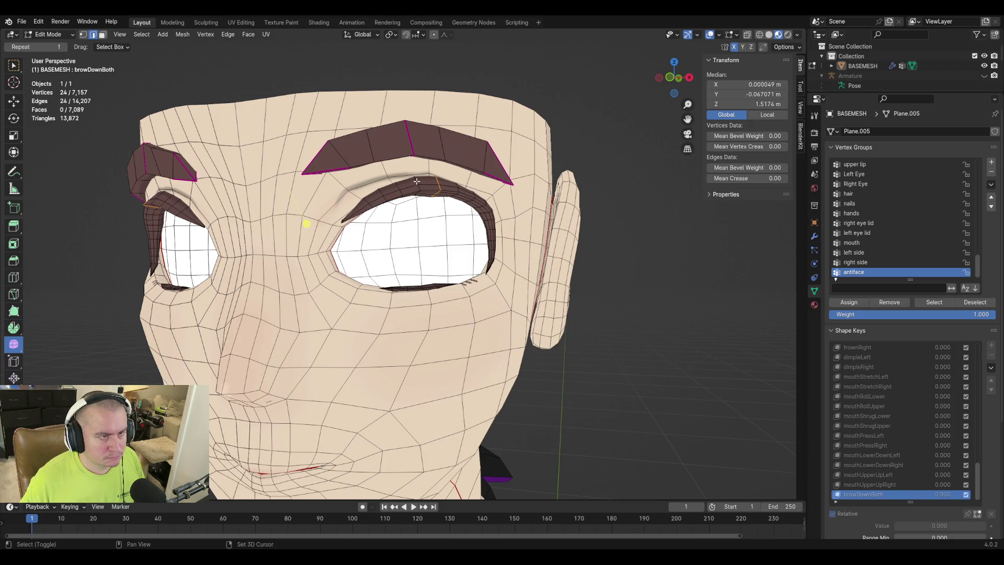
{"action": "left_click", "coordinate": [407, 125], "text": "alt"}
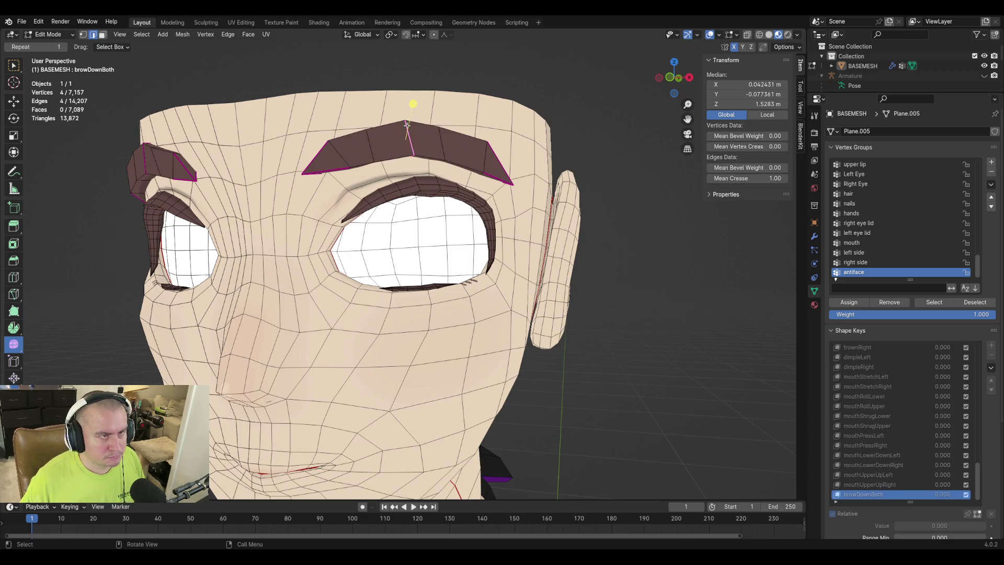
{"action": "middle_click_drag", "start_coordinate": [201, 162], "coordinate": [254, 118]}
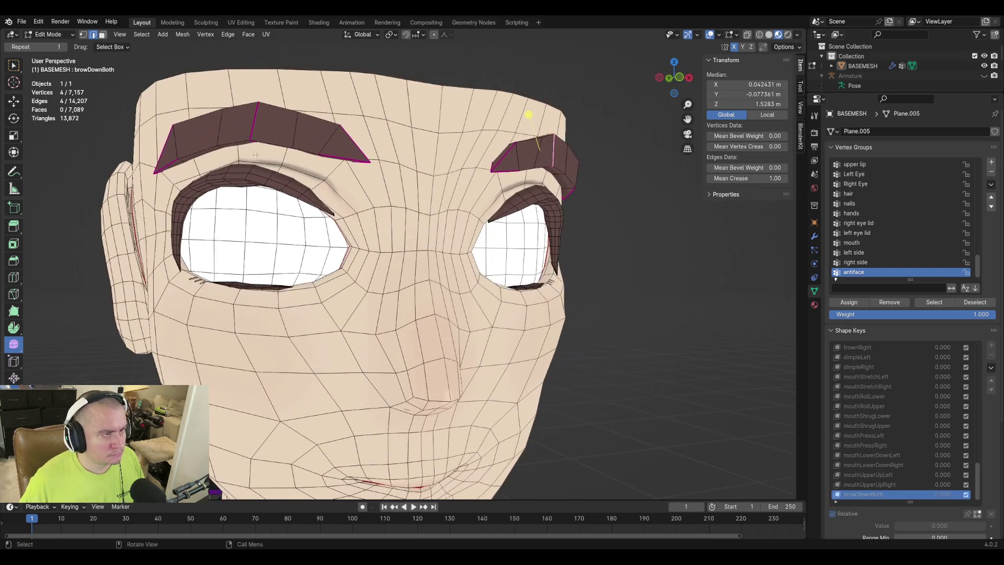
{"action": "left_click", "coordinate": [254, 118], "text": "alt+shift"}
{"action": "key", "text": "g"}
{"action": "key", "text": "z"}
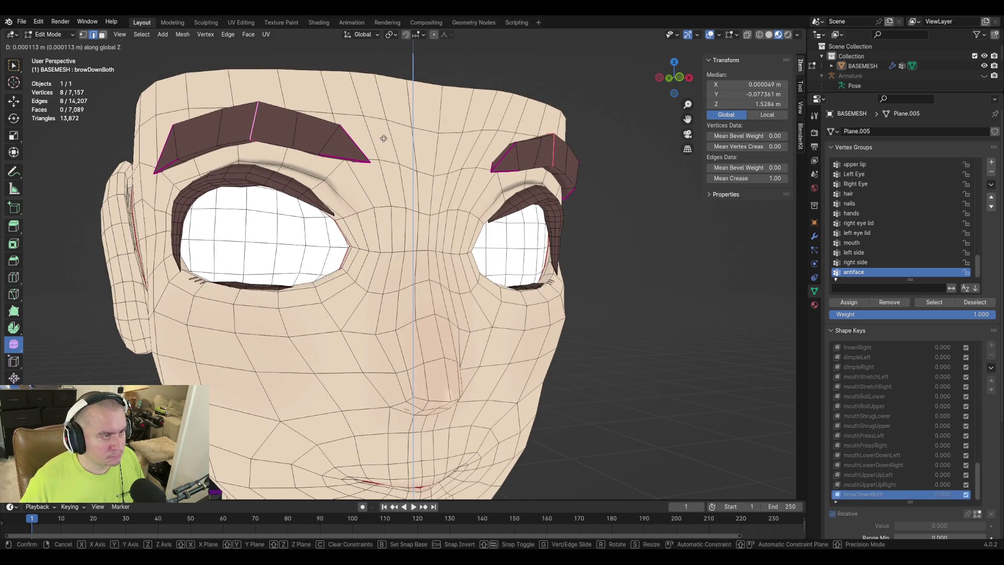
{"action": "left_click", "coordinate": [386, 144]}
{"action": "middle_click_drag", "start_coordinate": [513, 215], "coordinate": [461, 214]}
Preview the browDownBoth slider in Object Mode, then return to Edit Mode.
{"action": "key", "text": "Tab"}
{"action": "mouse_move", "coordinate": [902, 502]}
{"action": "left_mouse_down"}
{"action": "mouse_move", "coordinate": [985, 501]}
{"action": "mouse_move", "coordinate": [895, 501]}
{"action": "left_mouse_up"}
{"action": "key", "text": "Tab"}
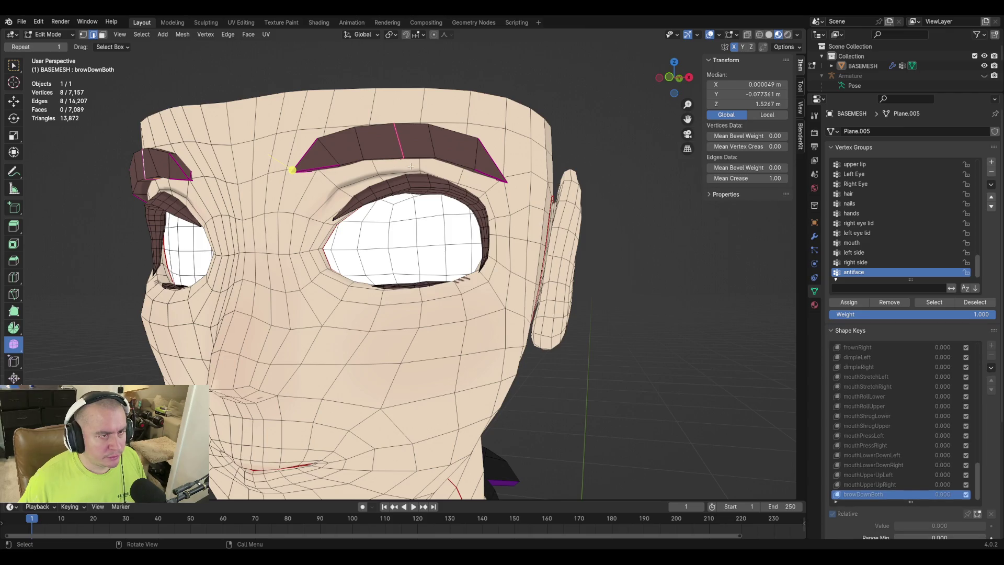
Select a brow-end vertex plus its mirror and lower the pair along Z.
{"action": "left_click", "coordinate": [421, 170]}
{"action": "middle_click_drag", "start_coordinate": [421, 170], "coordinate": [251, 161]}
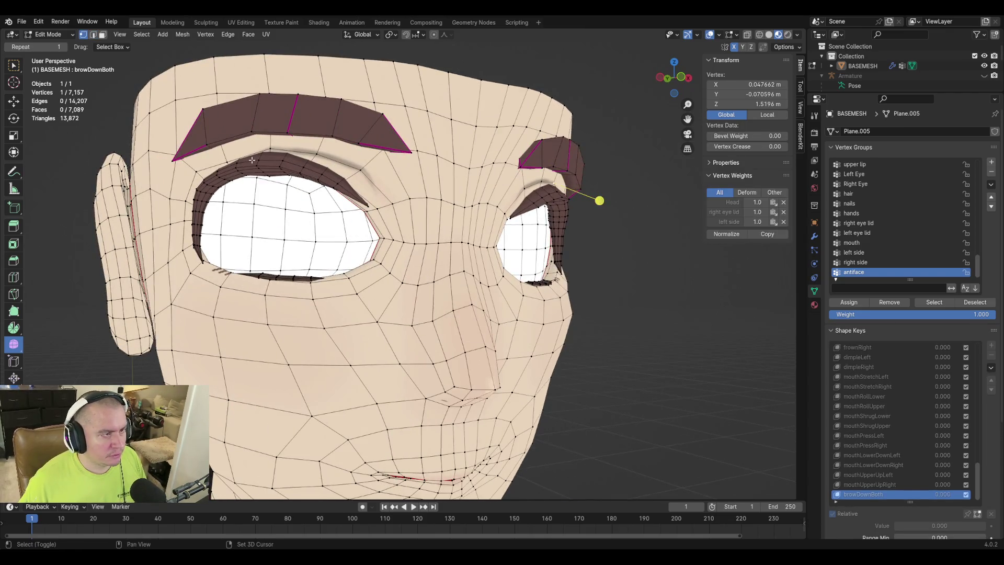
{"action": "key", "text": "shift+ctrl+m"}
{"action": "key", "text": "g"}
{"action": "key", "text": "z"}
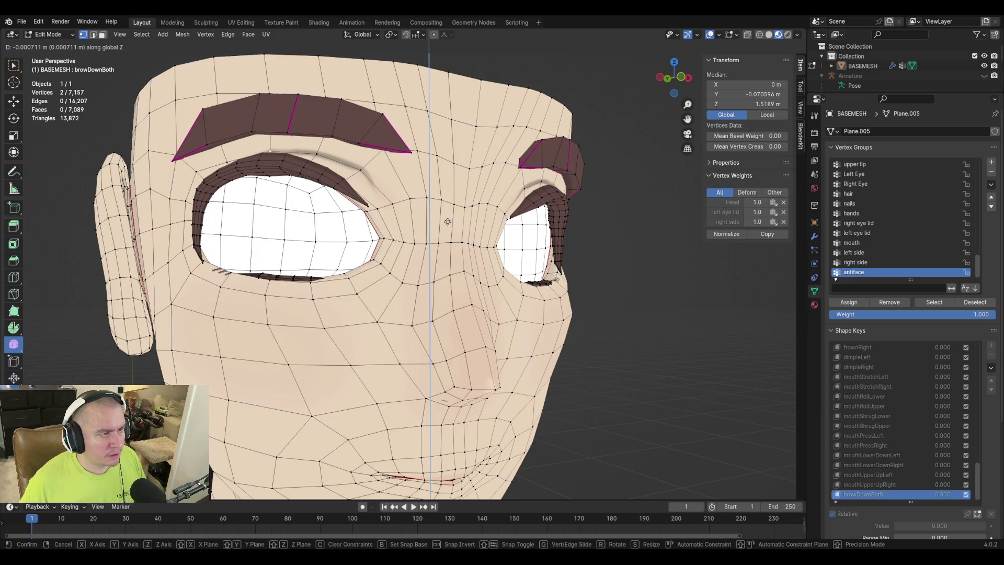
{"action": "left_click", "coordinate": [448, 221]}
{"action": "middle_click_drag", "start_coordinate": [448, 221], "coordinate": [494, 267]}
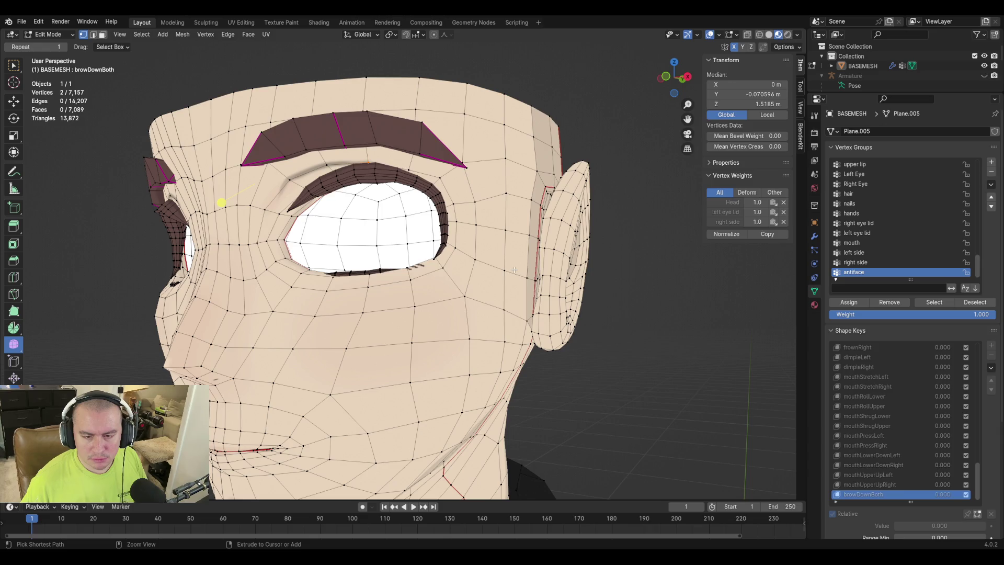
Save purpledaddy4finalv2-3.blend and preview browDownBoth in Object Mode.
{"action": "key", "text": "ctrl+s"}
{"action": "key", "text": "Tab"}
{"action": "mouse_move", "coordinate": [926, 501]}
{"action": "left_mouse_down"}
{"action": "mouse_move", "coordinate": [975, 500]}
{"action": "mouse_move", "coordinate": [894, 501]}
{"action": "left_mouse_up"}
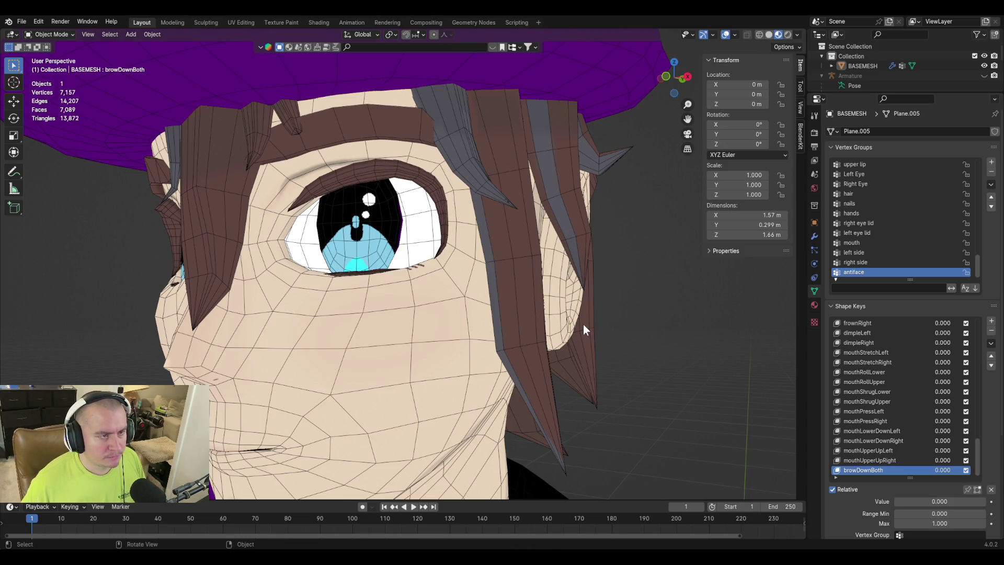
Limit browDownBoth to the 'left side' vertex group at full strength and save the mix as browDownLeft.
{"action": "scroll", "coordinate": [852, 508], "scroll_direction": "down", "scroll_amount": 2}
{"action": "left_click", "coordinate": [939, 496]}
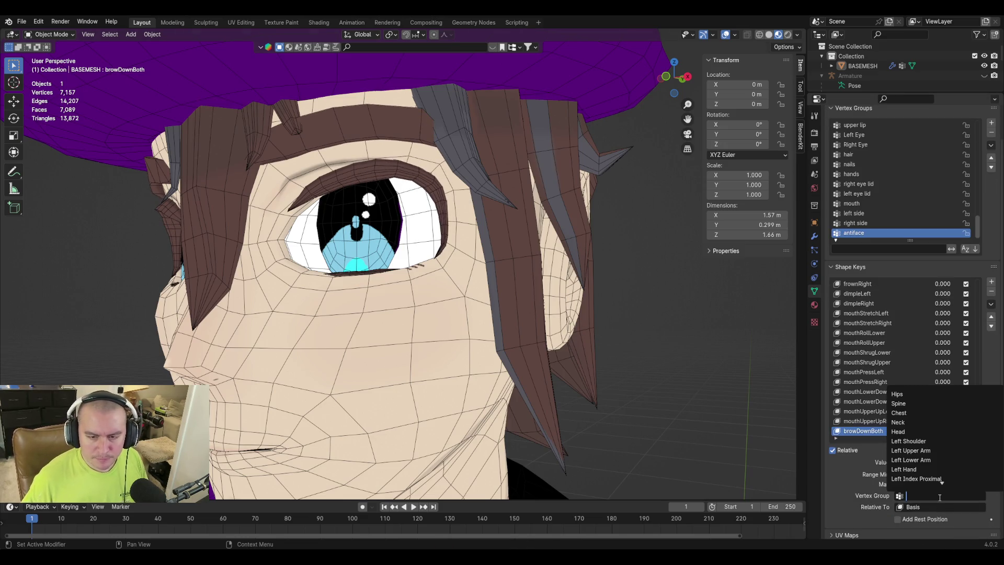
{"action": "type", "text": "left side"}
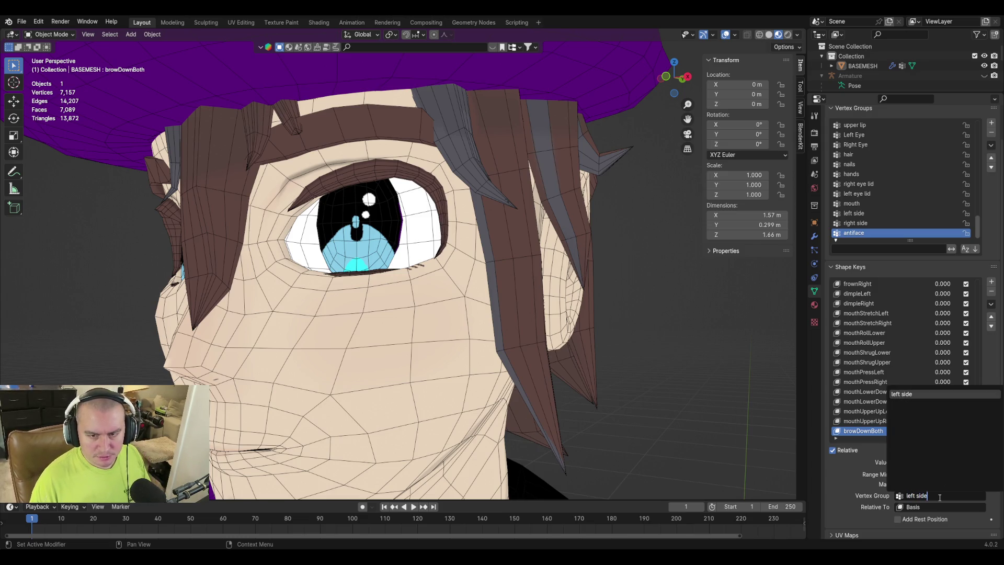
{"action": "key", "text": "Return"}
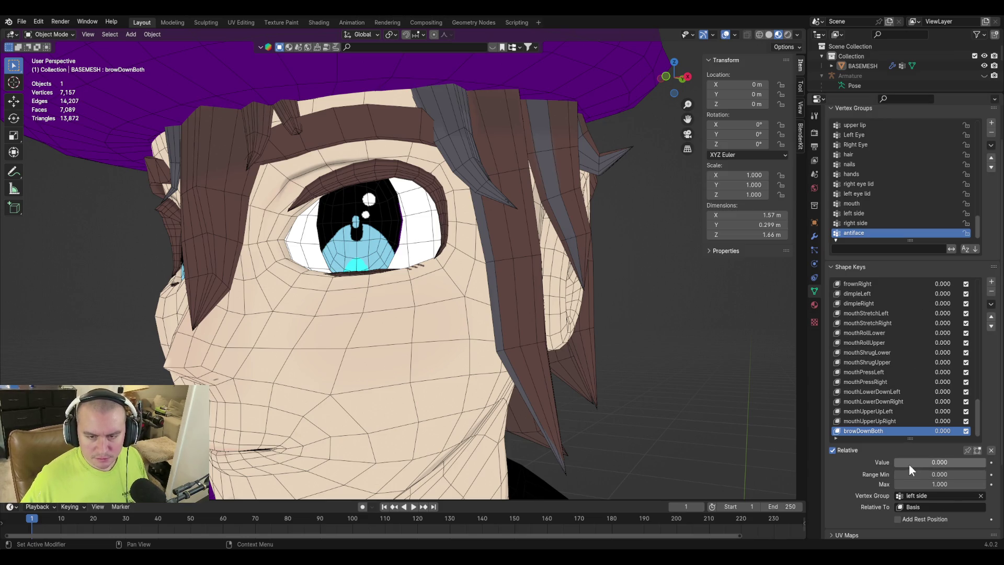
{"action": "left_click_drag", "start_coordinate": [909, 465], "coordinate": [988, 465]}
{"action": "left_click", "coordinate": [991, 303]}
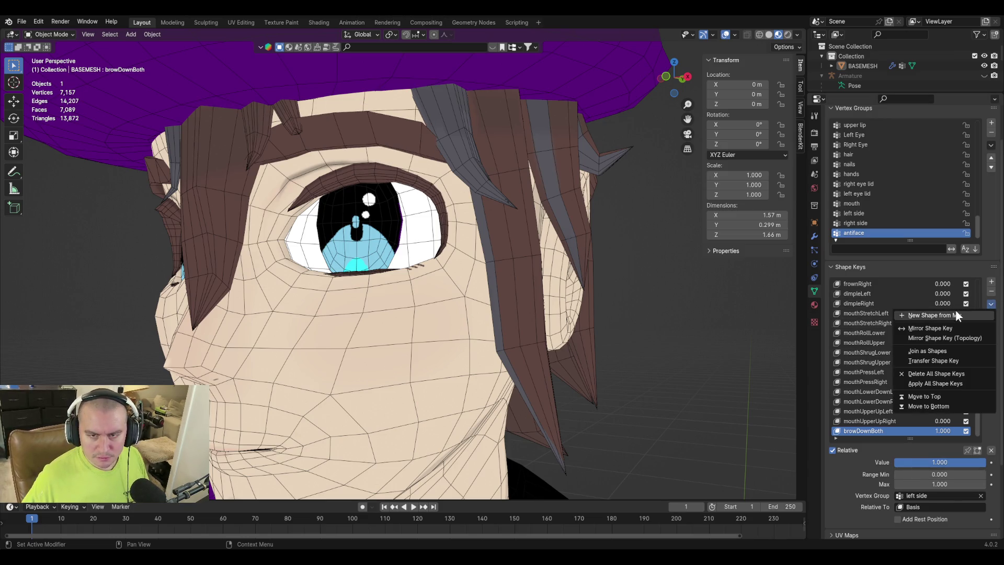
{"action": "left_click", "coordinate": [954, 314]}
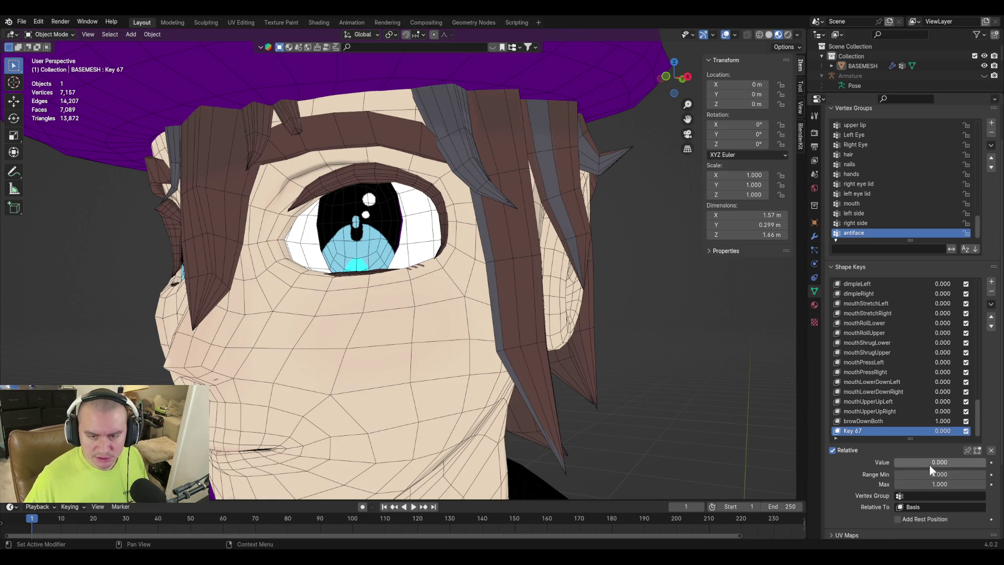
{"action": "double_click", "coordinate": [854, 431]}
{"action": "type", "text": "browDownLef"}
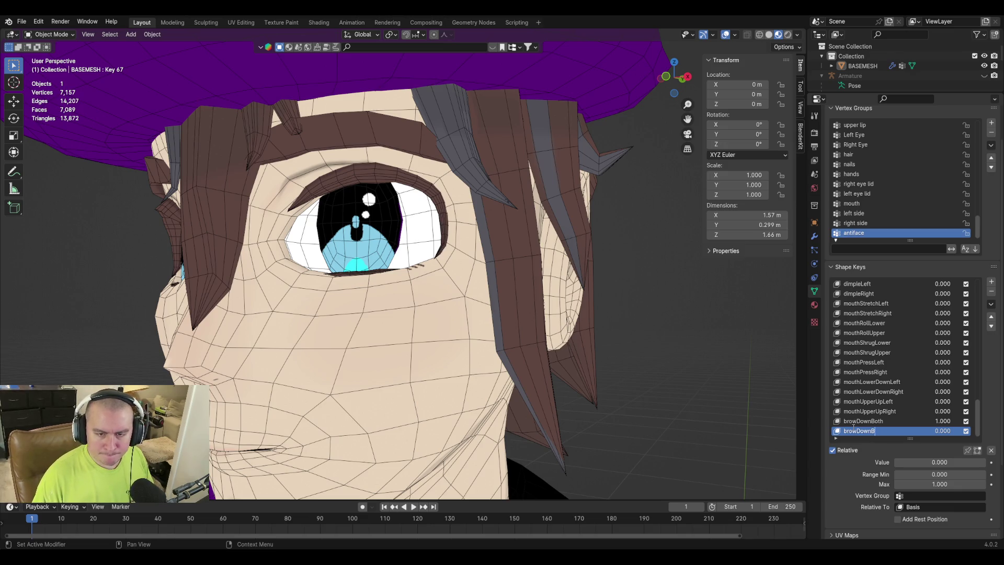
{"action": "type", "text": "t"}
{"action": "key", "text": "Return"}
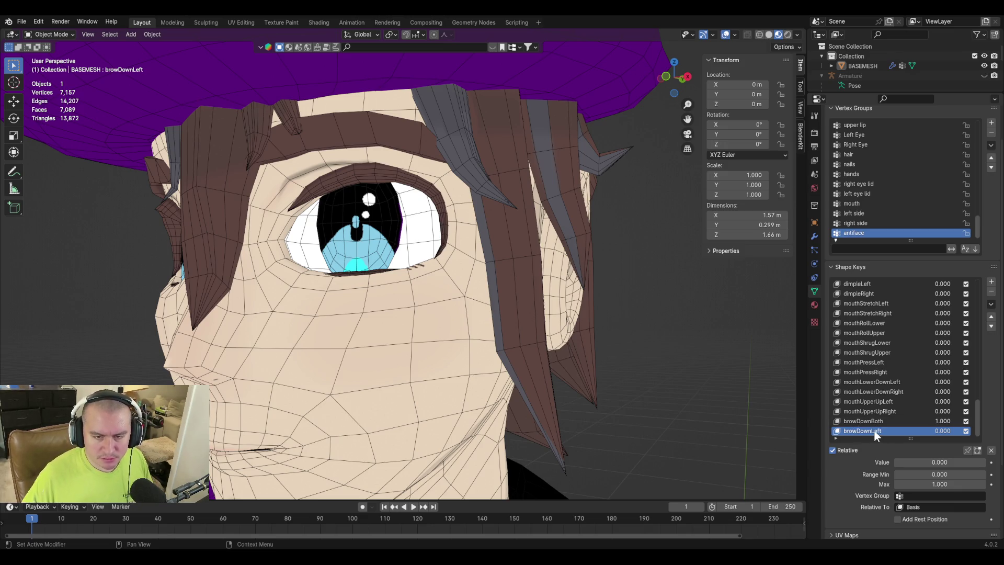
Switch browDownBoth to the 'right side' group and save the mix as browDownRight.
{"action": "left_click", "coordinate": [877, 419]}
{"action": "left_click", "coordinate": [923, 497]}
{"action": "type", "text": "right"}
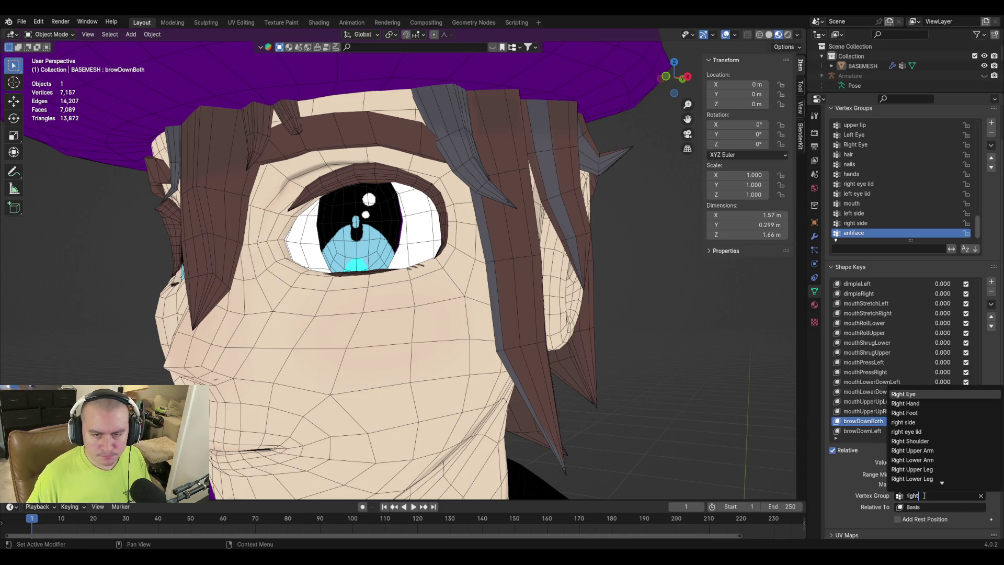
{"action": "type", "text": " side"}
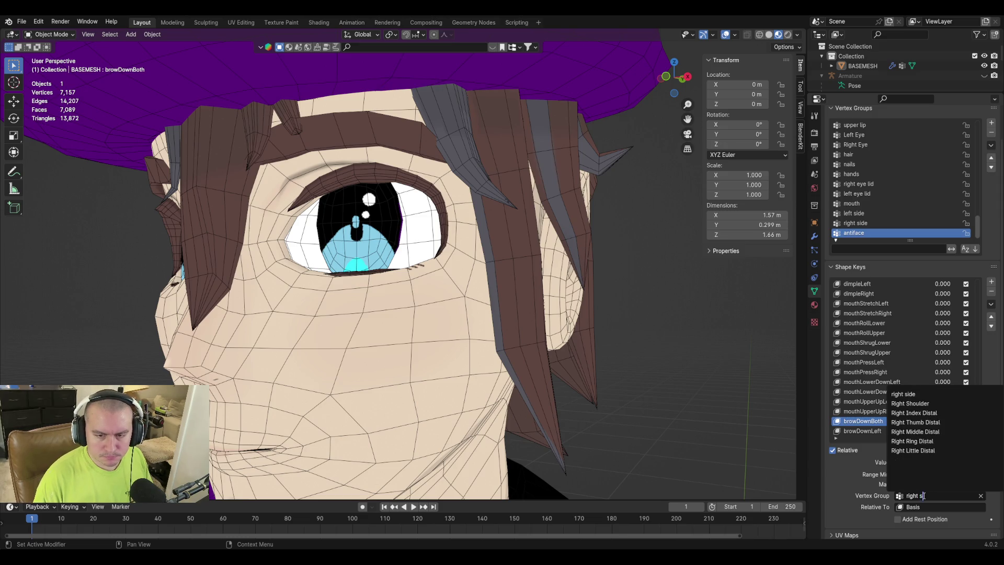
{"action": "key", "text": "Return"}
{"action": "left_click", "coordinate": [991, 304]}
{"action": "left_click", "coordinate": [952, 314]}
{"action": "double_click", "coordinate": [850, 432]}
{"action": "type", "text": "browDownBoth"}
{"action": "key", "text": "BackSpace"}
{"action": "key", "text": "BackSpace"}
{"action": "key", "text": "BackSpace"}
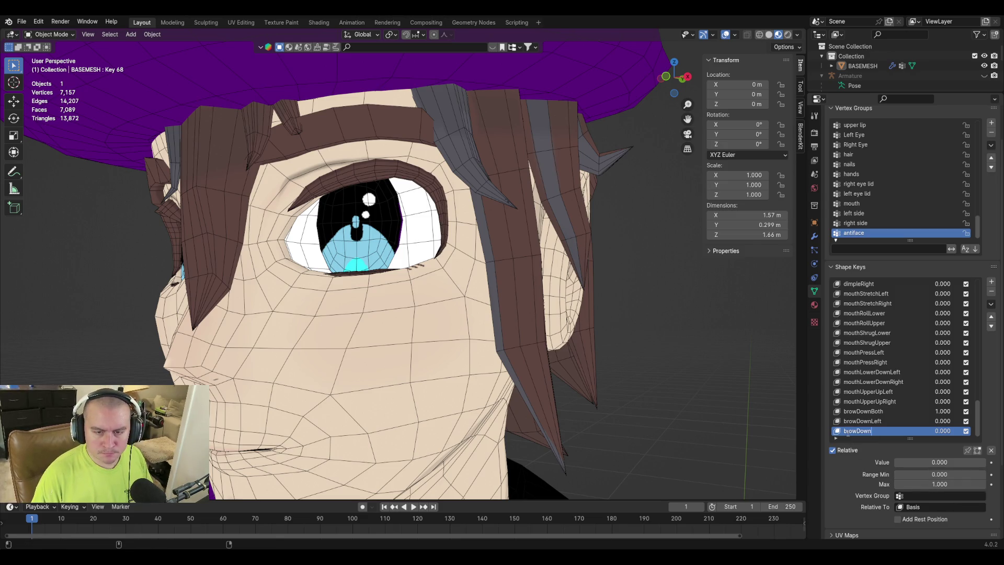
{"action": "type", "text": "Right"}
{"action": "key", "text": "Return"}
{"action": "key", "text": "ctrl+s"}
Reset browDownBoth's strength to 0 and delete the browDownBoth shape key.
{"action": "left_click", "coordinate": [897, 412]}
{"action": "key", "text": "BackSpace"}
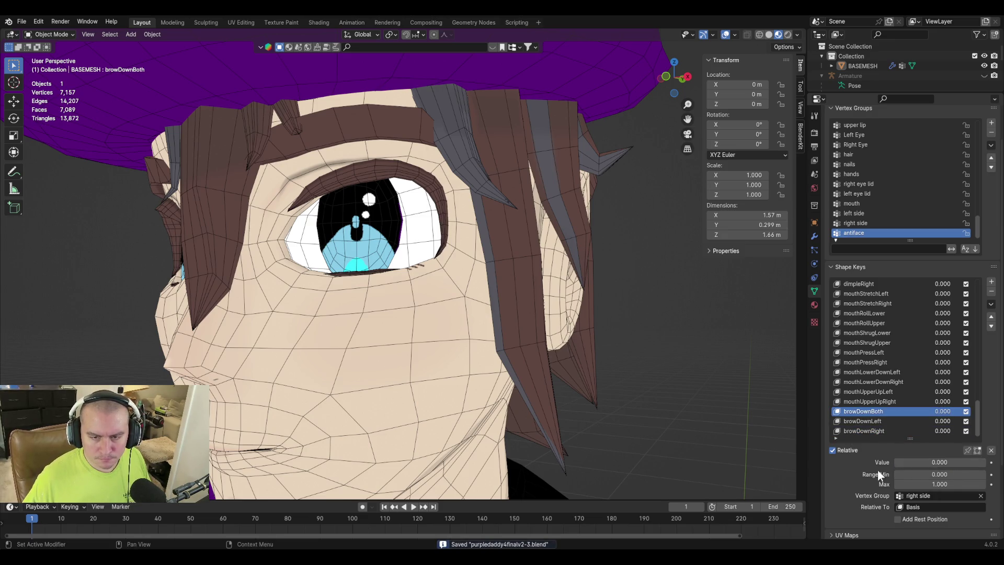
{"action": "mouse_move", "coordinate": [444, 331]}
{"action": "middle_mouse_down"}
{"action": "mouse_move", "coordinate": [391, 310]}
{"action": "mouse_move", "coordinate": [510, 358]}
{"action": "mouse_move", "coordinate": [657, 378]}
{"action": "middle_mouse_up"}
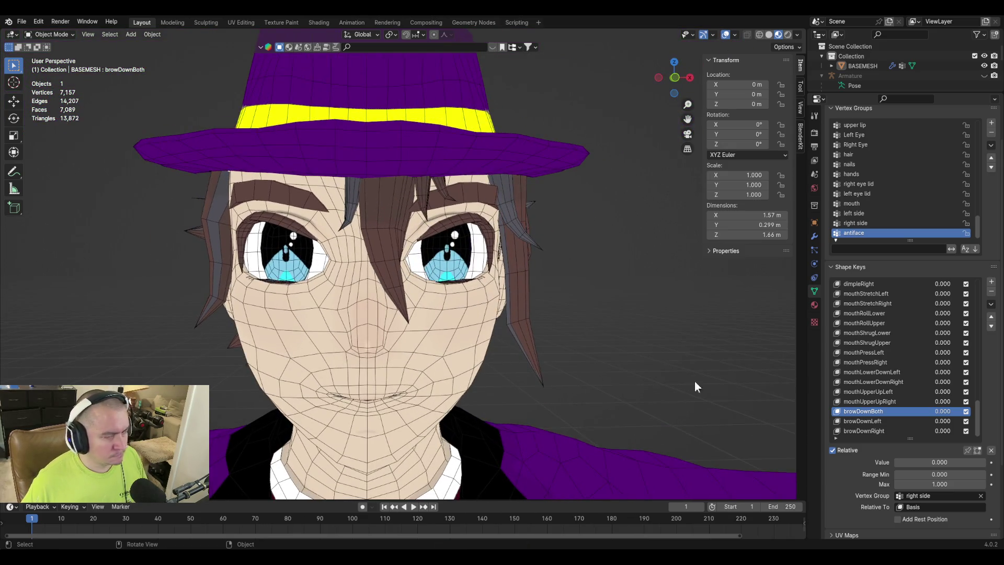
{"action": "left_click", "coordinate": [990, 291]}
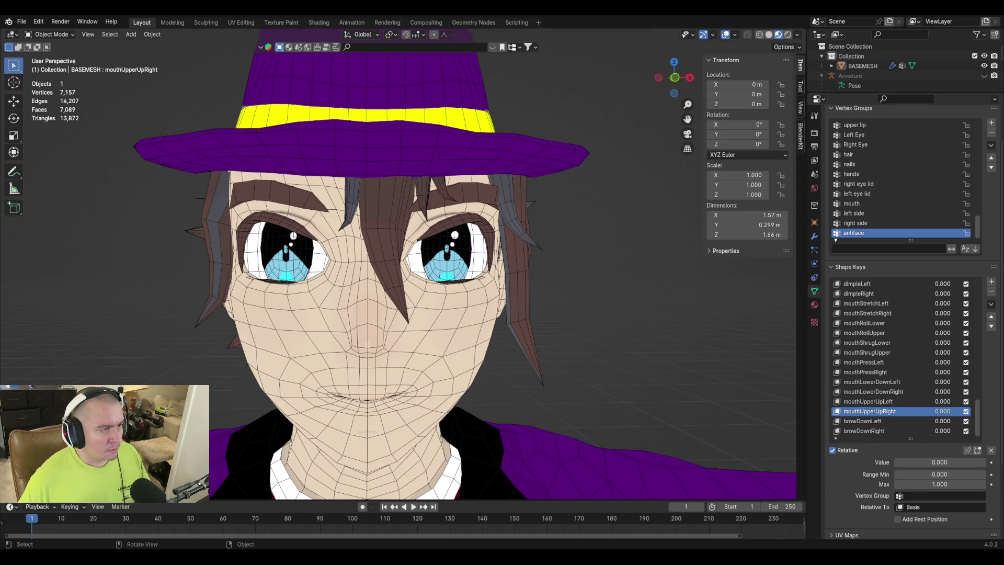
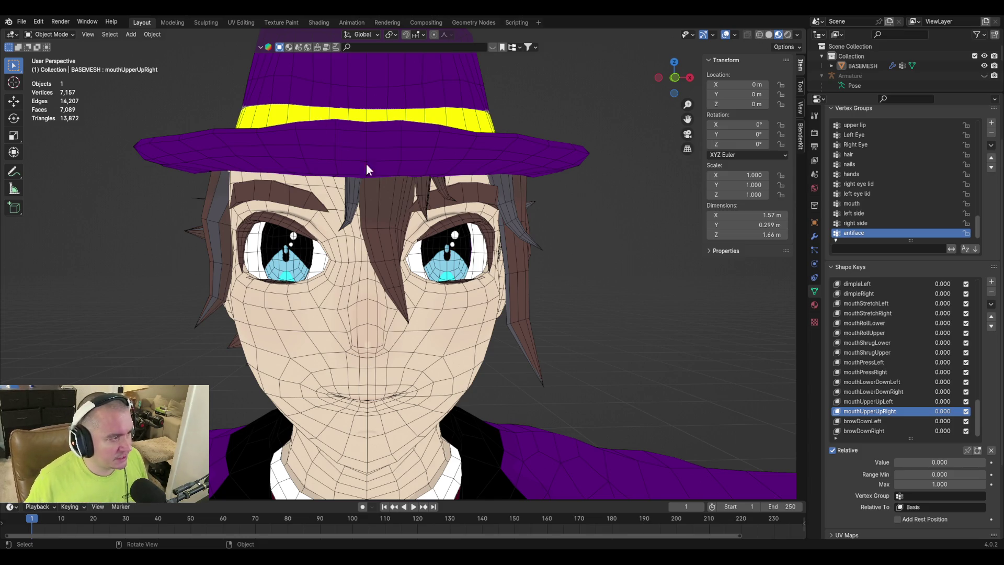
Add shape key Key 68, rename it browInnerUp, and enter Edit Mode viewing the face front-on.
{"action": "scroll", "coordinate": [391, 183], "scroll_direction": "up", "scroll_amount": 5}
{"action": "key", "text": "Tab"}
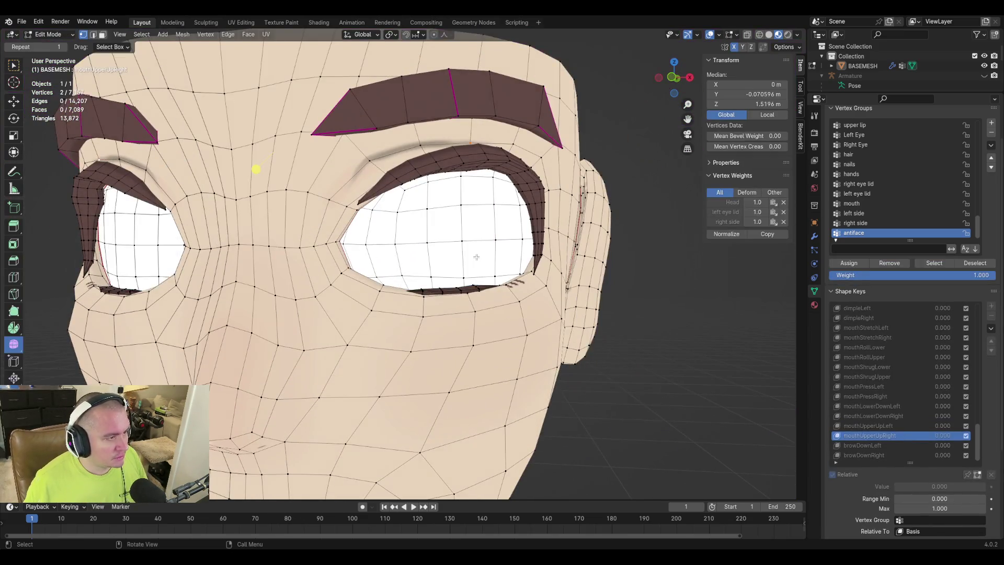
{"action": "key", "text": "Tab"}
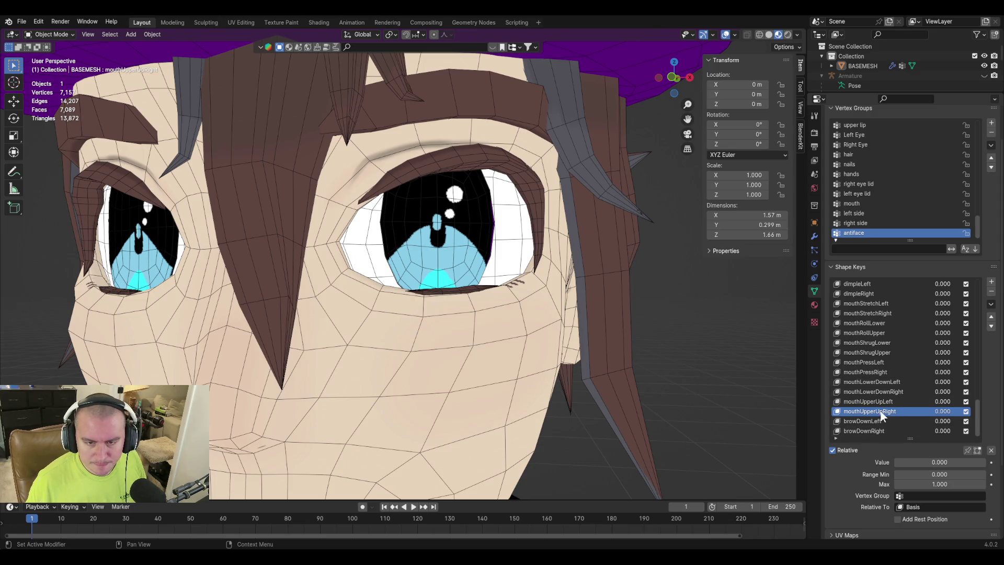
{"action": "left_click", "coordinate": [991, 282]}
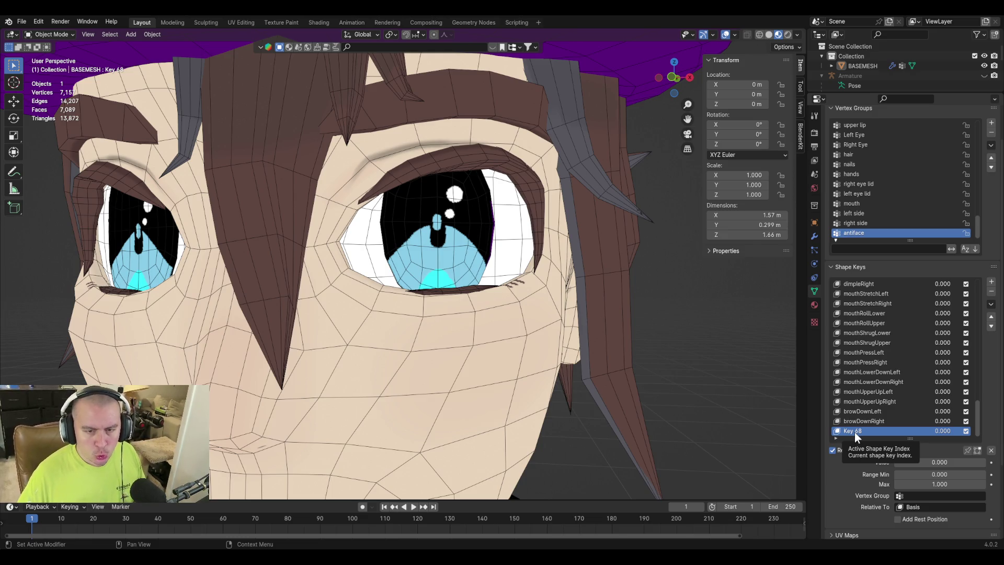
{"action": "double_click", "coordinate": [854, 431]}
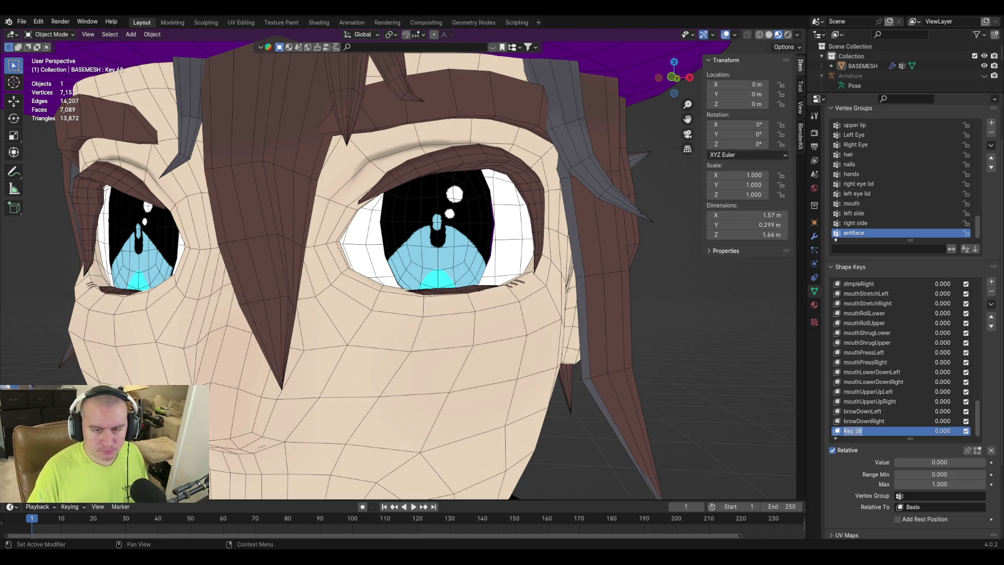
{"action": "type", "text": "browInnerUp"}
{"action": "key", "text": "Return"}
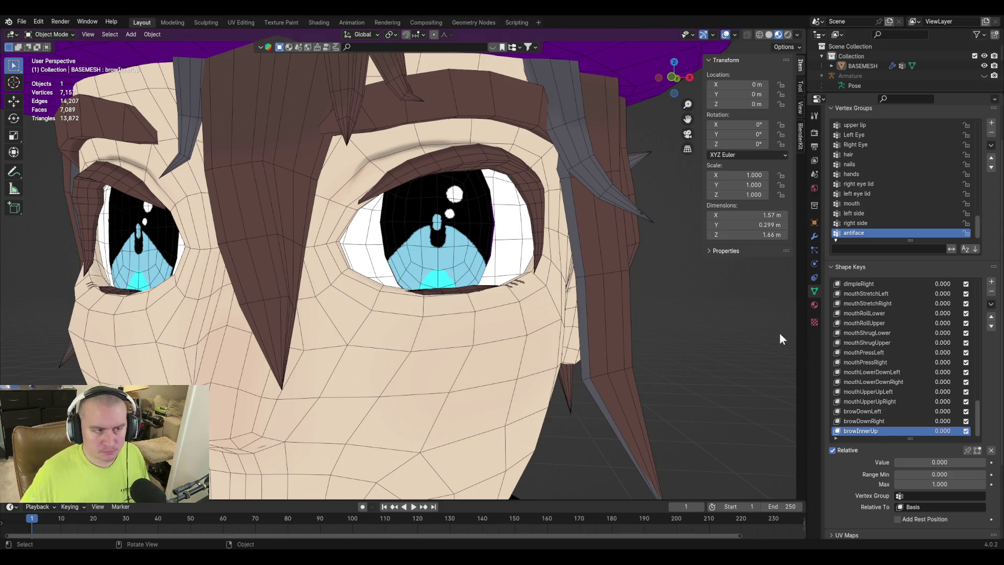
{"action": "key", "text": "Tab"}
{"action": "middle_click_drag", "start_coordinate": [495, 250], "coordinate": [428, 186]}
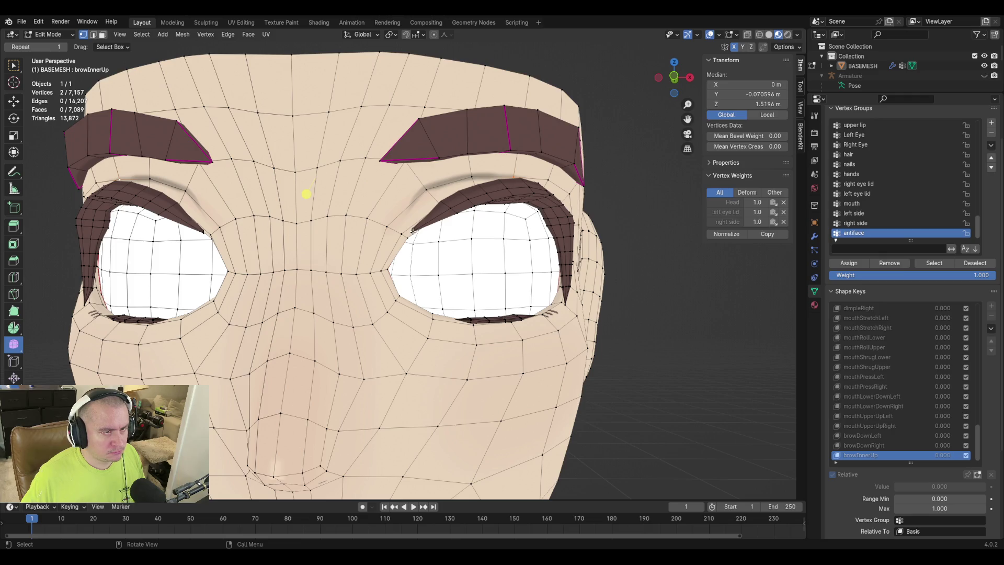
Select the inner eye-corner vertices on both sides, using Select Mirror.
{"action": "left_click", "coordinate": [439, 205], "text": "shift"}
{"action": "key", "text": "ctrl+KP_Add"}
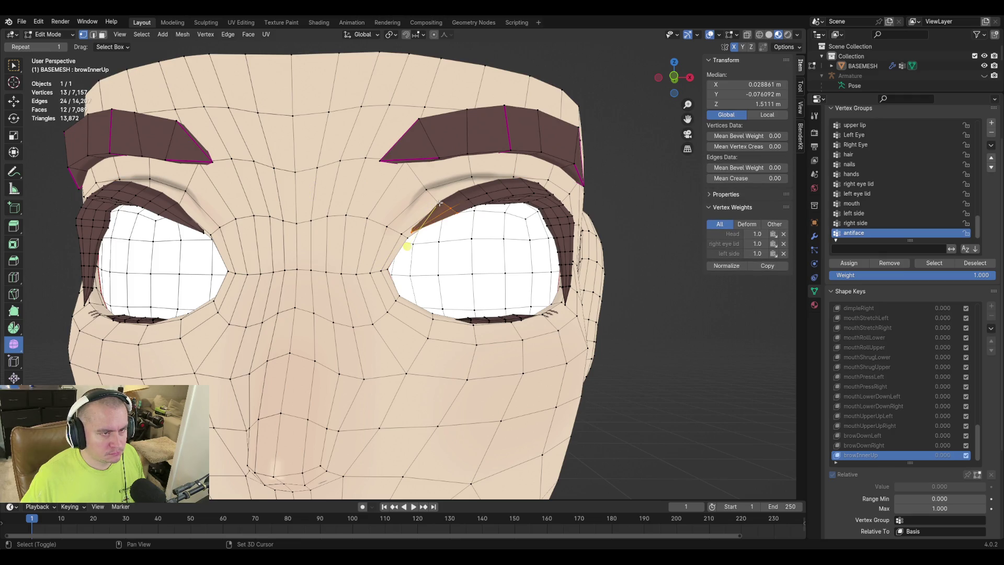
{"action": "left_click", "coordinate": [391, 248], "text": "shift"}
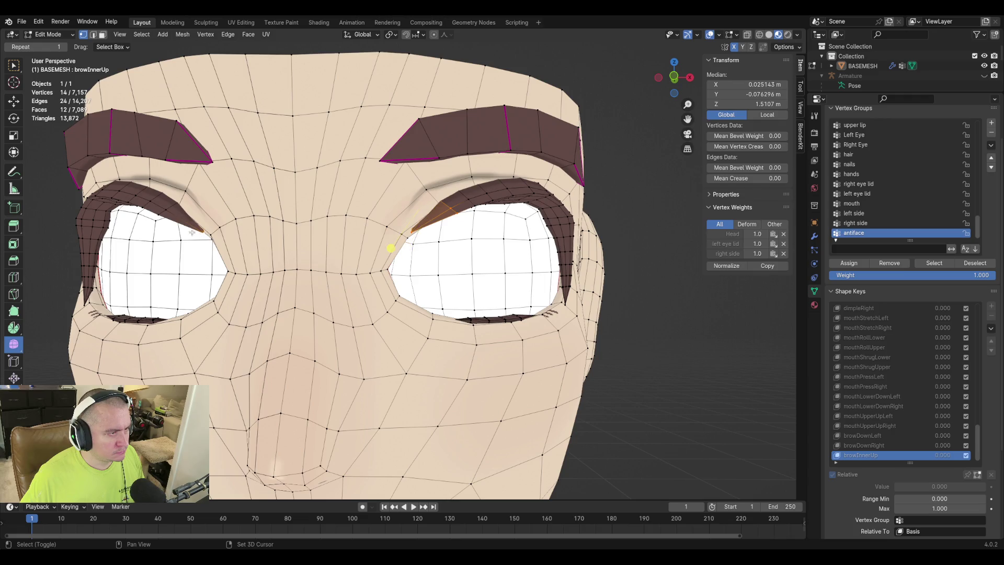
{"action": "key", "text": "ctrl+shift+m"}
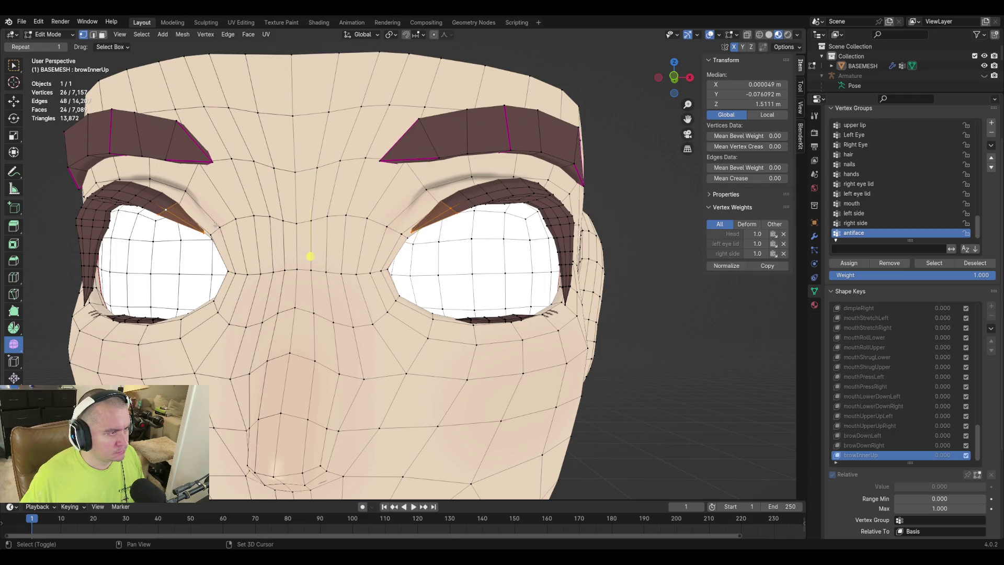
{"action": "key", "text": "3"}
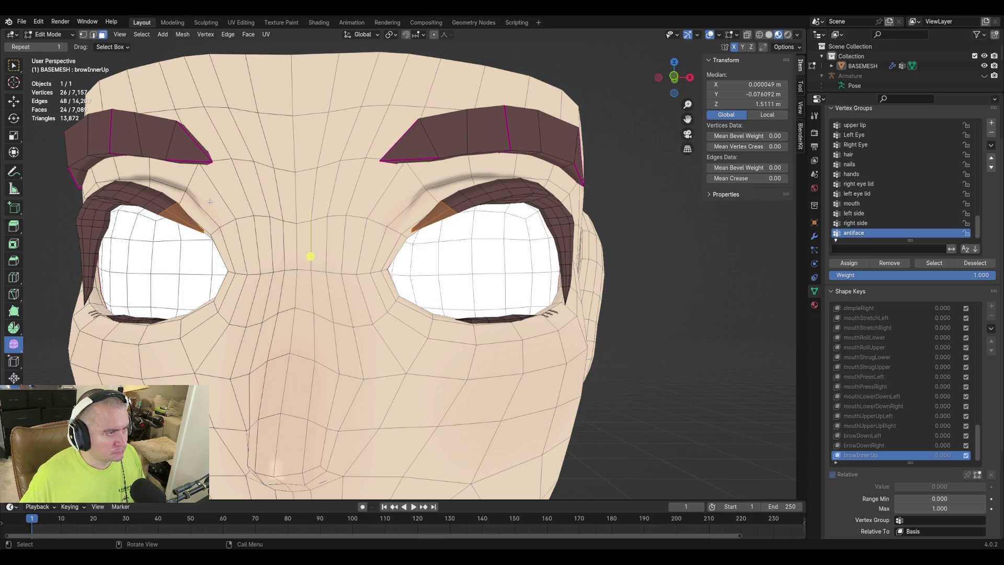
{"action": "key", "text": "1"}
Add the between-brow vertices, both inner eyebrow triangles and matching eyelid vertices to the selection.
{"action": "left_click", "coordinate": [402, 171], "text": "shift"}
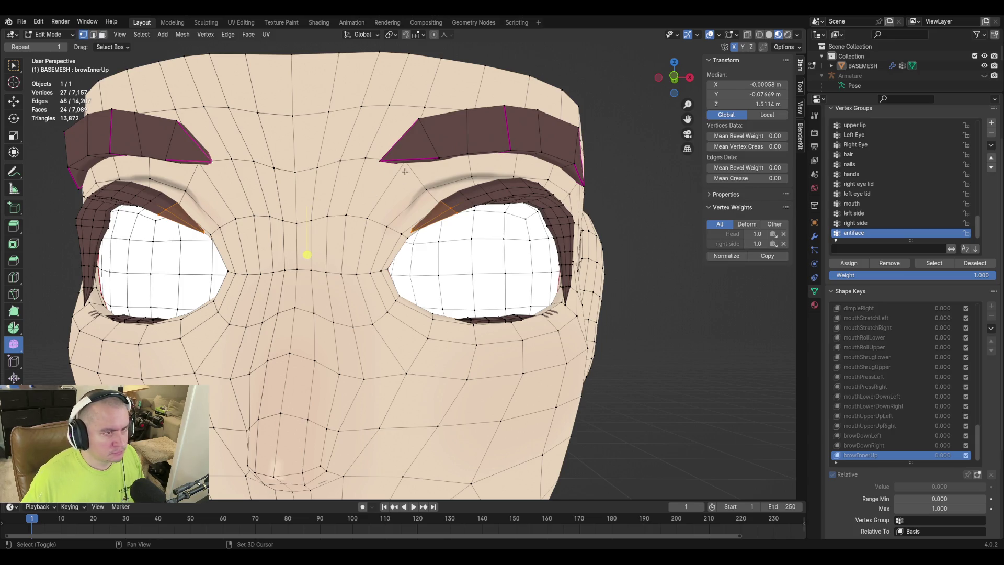
{"action": "left_click", "coordinate": [417, 116], "text": "shift"}
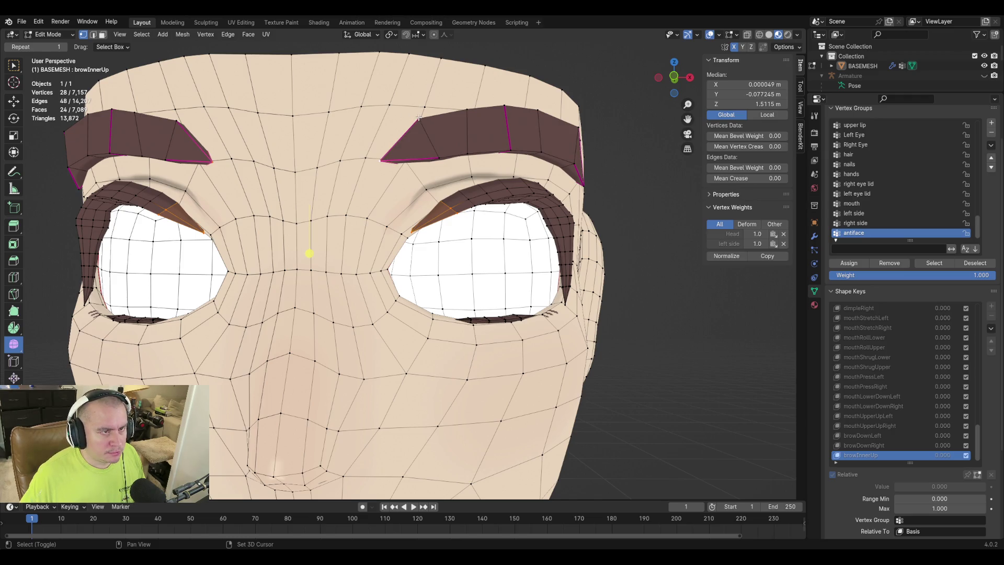
{"action": "left_click", "coordinate": [418, 117], "text": "shift"}
{"action": "left_click", "coordinate": [184, 154], "text": "alt+shift"}
{"action": "left_click", "coordinate": [174, 123], "text": "alt+shift"}
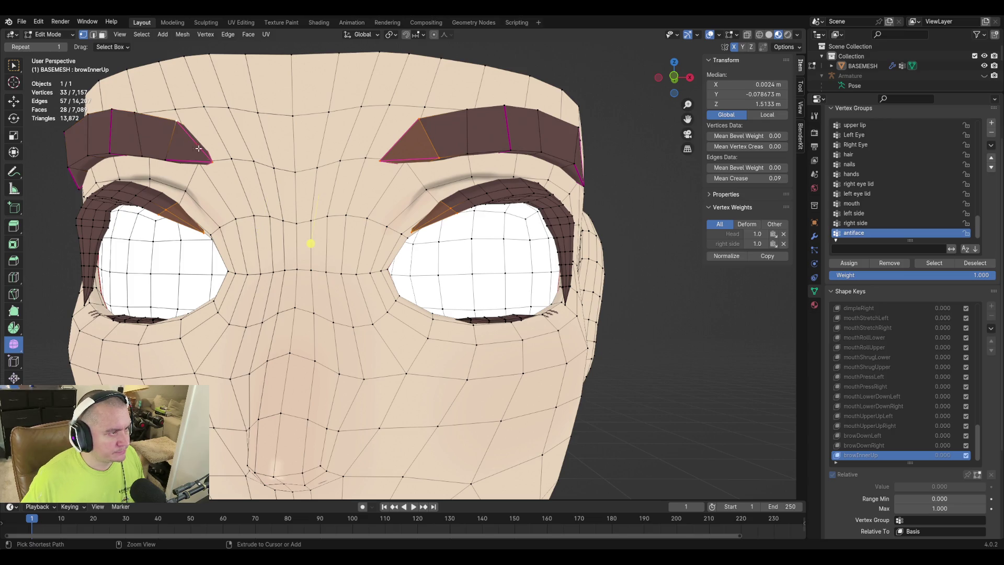
{"action": "left_click", "coordinate": [174, 122], "text": "shift"}
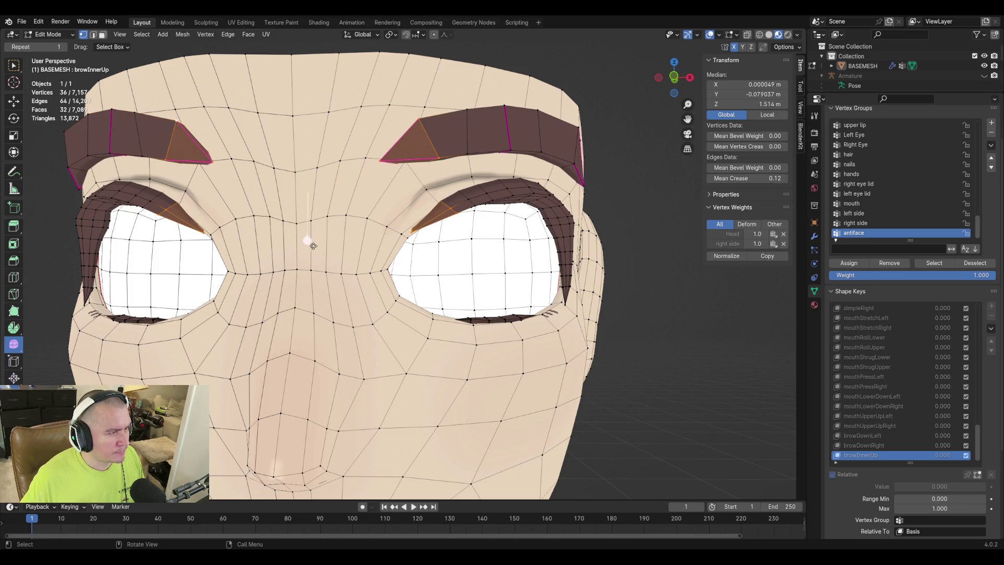
{"action": "middle_click_drag", "start_coordinate": [219, 157], "coordinate": [236, 164]}
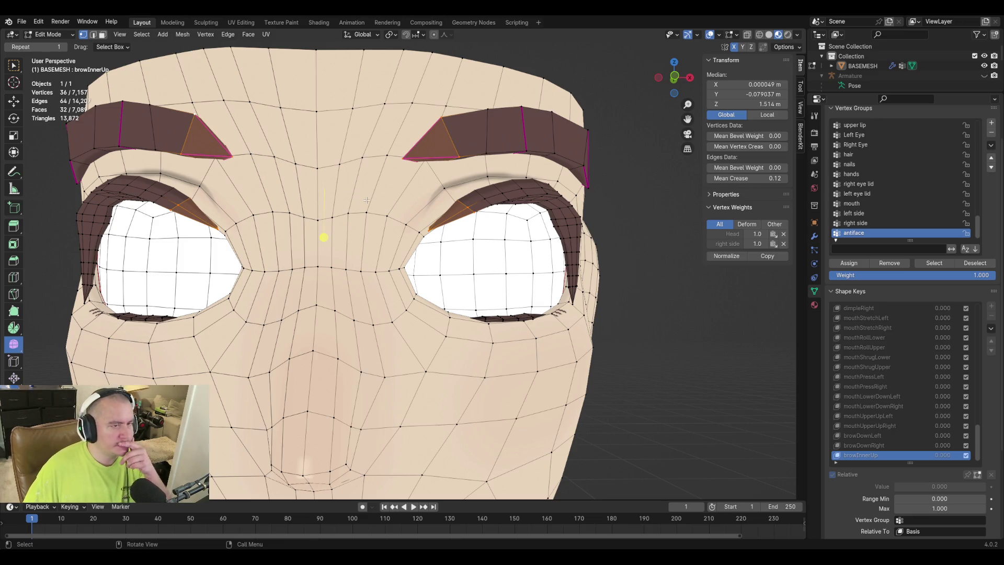
{"action": "left_click", "coordinate": [444, 188], "text": "shift"}
{"action": "left_click", "coordinate": [198, 183], "text": "shift"}
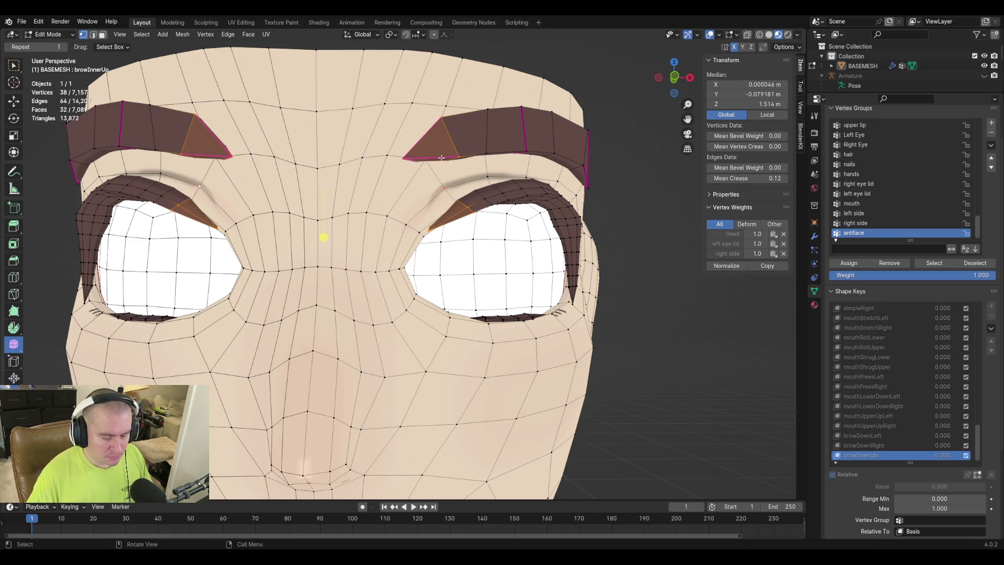
Lift the selection along Z with proportional editing on, adjusting the falloff radius.
{"action": "key", "text": "o"}
{"action": "key", "text": "g"}
{"action": "key", "text": "z"}
{"action": "scroll", "coordinate": [446, 154], "scroll_direction": "down", "scroll_amount": 9}
{"action": "scroll", "coordinate": [453, 146], "scroll_direction": "down", "scroll_amount": 6}
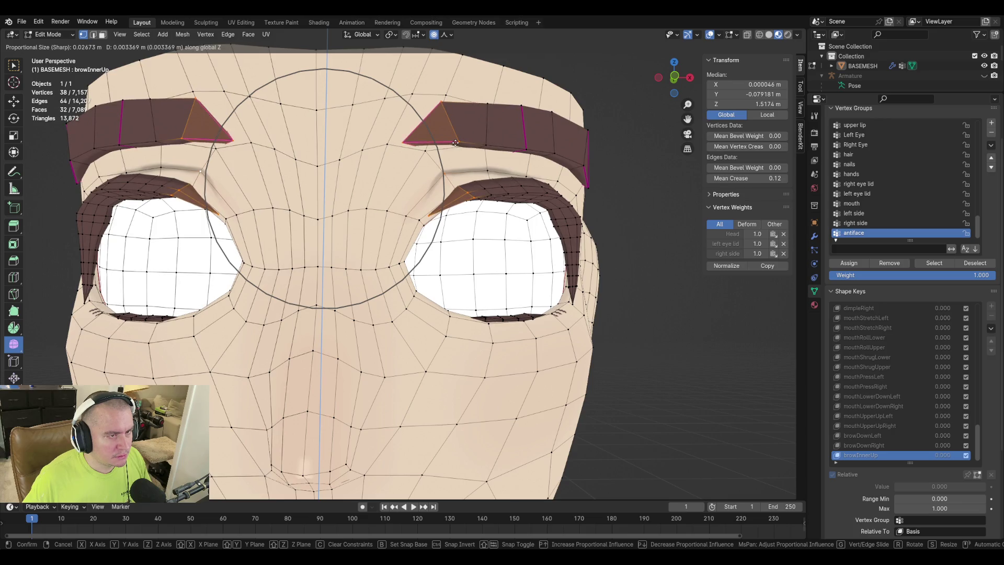
Redo the move, raising the inner brows slightly along Z.
{"action": "key", "text": "Escape"}
{"action": "key", "text": "g"}
{"action": "key", "text": "z"}
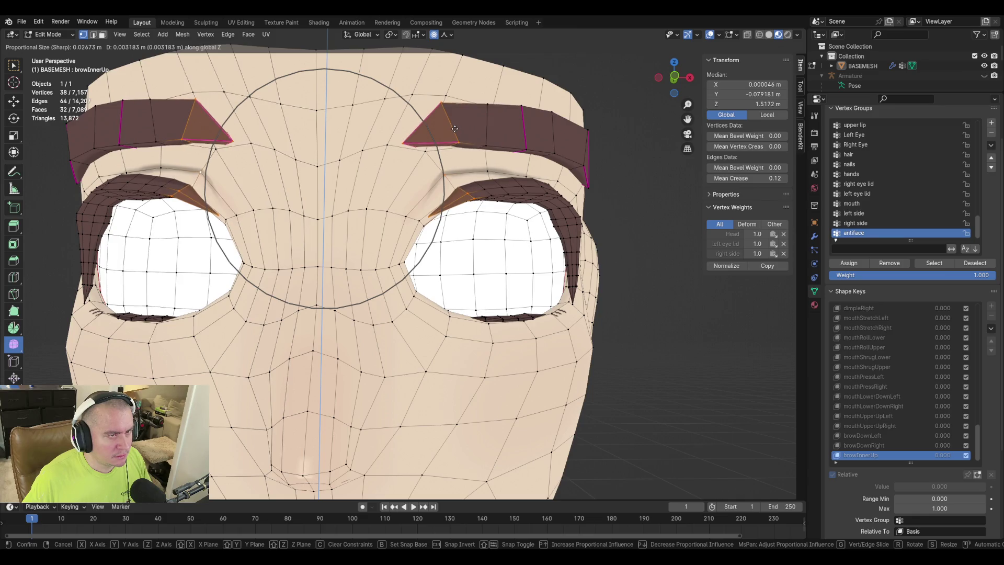
{"action": "left_click", "coordinate": [455, 128]}
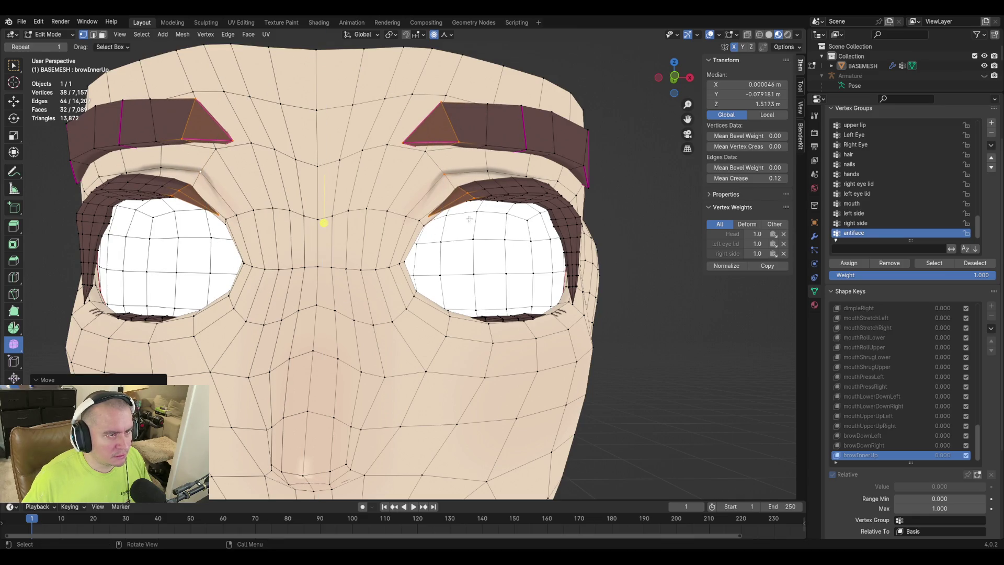
Lift the inner eye-corner vertices slightly along Z, then return to Object Mode.
{"action": "left_click", "coordinate": [407, 214]}
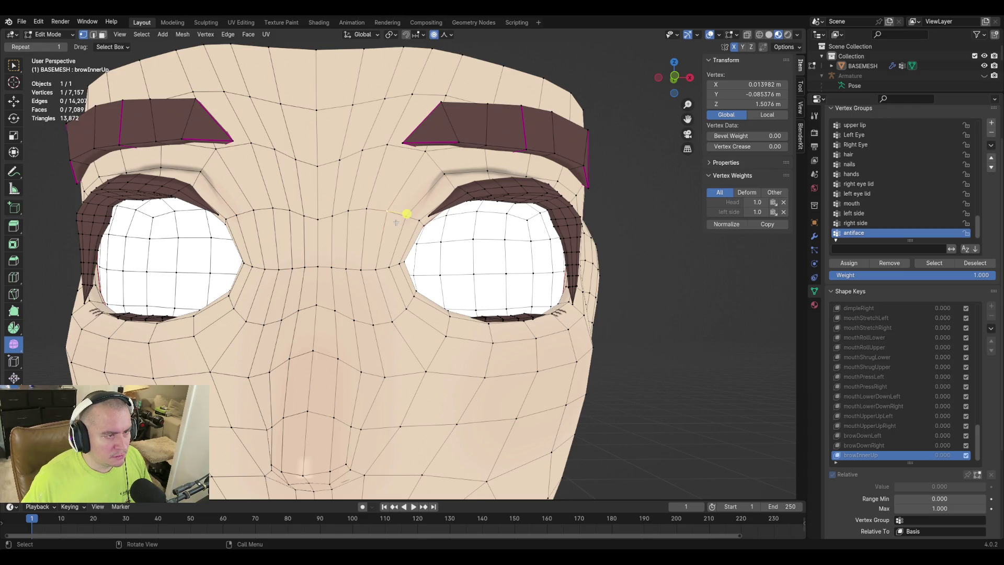
{"action": "key", "text": "g"}
{"action": "key", "text": "z"}
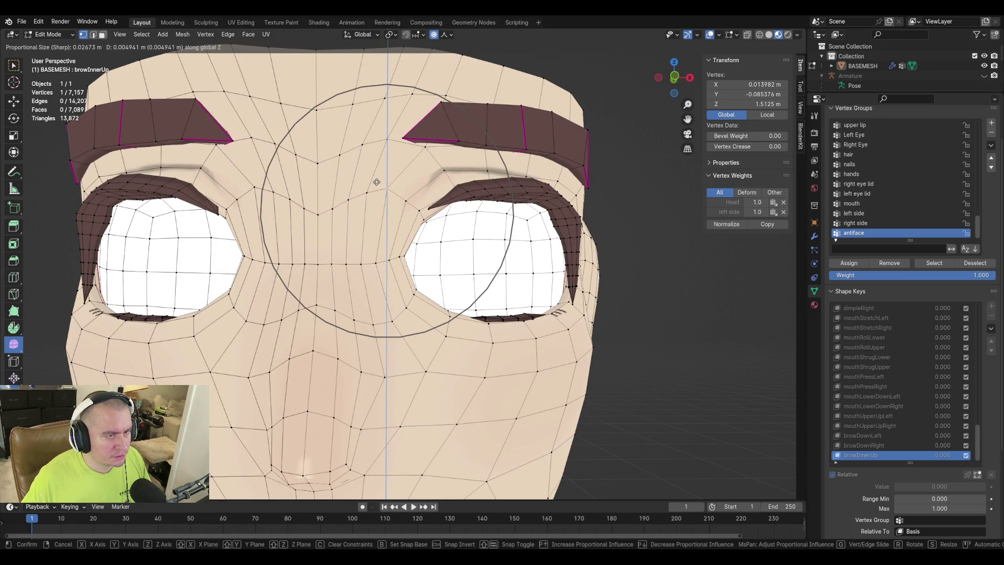
{"action": "right_click", "coordinate": [406, 211]}
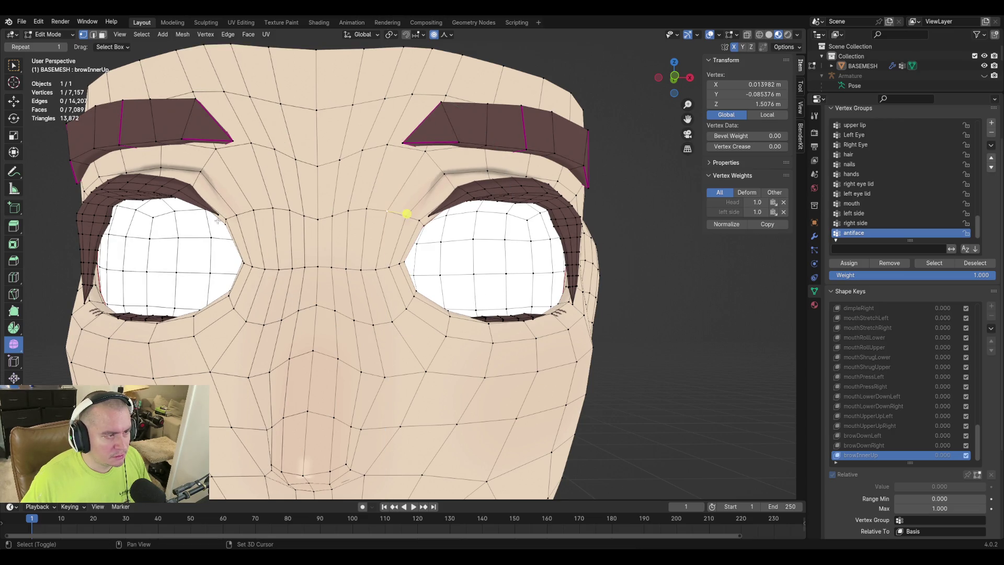
{"action": "left_click", "coordinate": [225, 220], "text": "shift"}
{"action": "left_click", "coordinate": [430, 216], "text": "shift"}
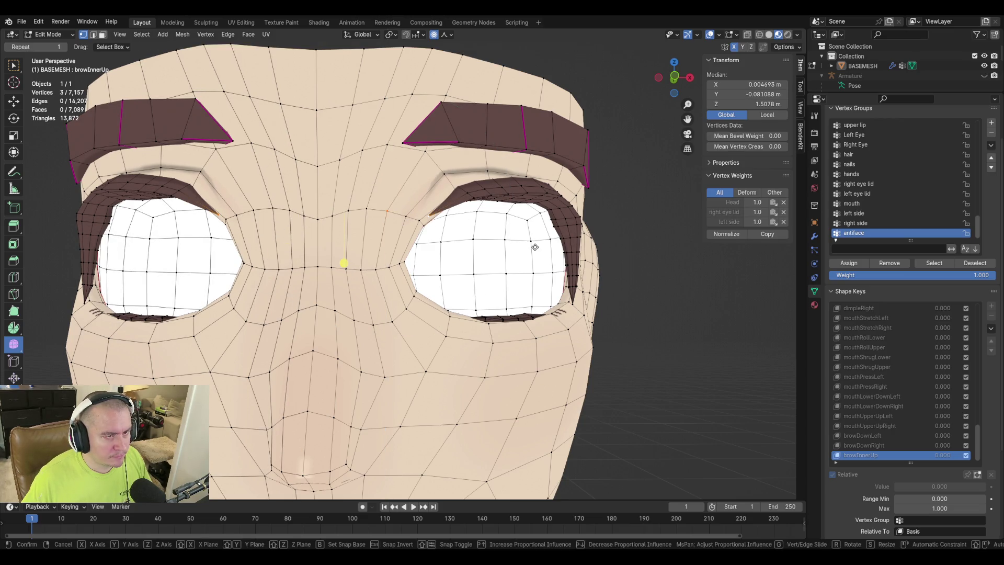
{"action": "key", "text": "g"}
{"action": "key", "text": "z"}
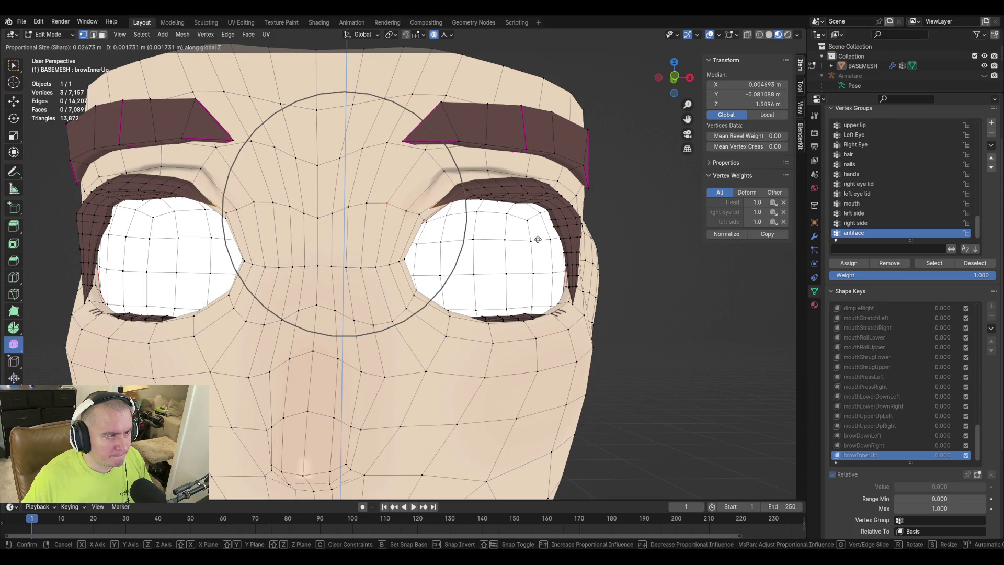
{"action": "left_click", "coordinate": [473, 247]}
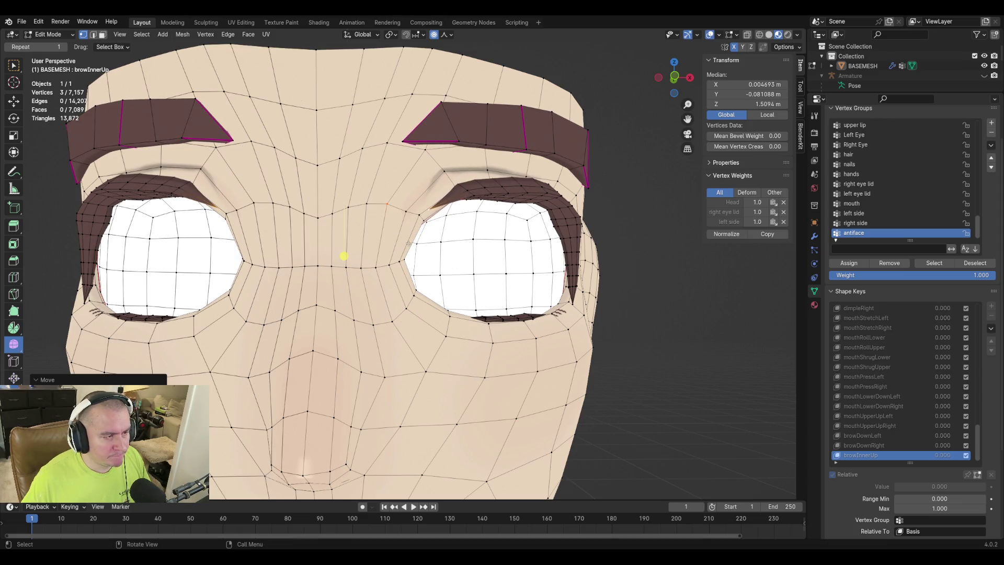
{"action": "key", "text": "Tab"}
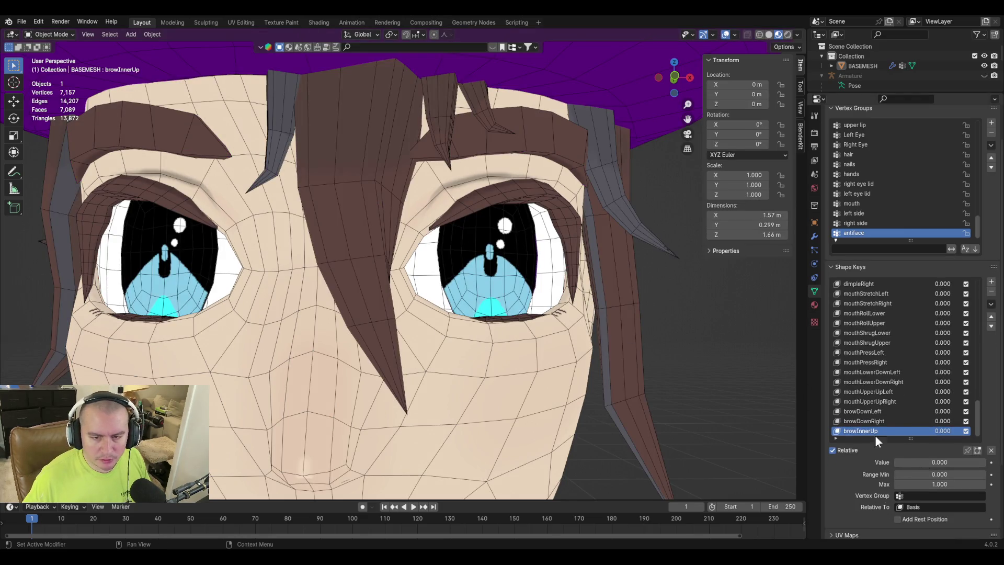
{"action": "mouse_move", "coordinate": [915, 466]}
{"action": "left_mouse_down"}
{"action": "mouse_move", "coordinate": [993, 467]}
{"action": "mouse_move", "coordinate": [894, 467]}
{"action": "left_mouse_up"}
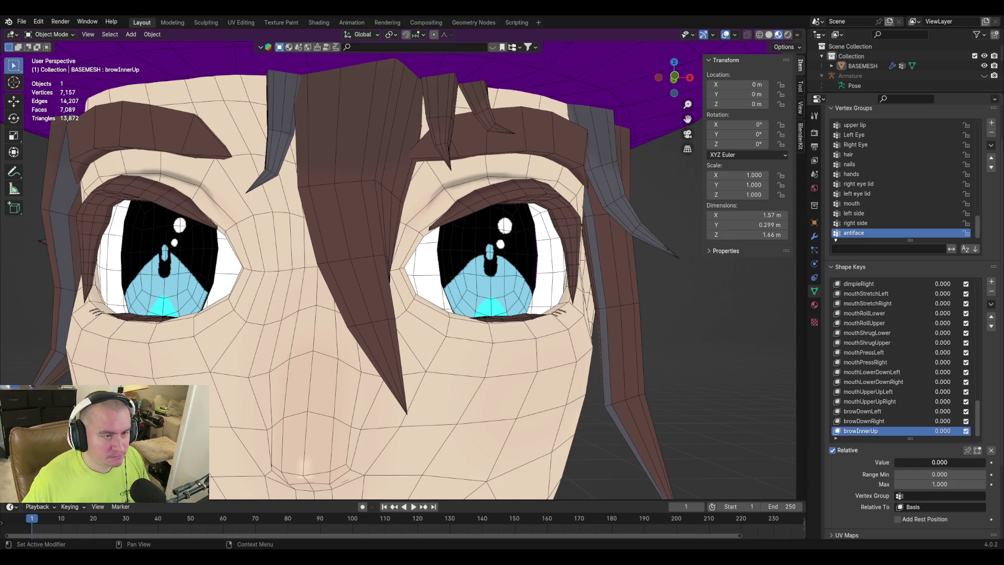
{"action": "scroll", "coordinate": [449, 233], "scroll_direction": "up", "scroll_amount": 5}
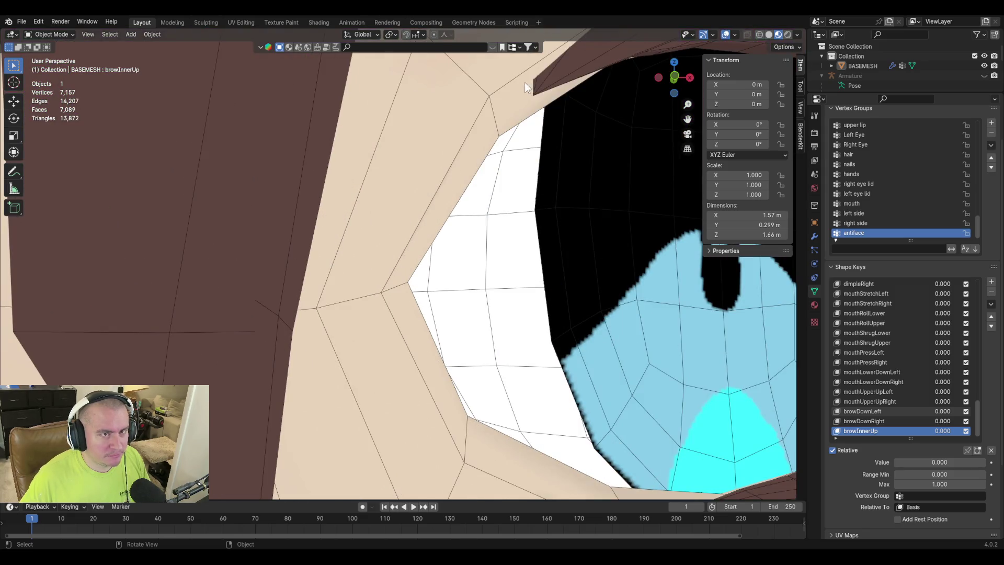
{"action": "scroll", "coordinate": [621, 289], "scroll_direction": "down", "scroll_amount": 8}
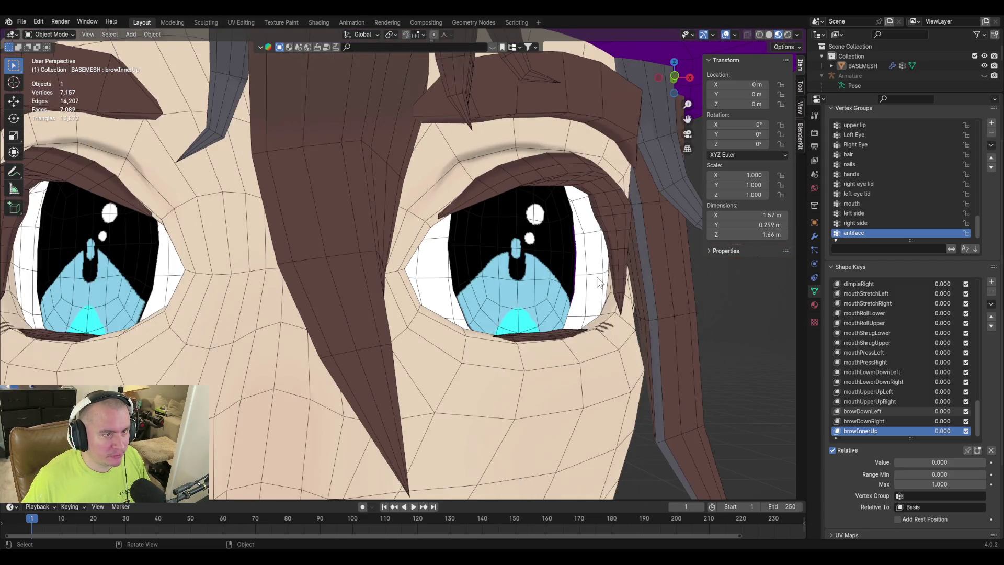
{"action": "mouse_move", "coordinate": [915, 463]}
{"action": "left_mouse_down"}
{"action": "mouse_move", "coordinate": [988, 464]}
{"action": "mouse_move", "coordinate": [895, 462]}
{"action": "left_mouse_up"}
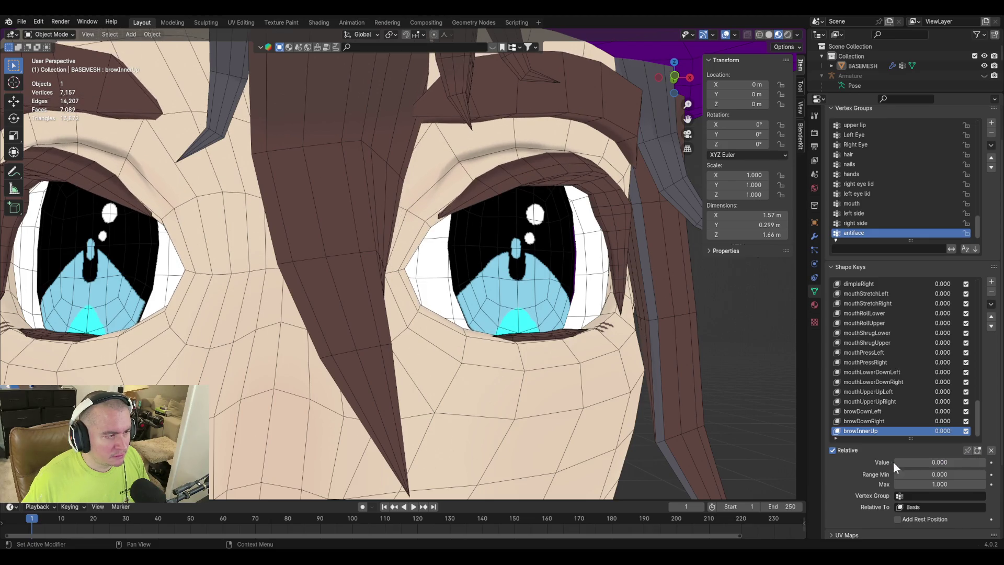
{"action": "scroll", "coordinate": [492, 332], "scroll_direction": "down", "scroll_amount": 5}
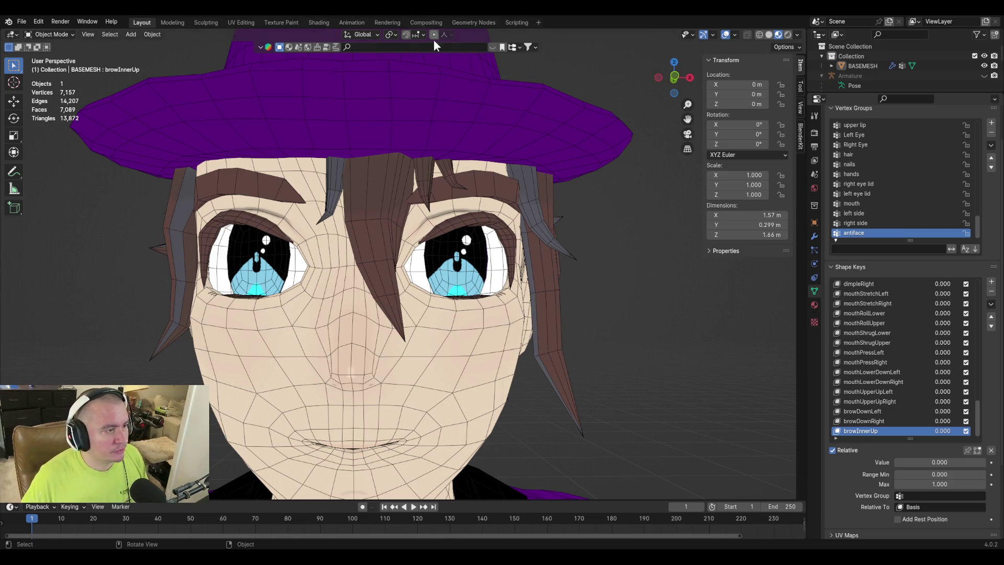
{"action": "middle_click_drag", "start_coordinate": [554, 292], "coordinate": [607, 289]}
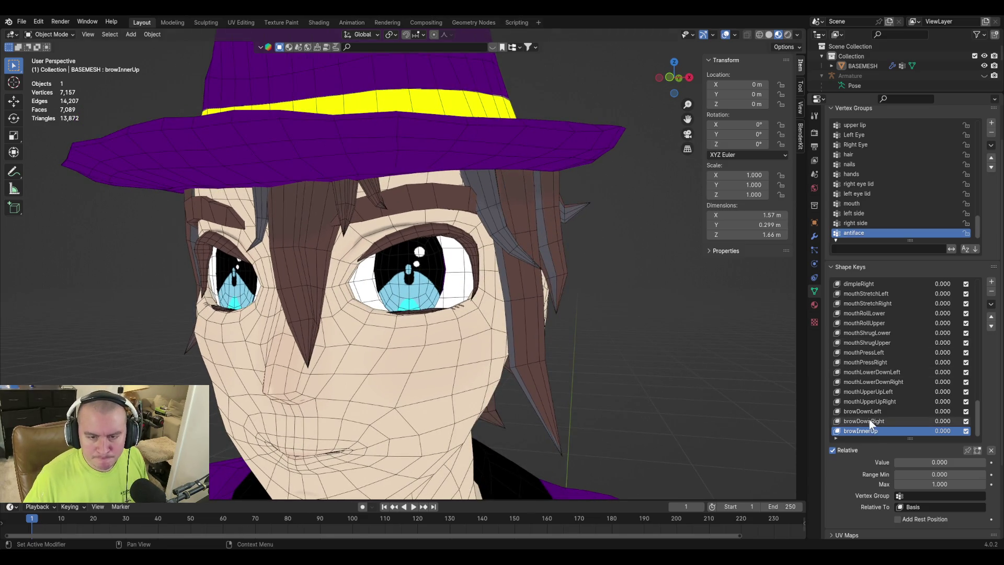
Give browDownLeft a Range Min of -1 and set its value to -1.
{"action": "left_click", "coordinate": [862, 411]}
{"action": "left_click", "coordinate": [930, 462]}
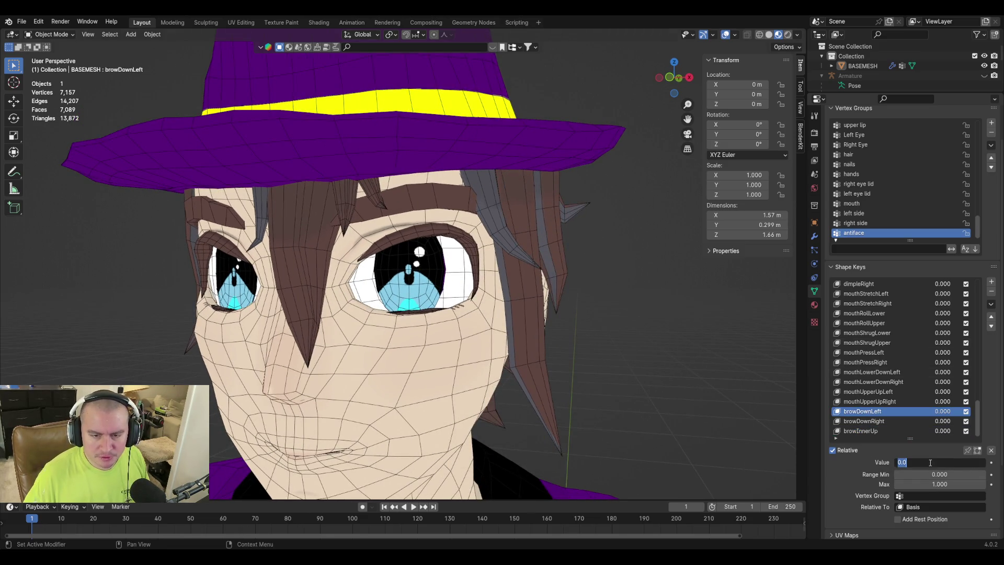
{"action": "left_click", "coordinate": [931, 474]}
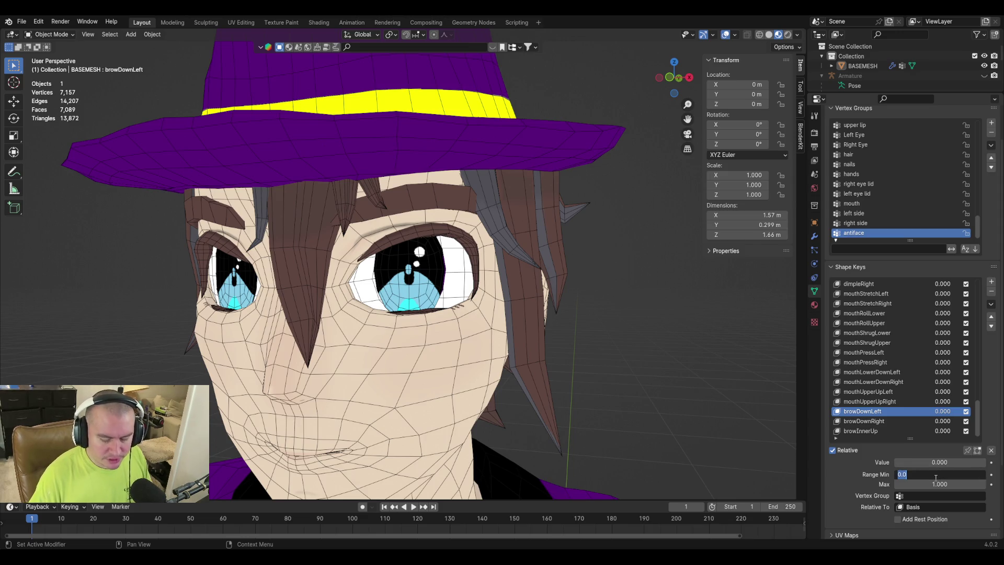
{"action": "type", "text": "-1"}
{"action": "key", "text": "Return"}
{"action": "left_click", "coordinate": [941, 462]}
{"action": "type", "text": "-1"}
{"action": "key", "text": "Return"}
Ease browDownLeft to -0.270 and create Key 69 with New Shape from Mix.
{"action": "mouse_move", "coordinate": [940, 463]}
{"action": "left_mouse_down"}
{"action": "mouse_move", "coordinate": [959, 462]}
{"action": "mouse_move", "coordinate": [940, 462]}
{"action": "mouse_move", "coordinate": [949, 462]}
{"action": "left_mouse_up"}
{"action": "left_click", "coordinate": [950, 463]}
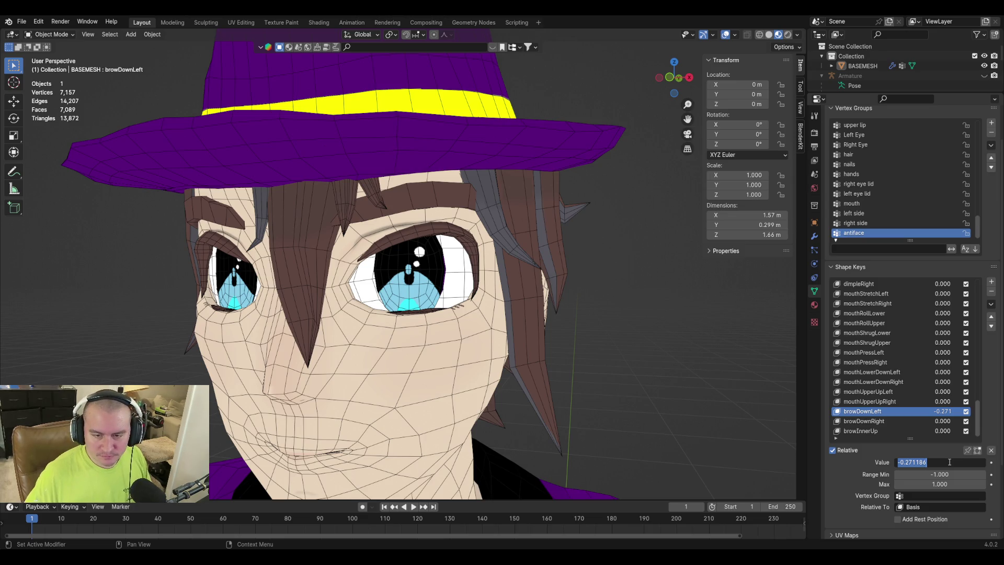
{"action": "type", "text": "0"}
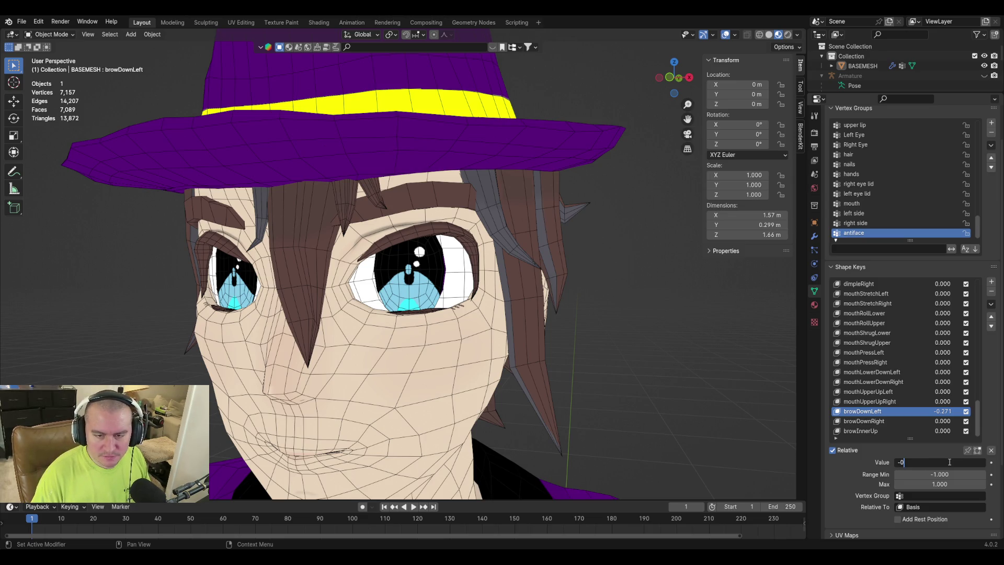
{"action": "type", "text": ".27"}
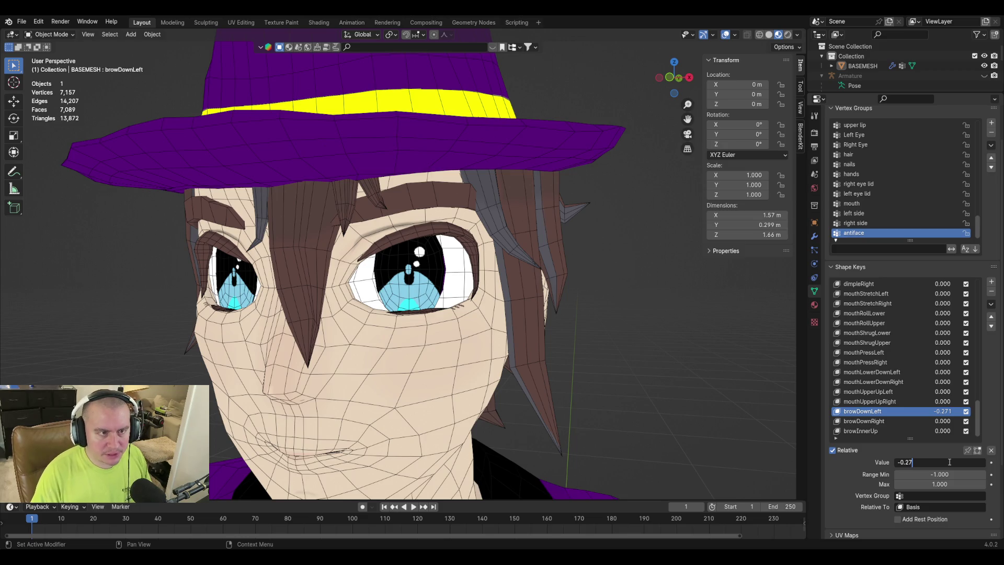
{"action": "key", "text": "Return"}
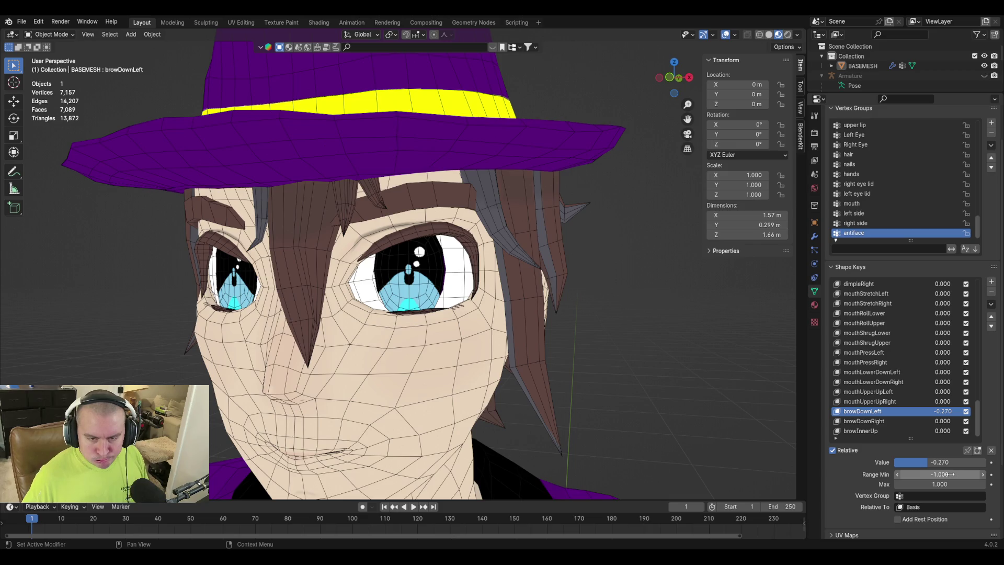
{"action": "left_click", "coordinate": [947, 463]}
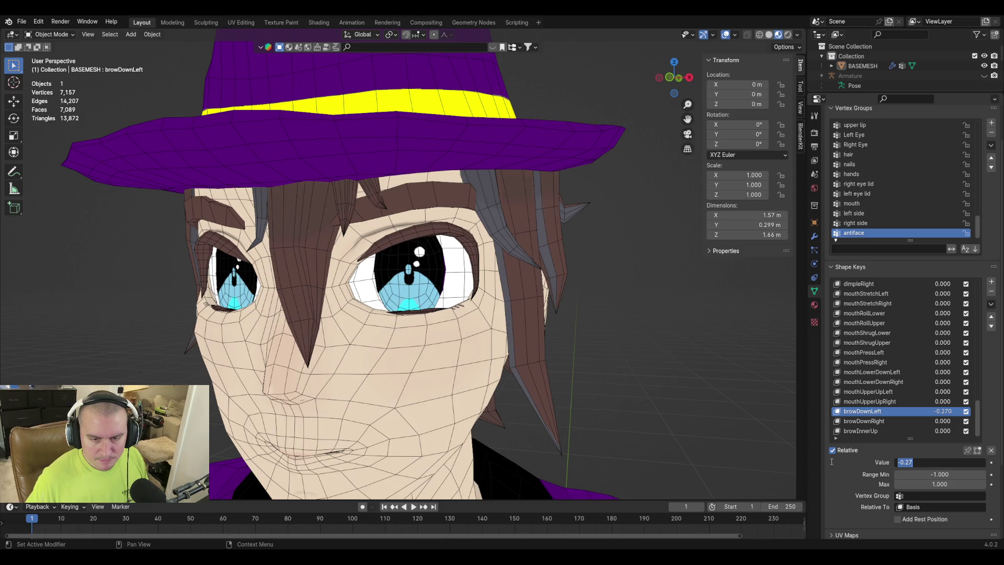
{"action": "key", "text": "Return"}
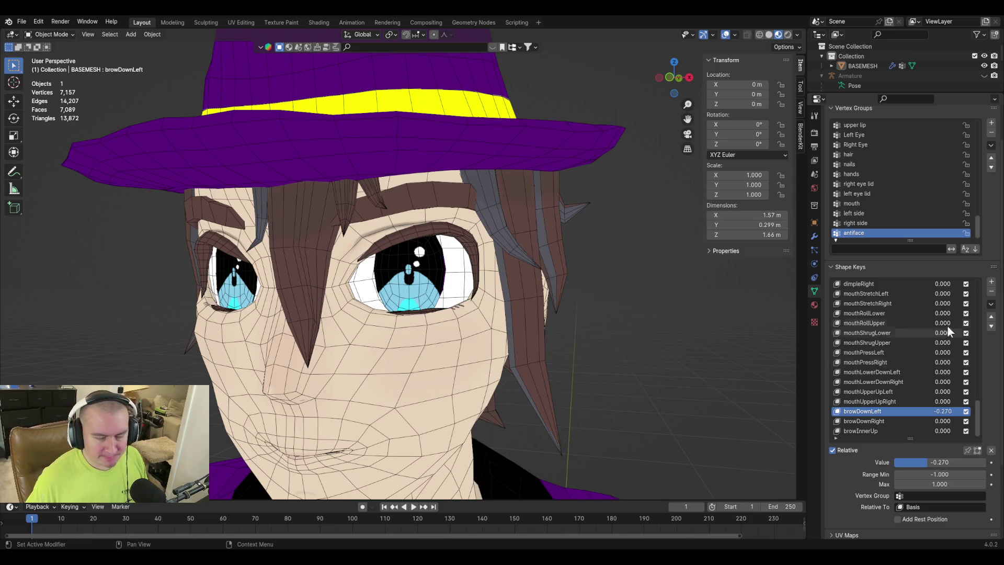
{"action": "left_click", "coordinate": [990, 303]}
{"action": "left_click", "coordinate": [954, 316]}
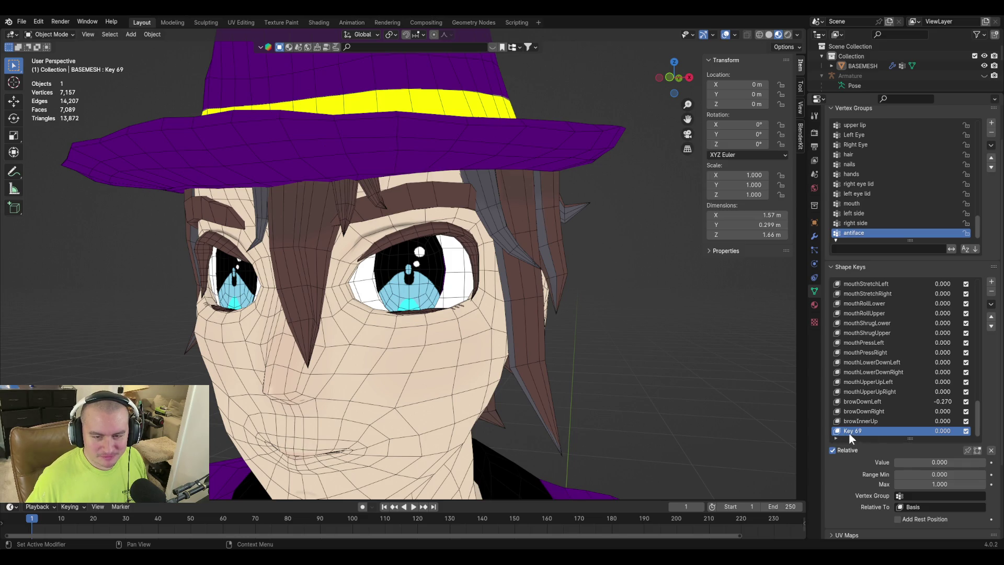
Test Key 69 at full influence, delete it, and push browDownLeft lower.
{"action": "mouse_move", "coordinate": [908, 460]}
{"action": "left_mouse_down"}
{"action": "mouse_move", "coordinate": [994, 460]}
{"action": "mouse_move", "coordinate": [894, 462]}
{"action": "left_mouse_up"}
{"action": "left_click", "coordinate": [994, 294]}
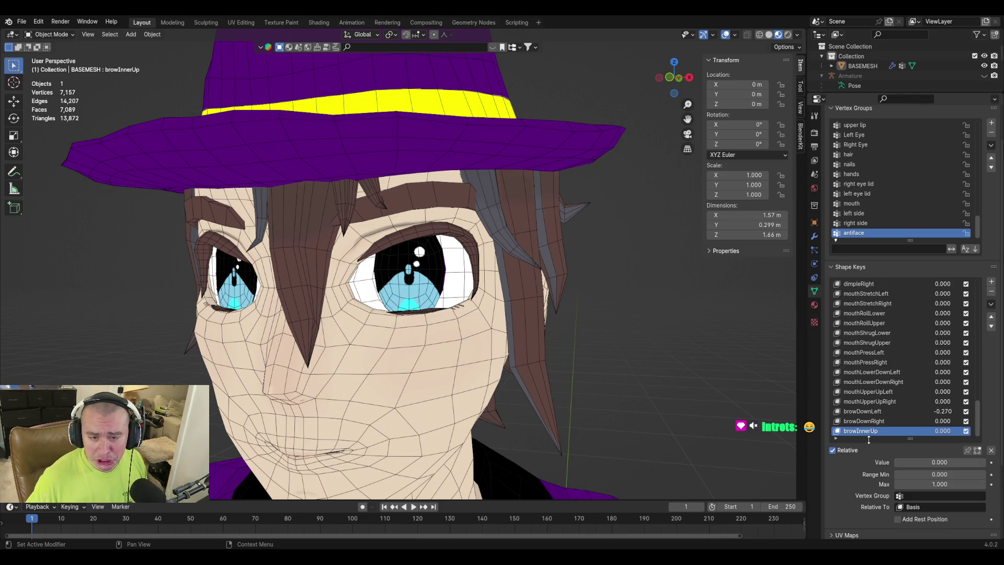
{"action": "left_click", "coordinate": [883, 411]}
{"action": "left_click_drag", "start_coordinate": [929, 461], "coordinate": [895, 463]}
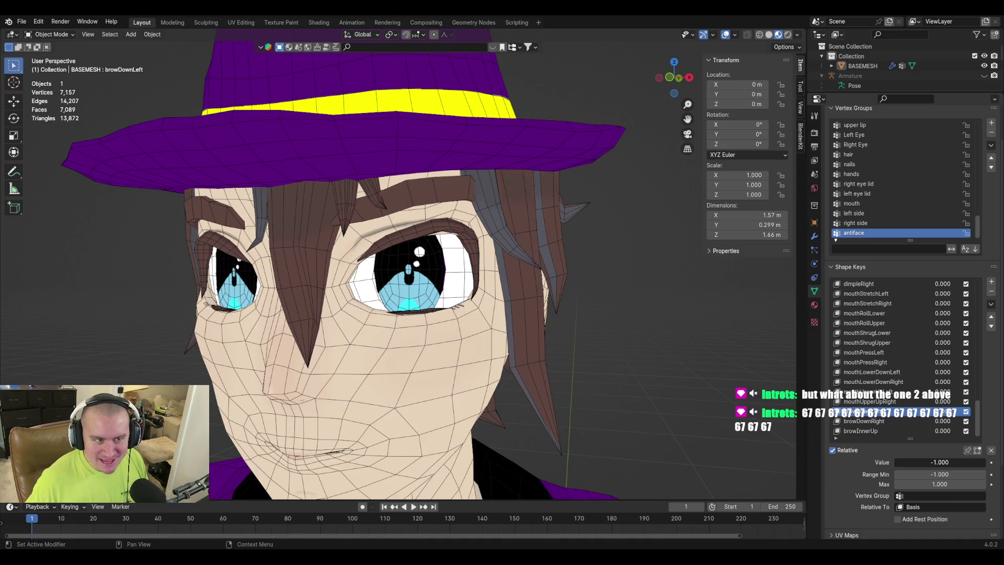
{"action": "mouse_move", "coordinate": [465, 165]}
{"action": "middle_mouse_down"}
{"action": "mouse_move", "coordinate": [511, 161]}
{"action": "mouse_move", "coordinate": [459, 158]}
{"action": "mouse_move", "coordinate": [518, 196]}
{"action": "middle_mouse_up"}
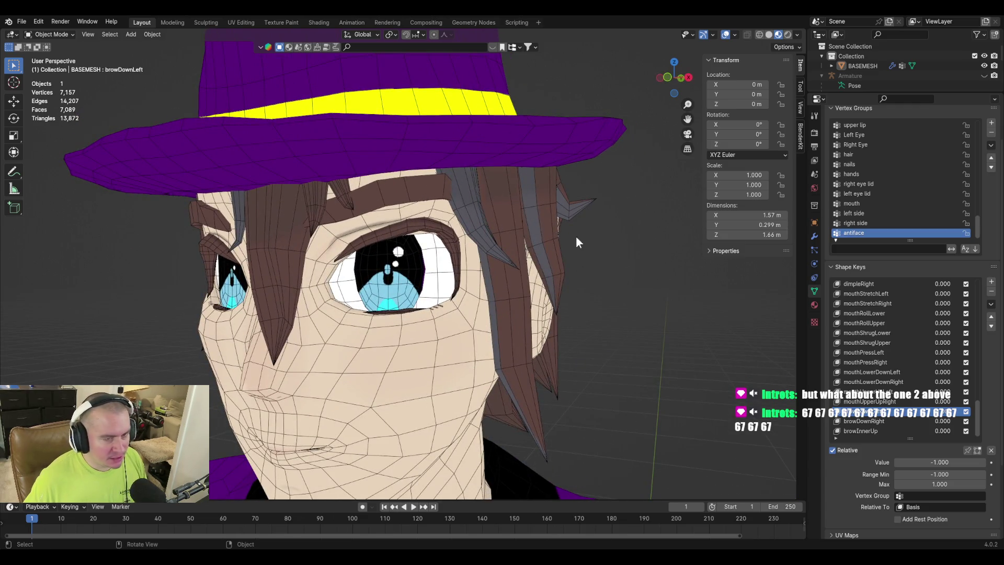
Give browDownRight a Range Min of -1 and set its value to -1, inspecting both brows.
{"action": "left_click", "coordinate": [887, 422]}
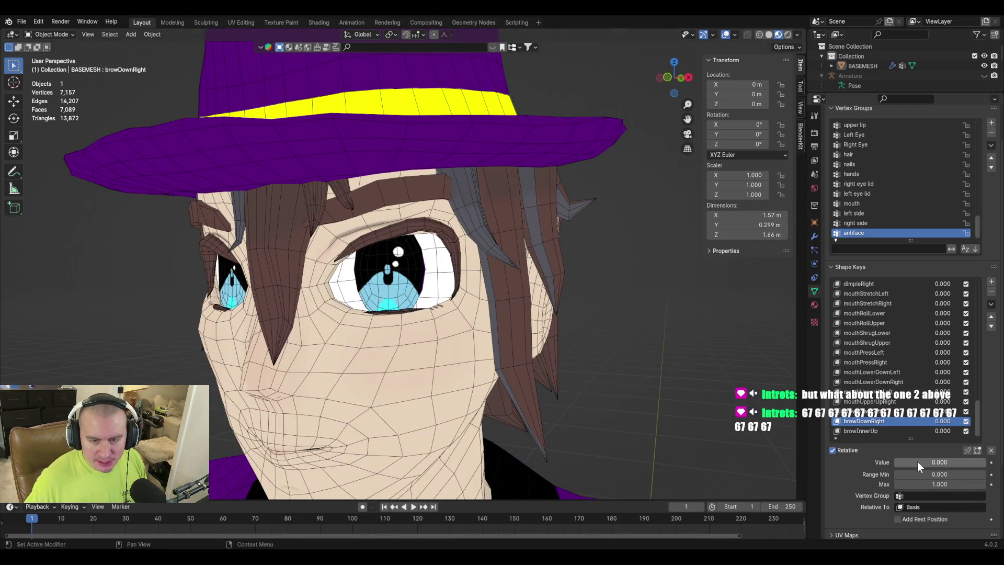
{"action": "left_click", "coordinate": [939, 474]}
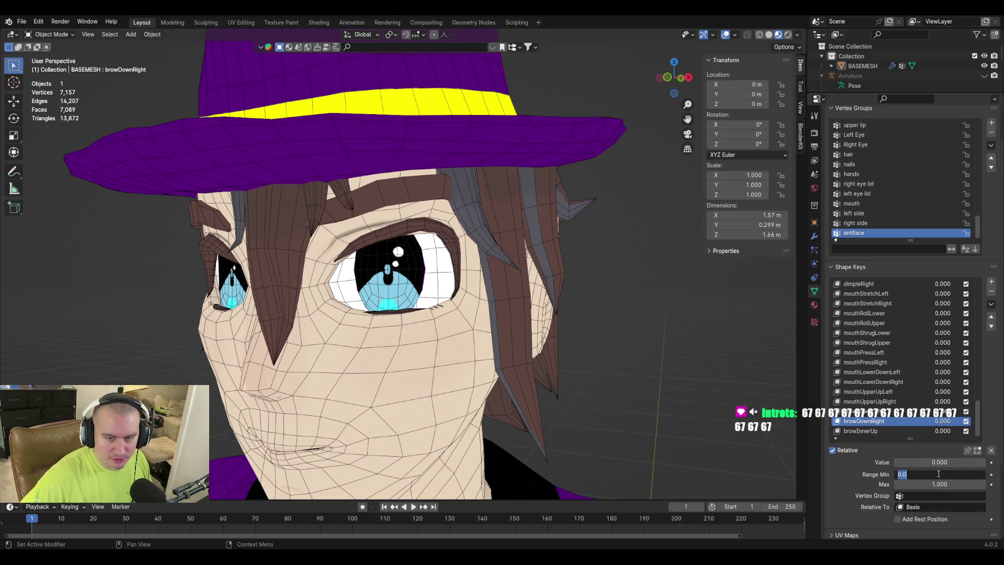
{"action": "key", "text": "Return"}
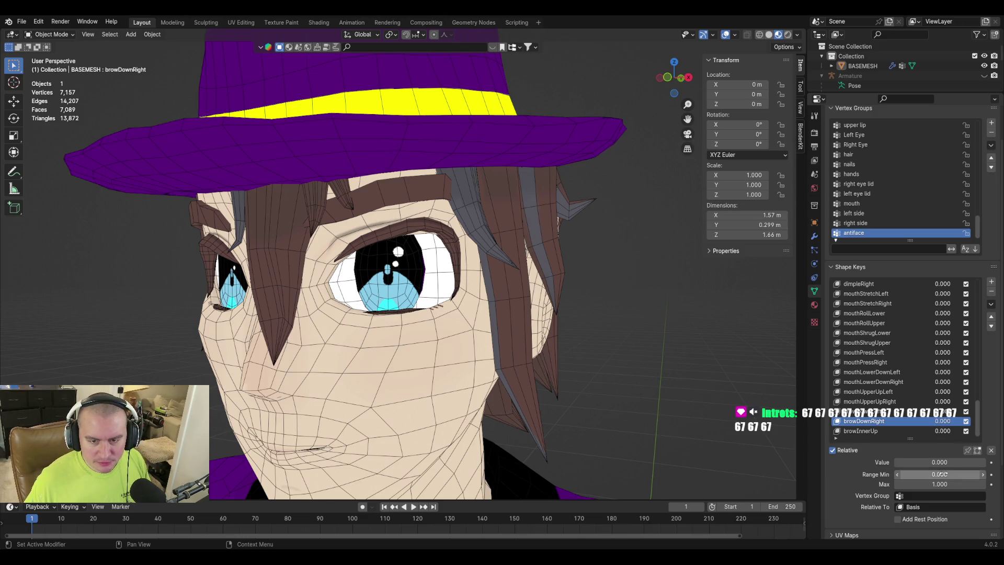
{"action": "left_click", "coordinate": [943, 474]}
{"action": "type", "text": "-1"}
{"action": "key", "text": "Return"}
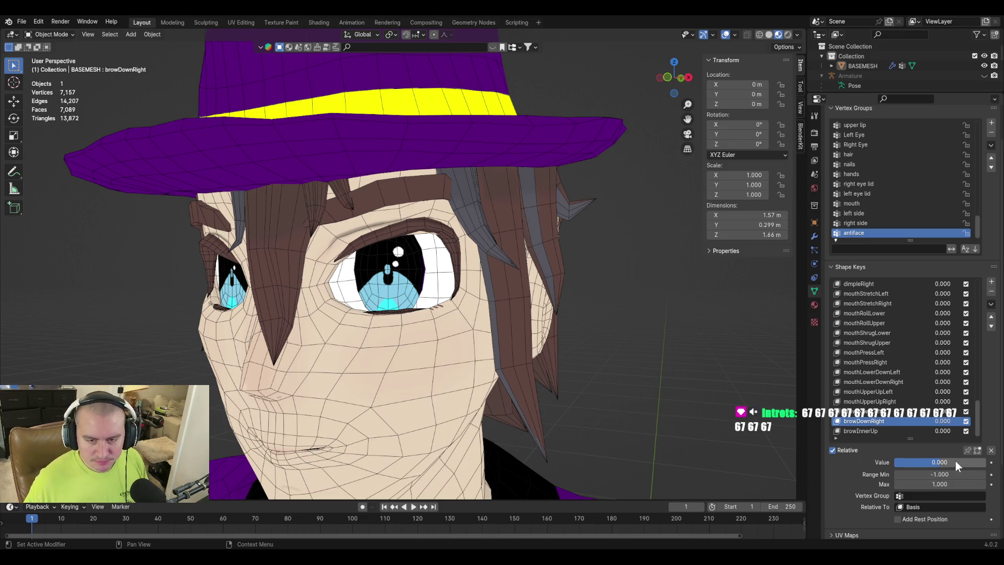
{"action": "left_click", "coordinate": [955, 461]}
{"action": "type", "text": "-1"}
{"action": "key", "text": "Return"}
{"action": "mouse_move", "coordinate": [465, 256]}
{"action": "middle_mouse_down"}
{"action": "mouse_move", "coordinate": [495, 238]}
{"action": "mouse_move", "coordinate": [543, 253]}
{"action": "middle_mouse_up"}
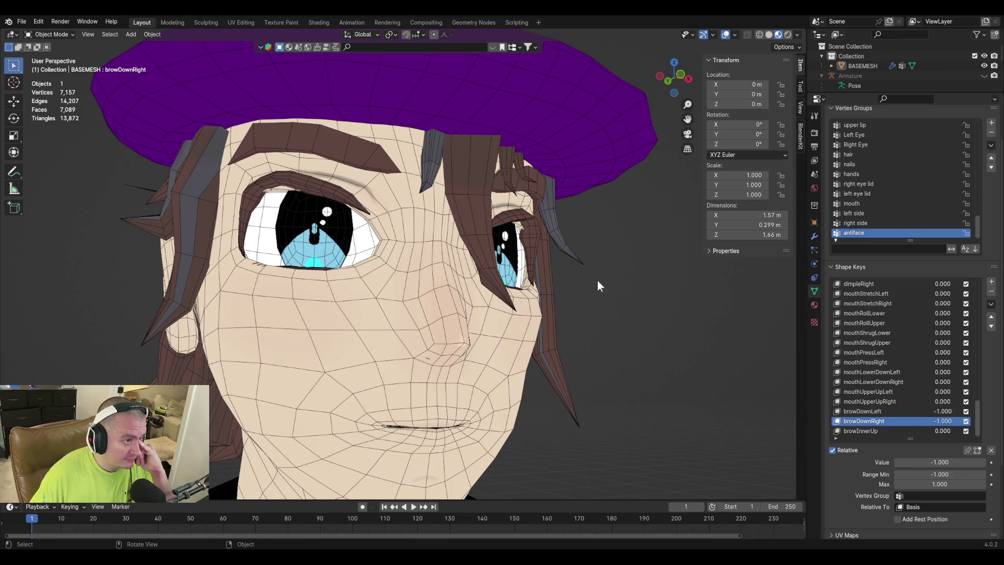
{"action": "mouse_move", "coordinate": [591, 280]}
{"action": "middle_mouse_down"}
{"action": "mouse_move", "coordinate": [515, 288]}
{"action": "mouse_move", "coordinate": [584, 281]}
{"action": "mouse_move", "coordinate": [610, 304]}
{"action": "mouse_move", "coordinate": [585, 308]}
{"action": "middle_mouse_up"}
{"action": "scroll", "coordinate": [583, 281], "scroll_direction": "down", "scroll_amount": 5}
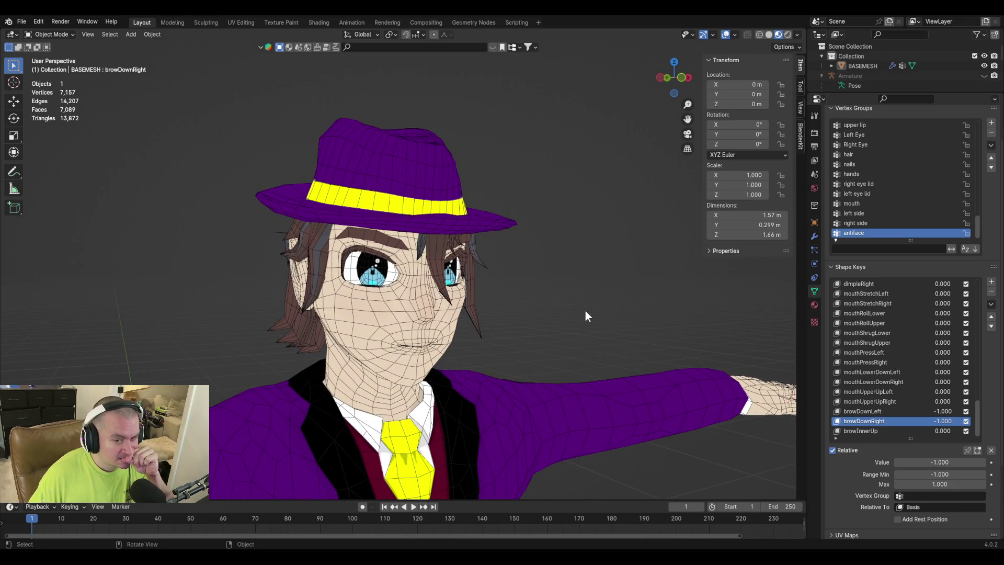
Set the lower range of browDownRight and browDownLeft to -2, then lower browDownRight past -1.
{"action": "left_click", "coordinate": [942, 474]}
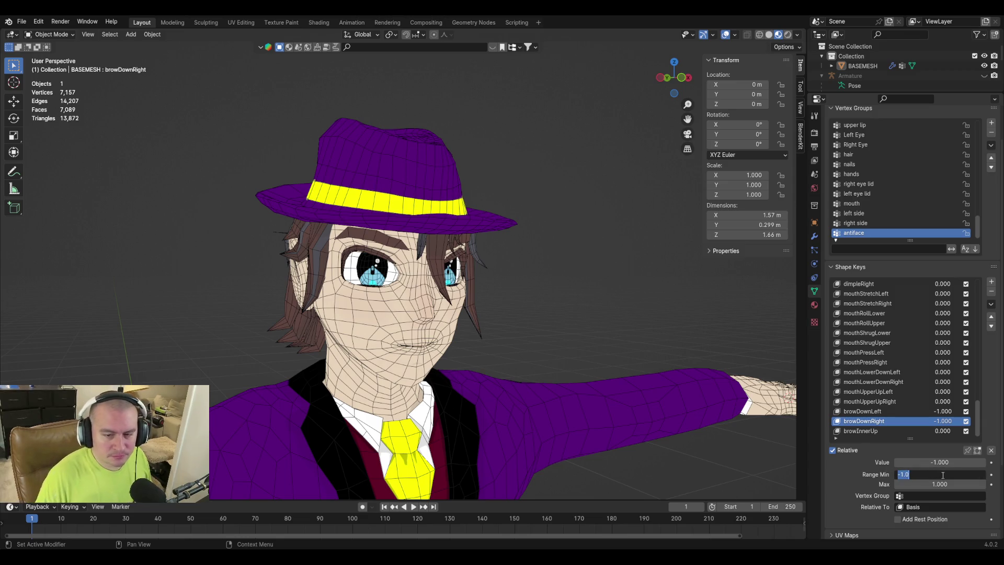
{"action": "type", "text": "-2.000"}
{"action": "key", "text": "Return"}
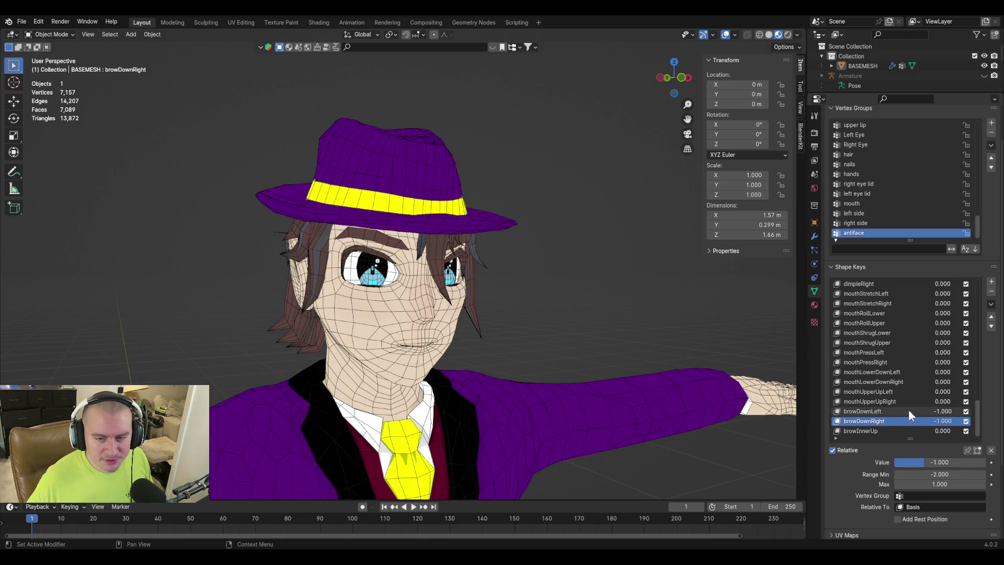
{"action": "left_click", "coordinate": [908, 411]}
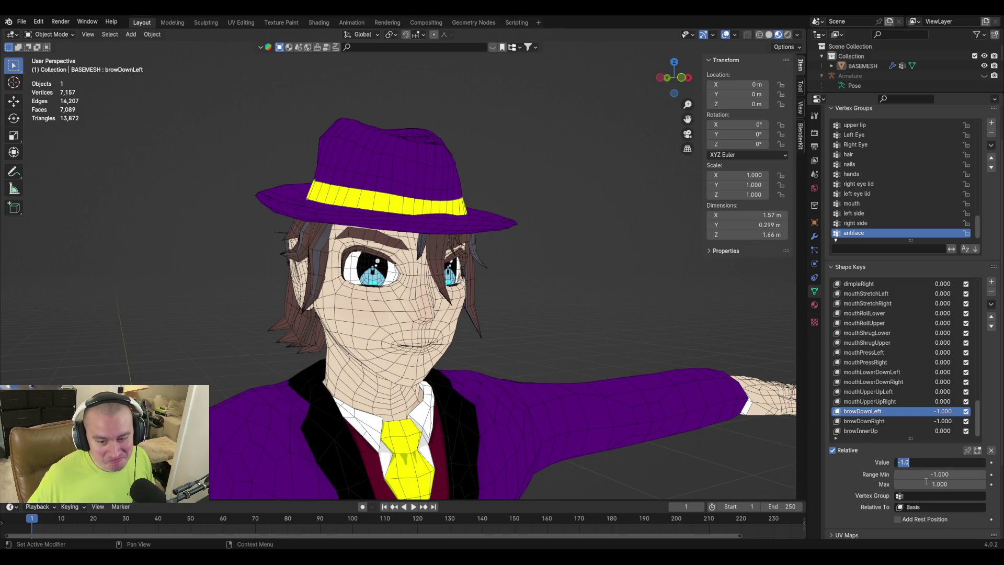
{"action": "left_click", "coordinate": [907, 474]}
{"action": "type", "text": "-2"}
{"action": "key", "text": "Return"}
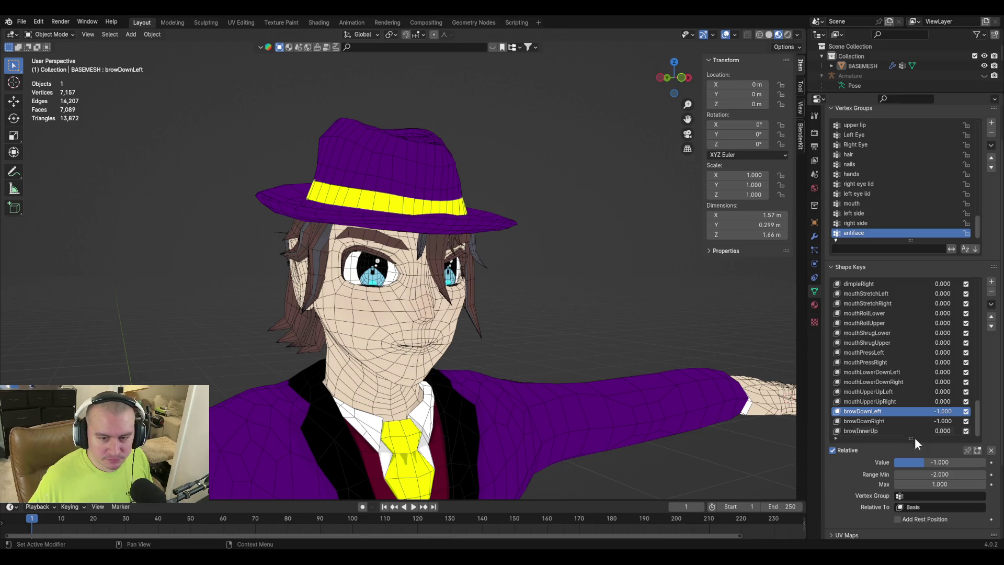
{"action": "left_click", "coordinate": [891, 421]}
{"action": "mouse_move", "coordinate": [924, 462]}
{"action": "left_mouse_down"}
{"action": "mouse_move", "coordinate": [905, 462]}
{"action": "mouse_move", "coordinate": [919, 462]}
{"action": "left_mouse_up"}
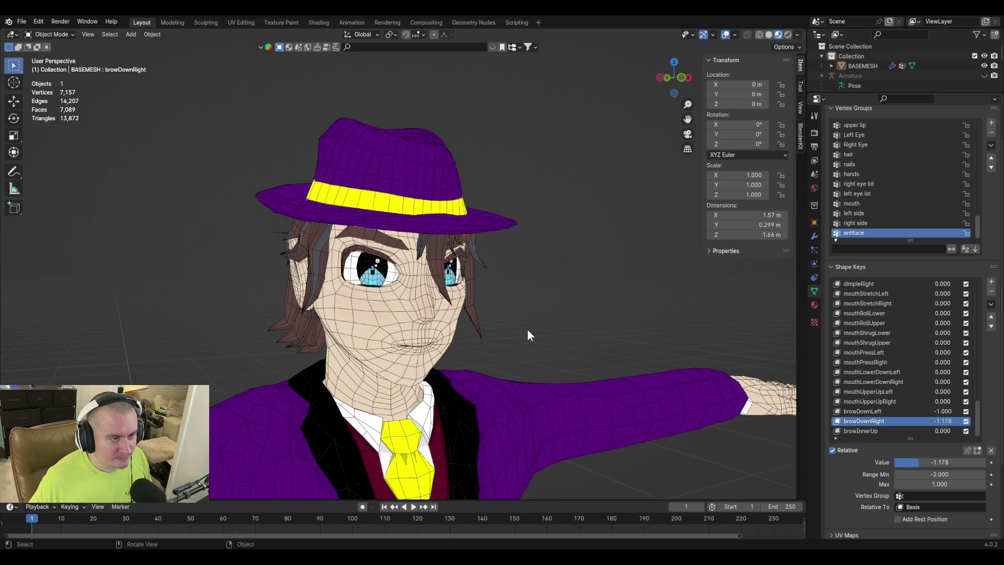
Copy browDownRight's value and paste it into browDownLeft, giving -1.178.
{"action": "left_click", "coordinate": [945, 461]}
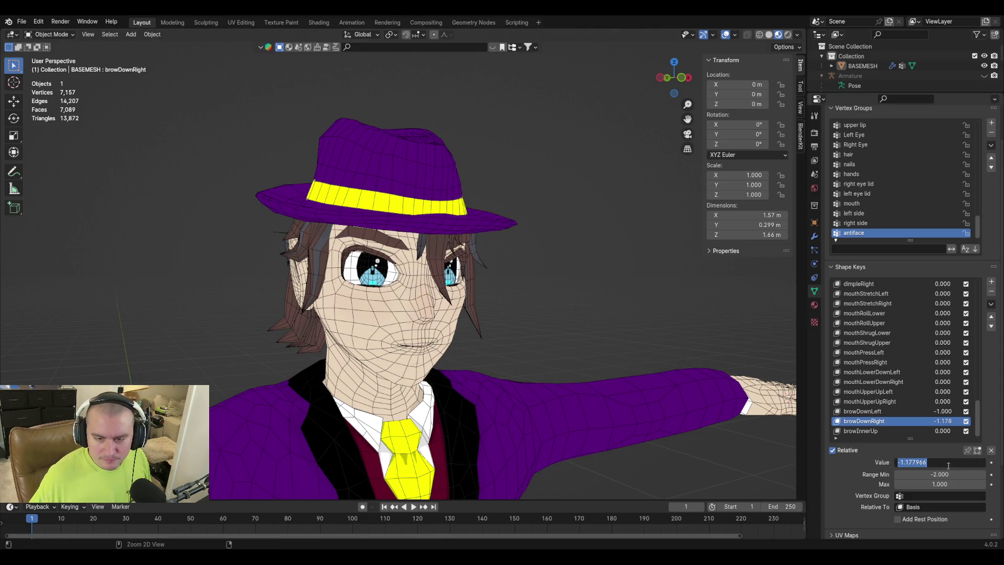
{"action": "key", "text": "Escape"}
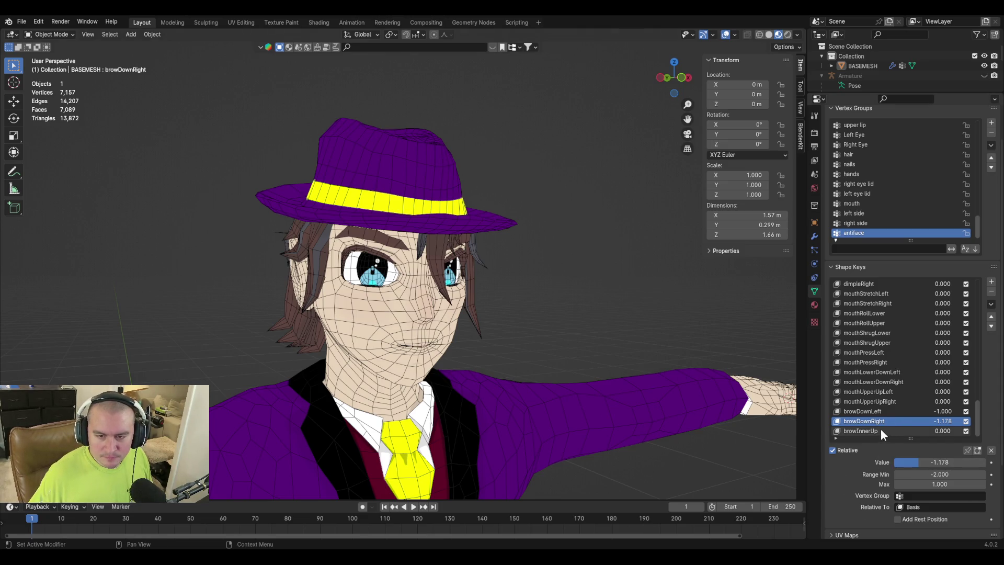
{"action": "left_click", "coordinate": [897, 412]}
{"action": "left_click", "coordinate": [934, 462]}
{"action": "type", "text": "-1.177966"}
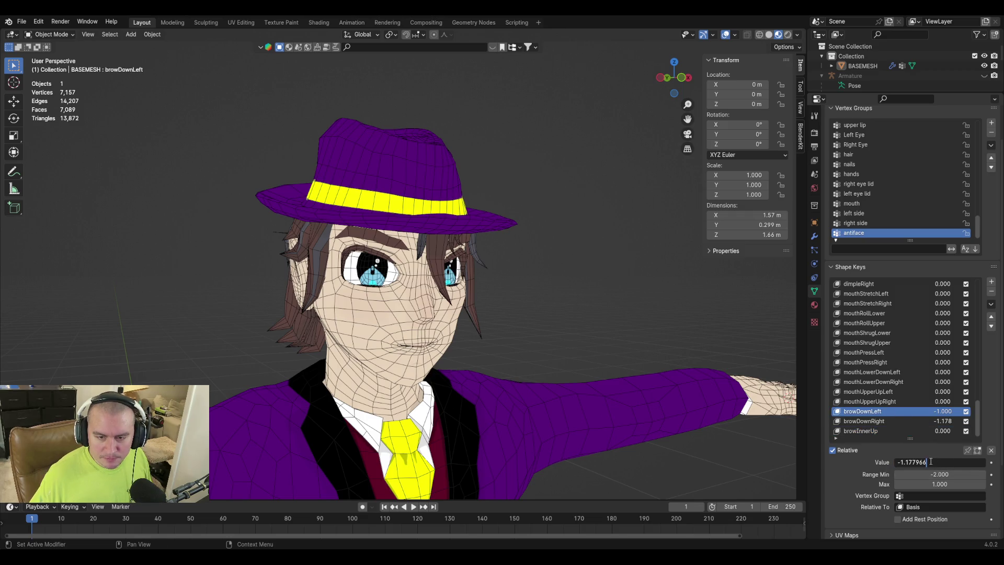
{"action": "key", "text": "Return"}
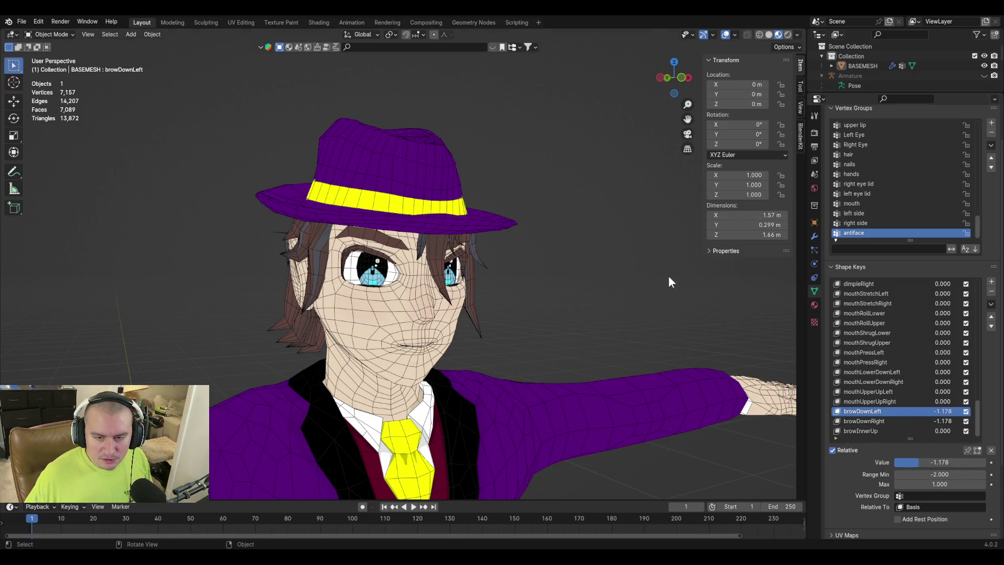
{"action": "mouse_move", "coordinate": [664, 276]}
{"action": "middle_mouse_down"}
{"action": "mouse_move", "coordinate": [595, 278]}
{"action": "mouse_move", "coordinate": [538, 312]}
{"action": "mouse_move", "coordinate": [565, 308]}
{"action": "middle_mouse_up"}
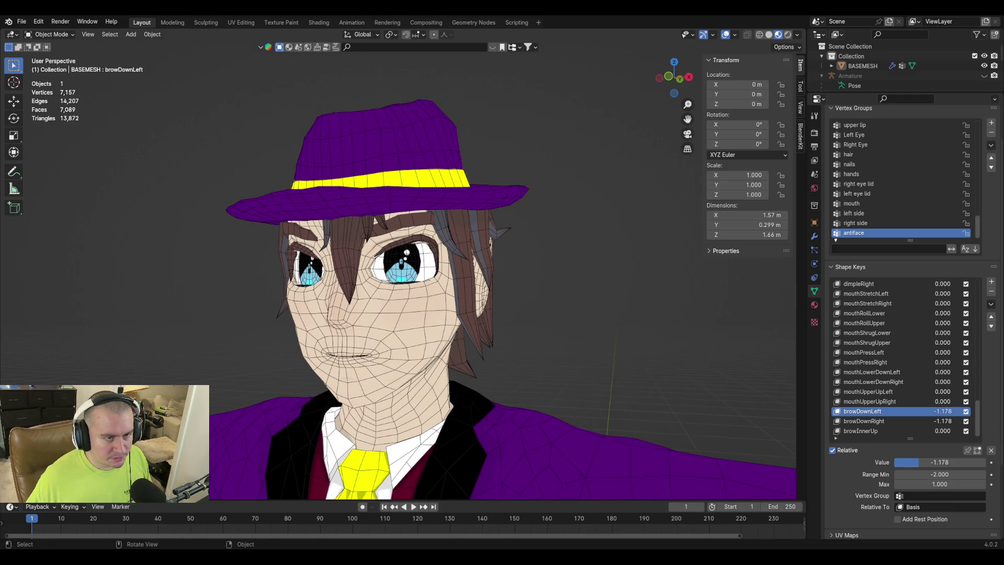
Compare browDownLeft at 0 and -1.178, leave it at -1.178, and add a new shape key.
{"action": "double_click", "coordinate": [939, 462]}
{"action": "key", "text": "ctrl+c"}
{"action": "type", "text": "0"}
{"action": "key", "text": "Return"}
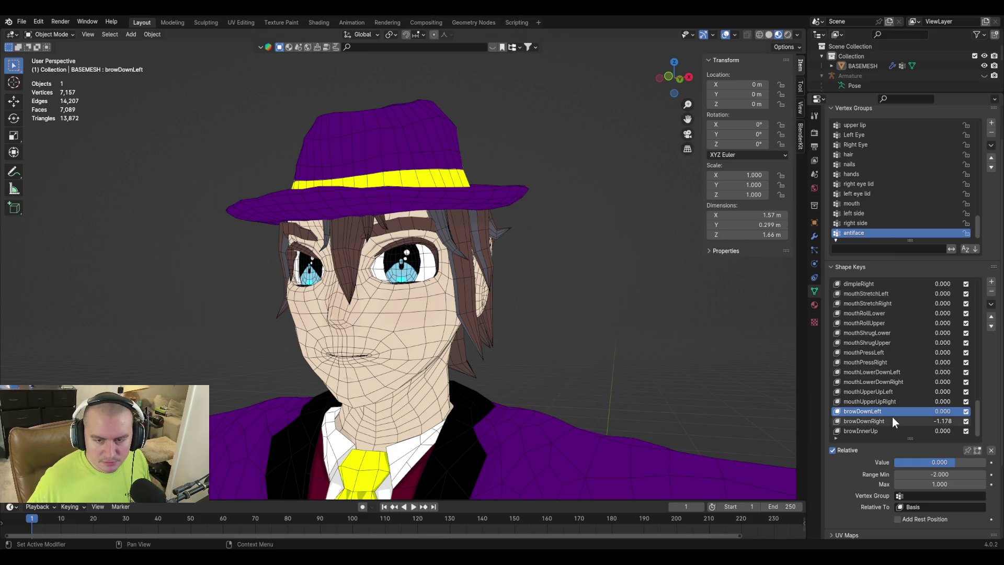
{"action": "double_click", "coordinate": [950, 464]}
{"action": "key", "text": "ctrl+v"}
{"action": "key", "text": "Return"}
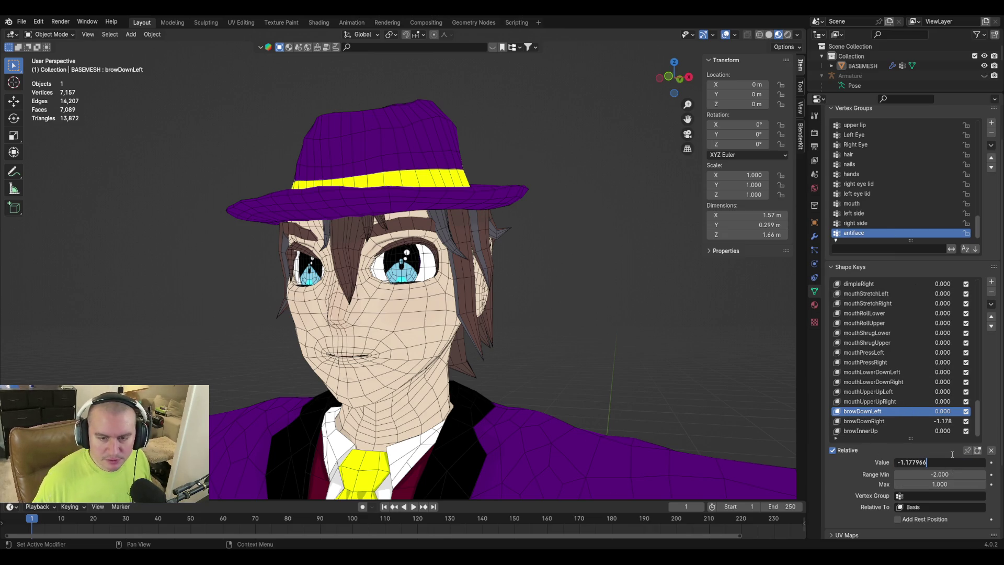
{"action": "left_click", "coordinate": [890, 420]}
{"action": "left_click", "coordinate": [990, 282]}
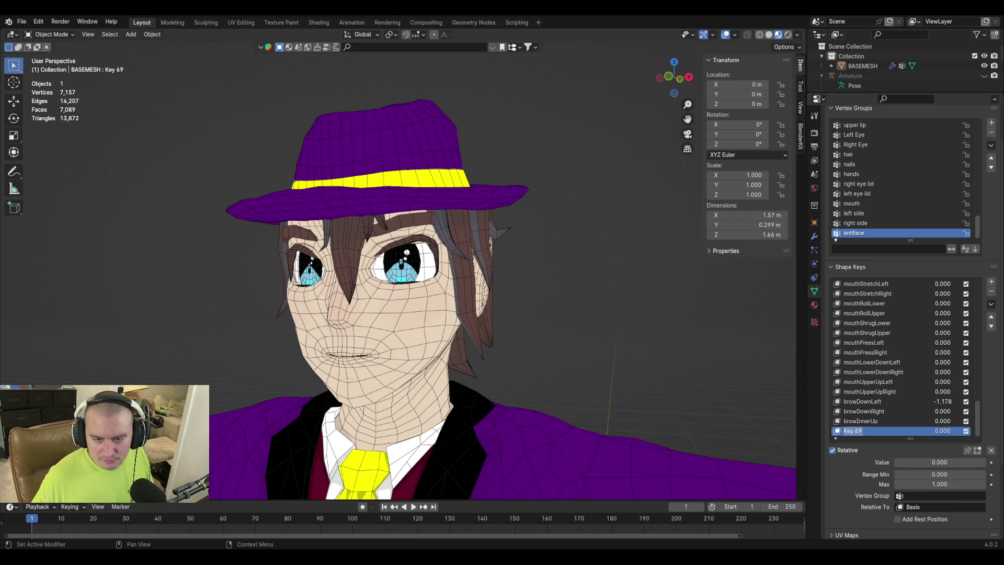
Name the new key browOuterUpLeft and set browDownRight to -1.178.
{"action": "type", "text": "browOuterUpLeft"}
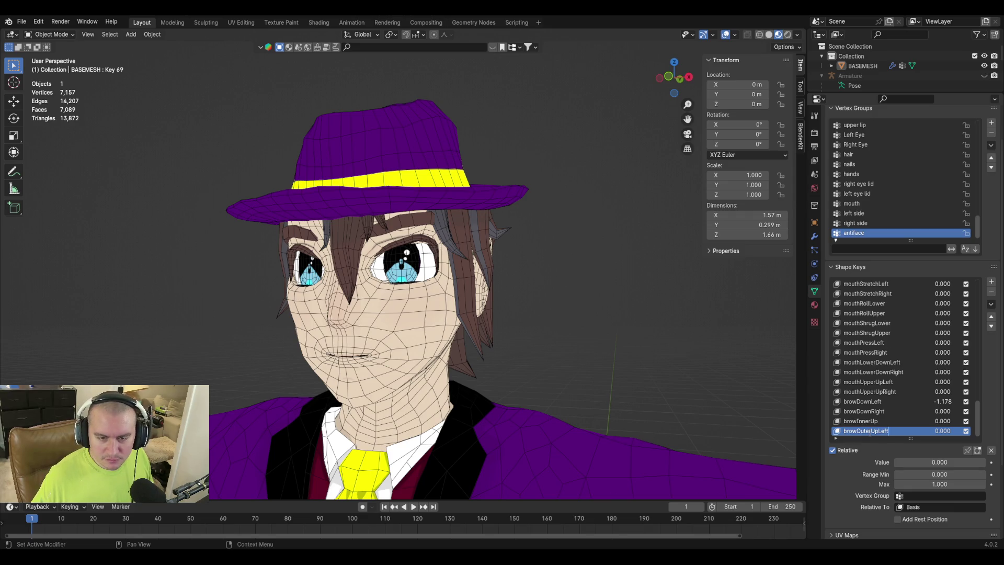
{"action": "key", "text": "Return"}
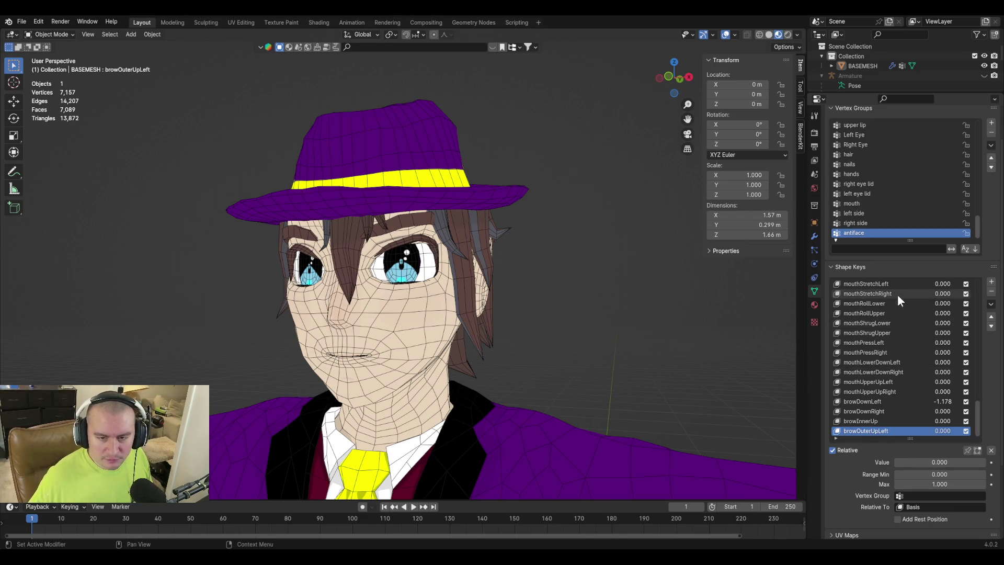
{"action": "left_click", "coordinate": [891, 401]}
{"action": "left_click", "coordinate": [939, 462]}
{"action": "left_click", "coordinate": [873, 410]}
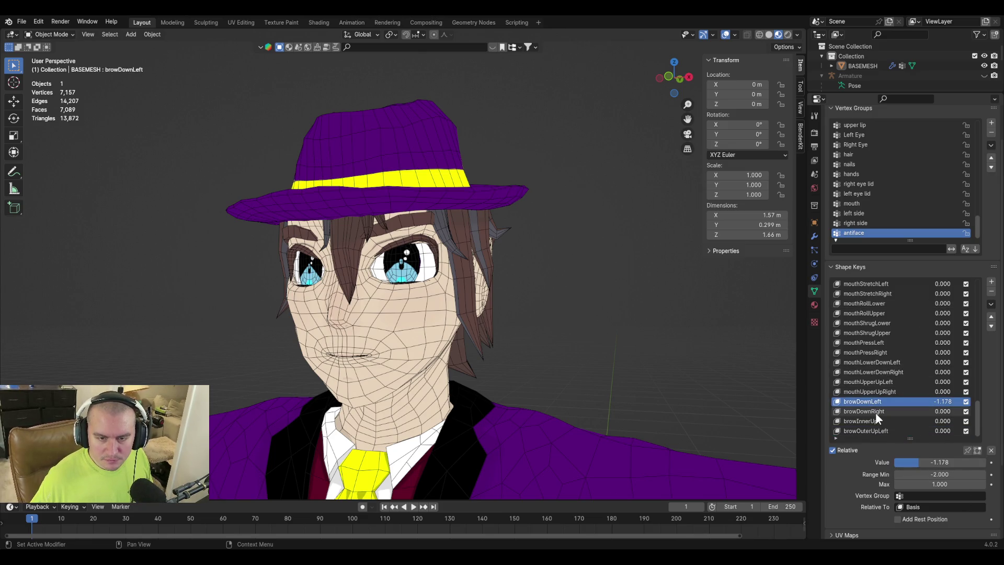
{"action": "left_click", "coordinate": [875, 413]}
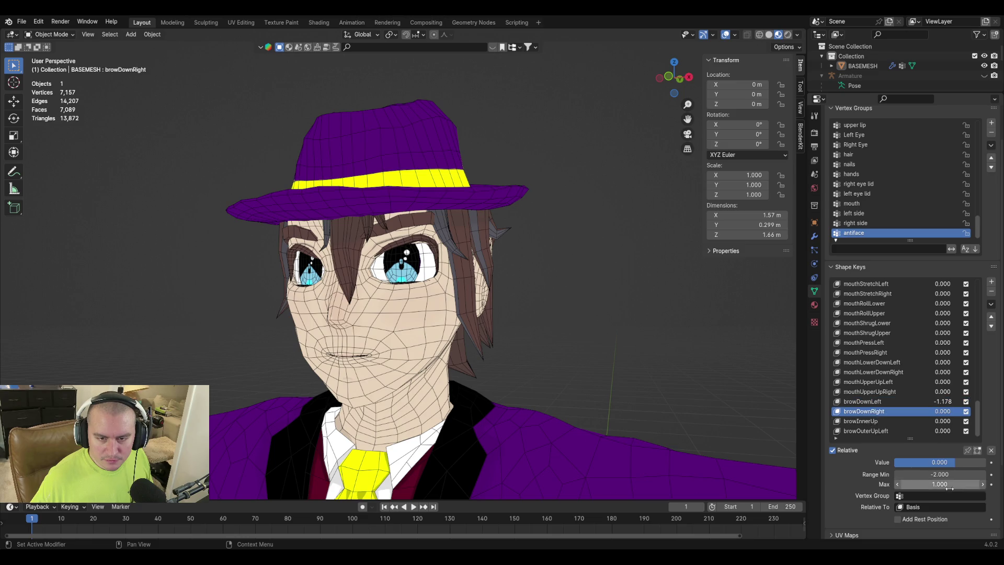
{"action": "left_click", "coordinate": [970, 464]}
{"action": "key", "text": "ctrl+v"}
{"action": "key", "text": "Return"}
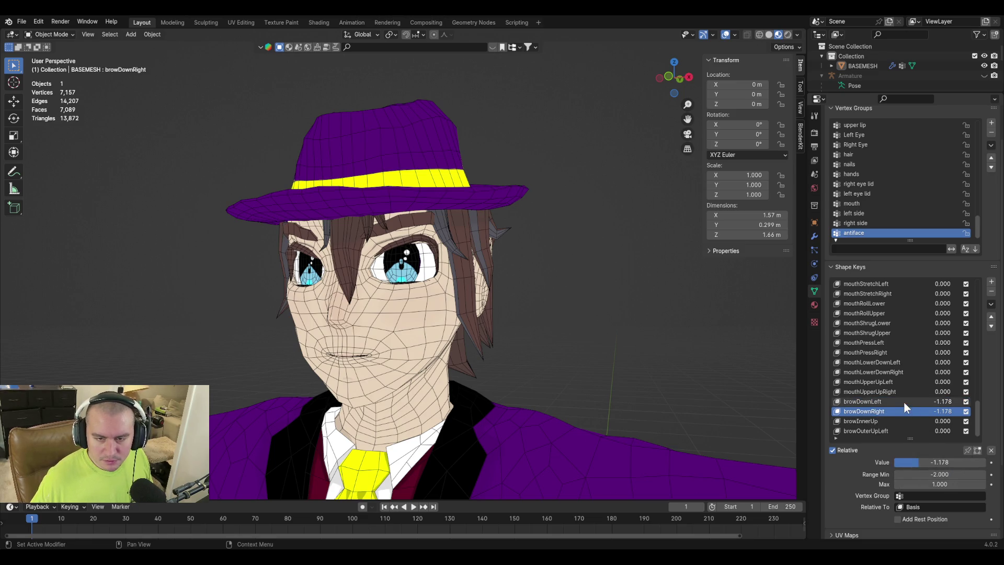
Reset browDownLeft to 0 and create Key 70 with New Shape from Mix.
{"action": "left_click", "coordinate": [903, 401]}
{"action": "key", "text": "BackSpace"}
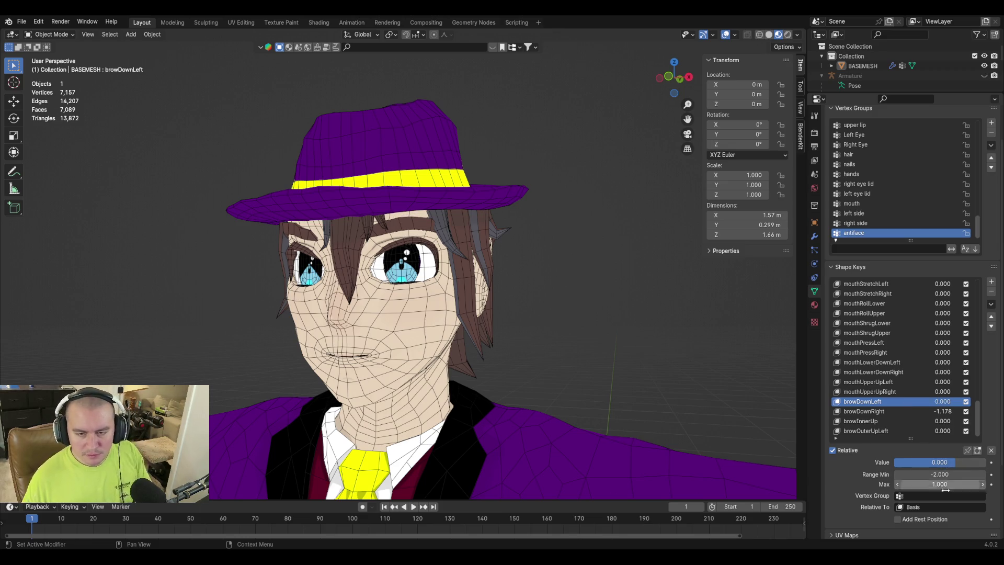
{"action": "key", "text": "BackSpace"}
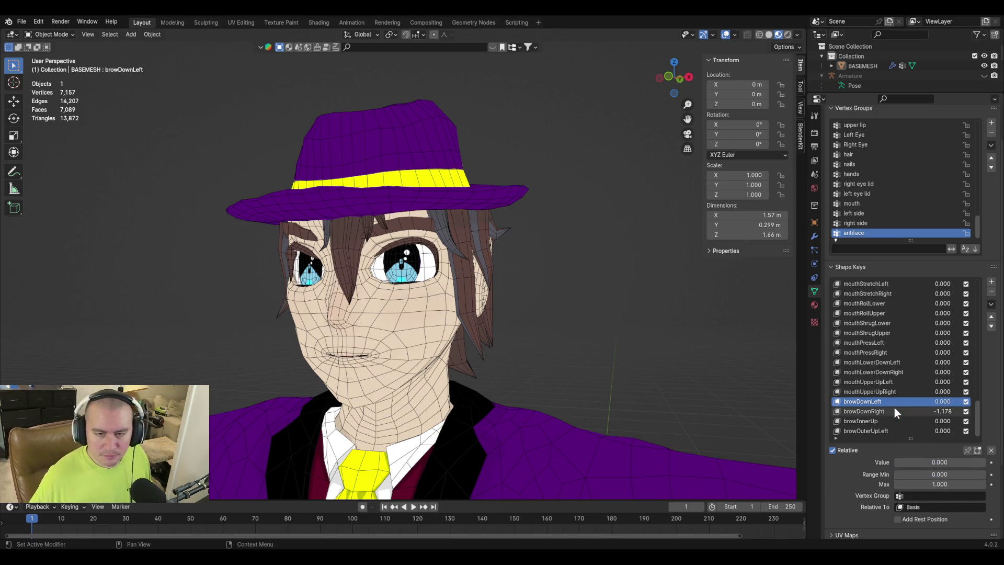
{"action": "left_click", "coordinate": [991, 303]}
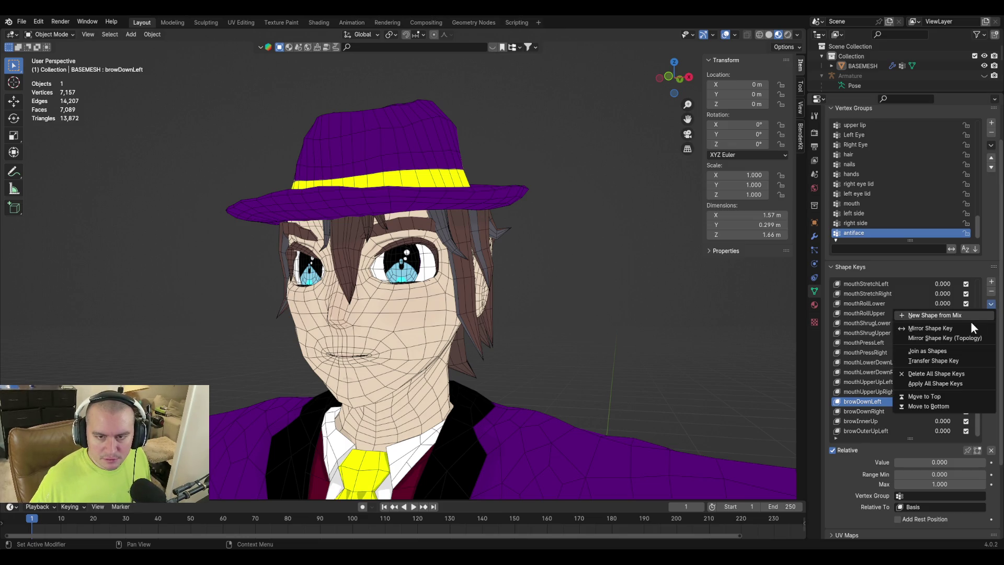
{"action": "left_click", "coordinate": [970, 315]}
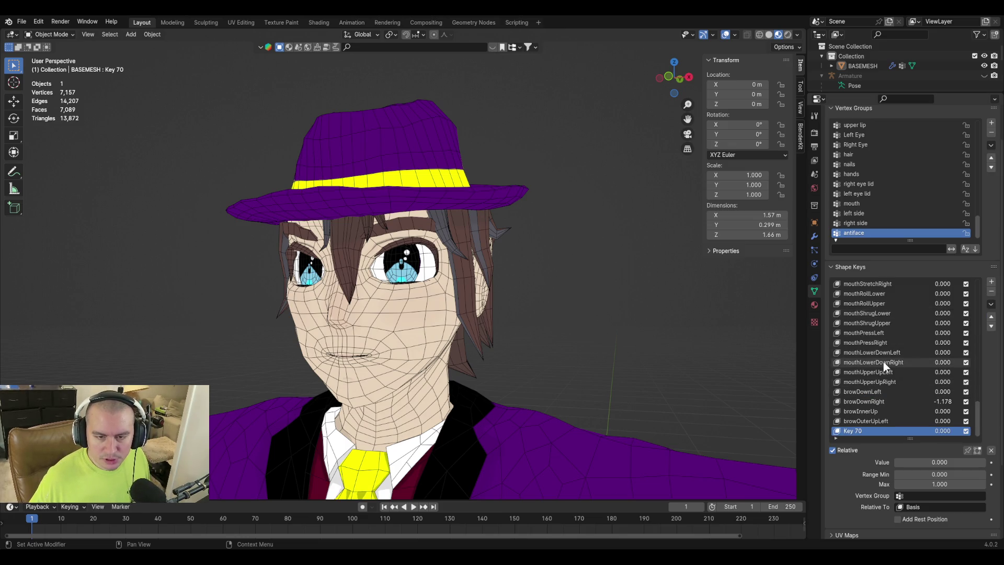
{"action": "left_click", "coordinate": [867, 422]}
{"action": "left_click", "coordinate": [872, 430]}
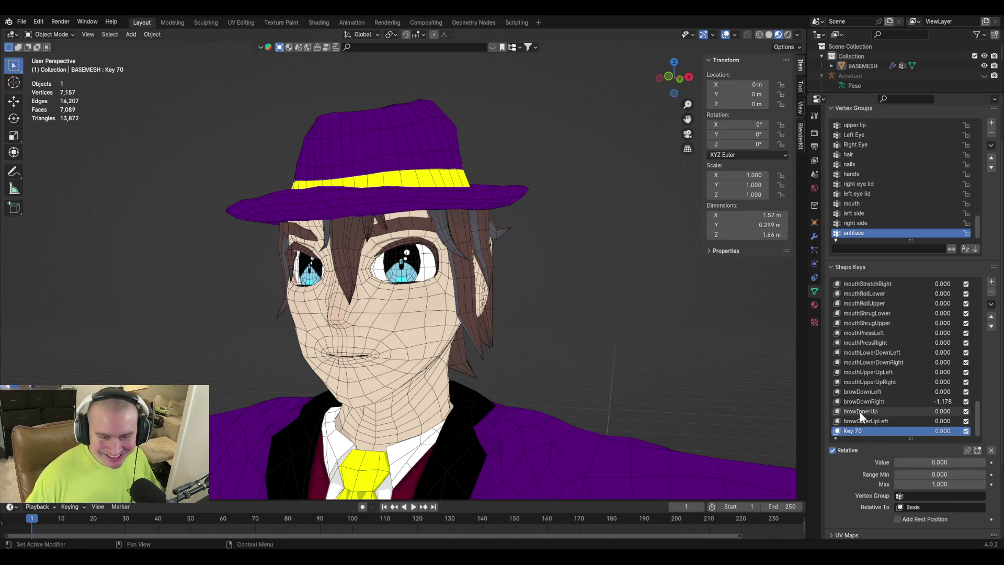
{"action": "left_click", "coordinate": [895, 401]}
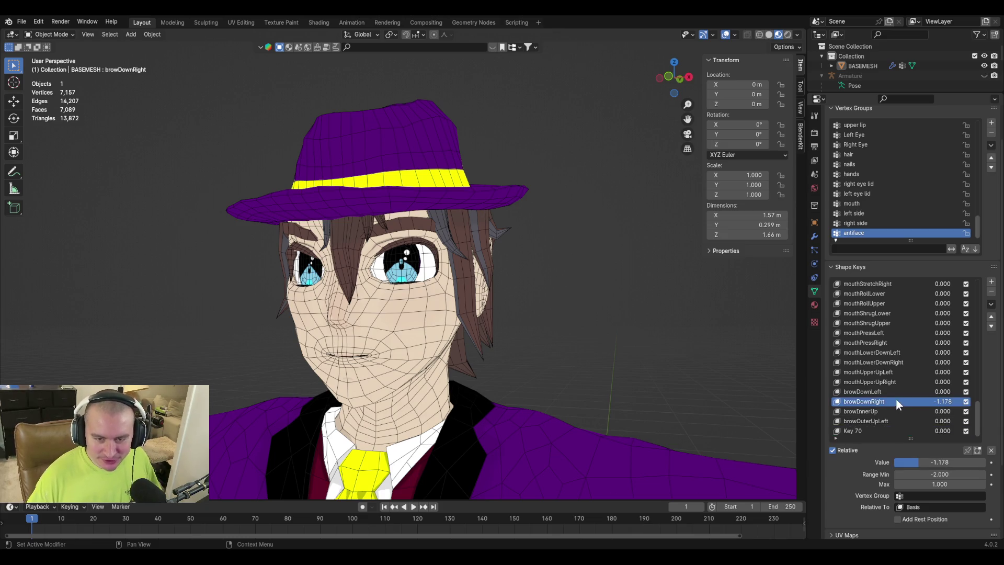
{"action": "left_click", "coordinate": [896, 432]}
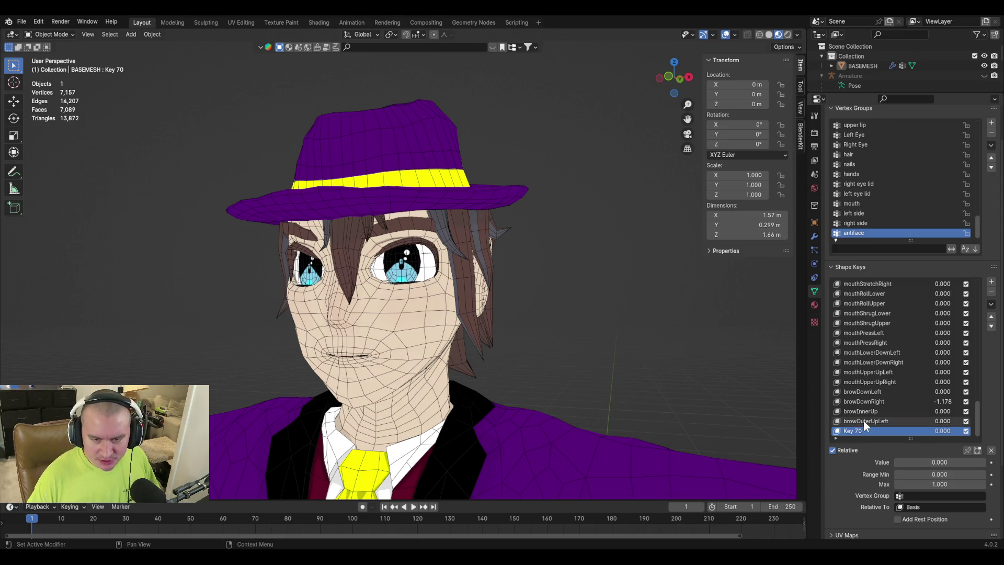
Rename Key 70 to browOuterUpRight, based on the copied browOuterUpLeft name.
{"action": "double_click", "coordinate": [864, 420]}
{"action": "key", "text": "ctrl+c"}
{"action": "double_click", "coordinate": [868, 432]}
{"action": "key", "text": "ctrl+v"}
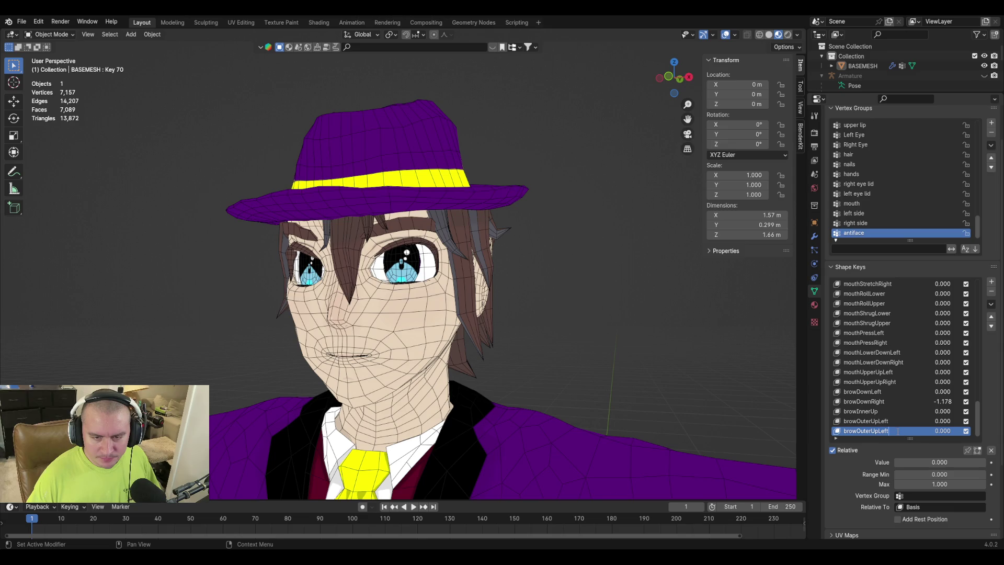
{"action": "key", "text": "BackSpace"}
{"action": "key", "text": "BackSpace"}
{"action": "key", "text": "BackSpace"}
{"action": "key", "text": "BackSpace"}
{"action": "type", "text": "Out"}
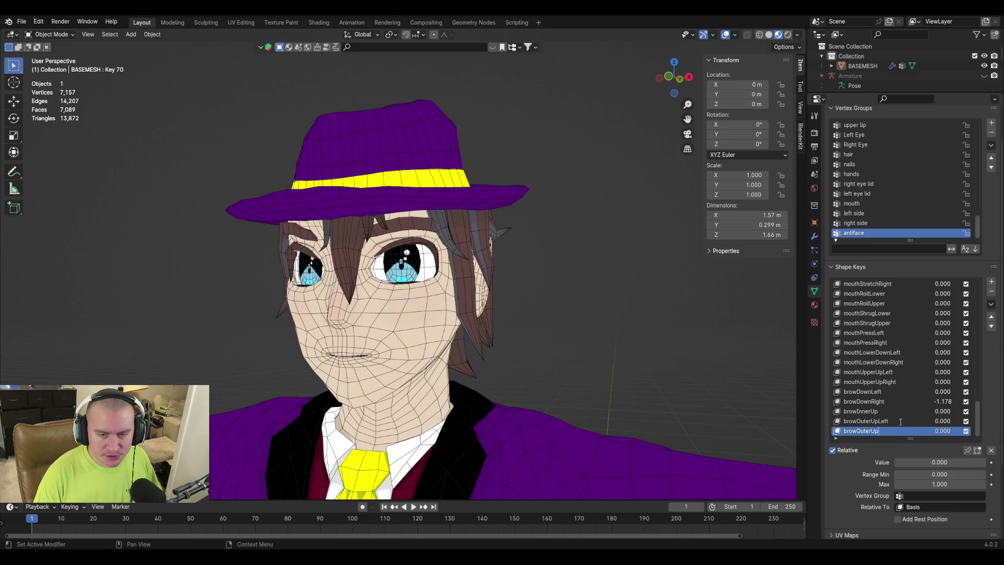
{"action": "key", "text": "BackSpace"}
{"action": "key", "text": "BackSpace"}
{"action": "type", "text": "Right"}
{"action": "key", "text": "Return"}
Reset browDownRight to 0 and save the blend file.
{"action": "key", "text": "ctrl+z"}
{"action": "left_click", "coordinate": [882, 401]}
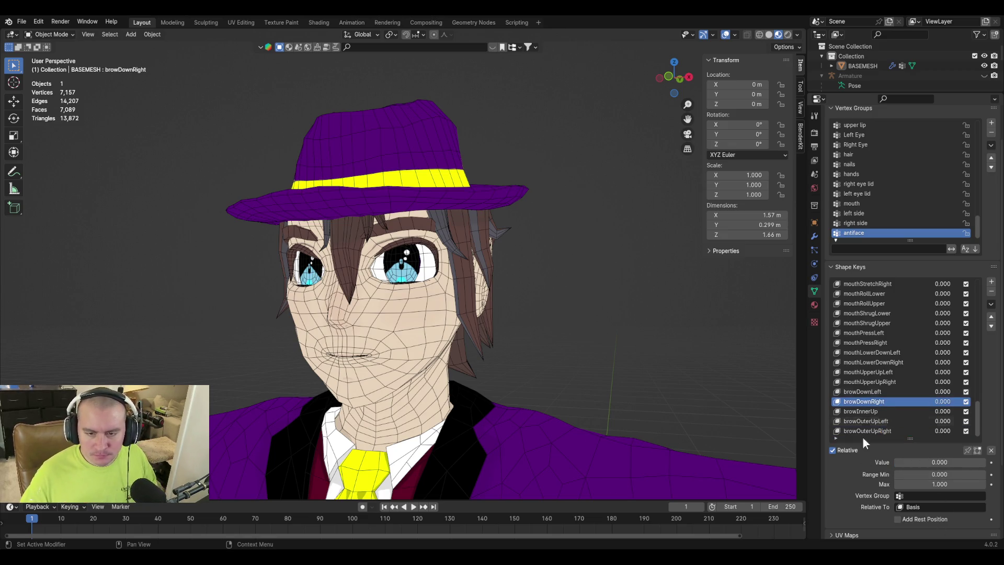
{"action": "key", "text": "ctrl+s"}
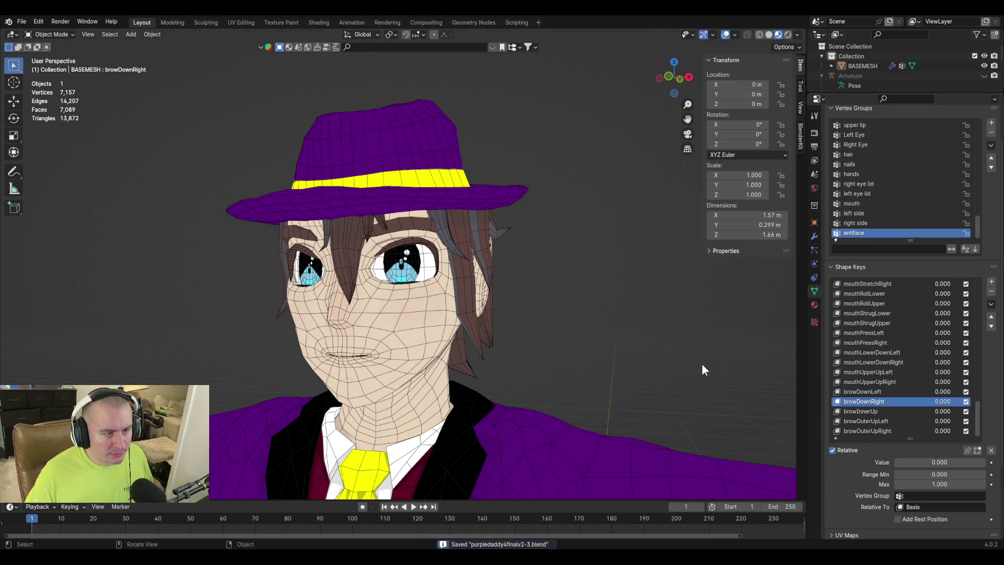
{"action": "middle_click_drag", "start_coordinate": [429, 286], "coordinate": [436, 296]}
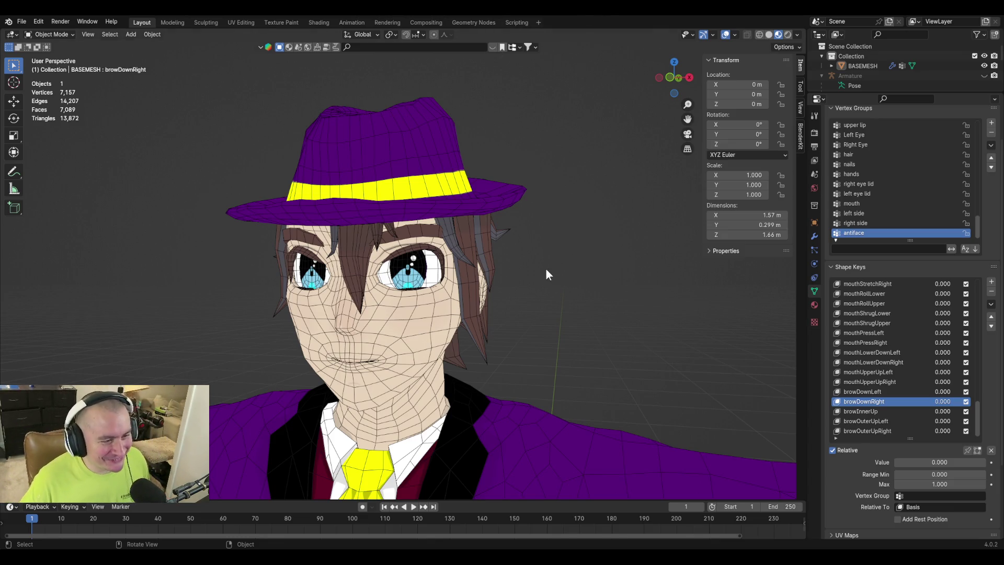
Inspect the character's face from several angles and save the blend file.
{"action": "middle_click_drag", "start_coordinate": [529, 249], "coordinate": [585, 250]}
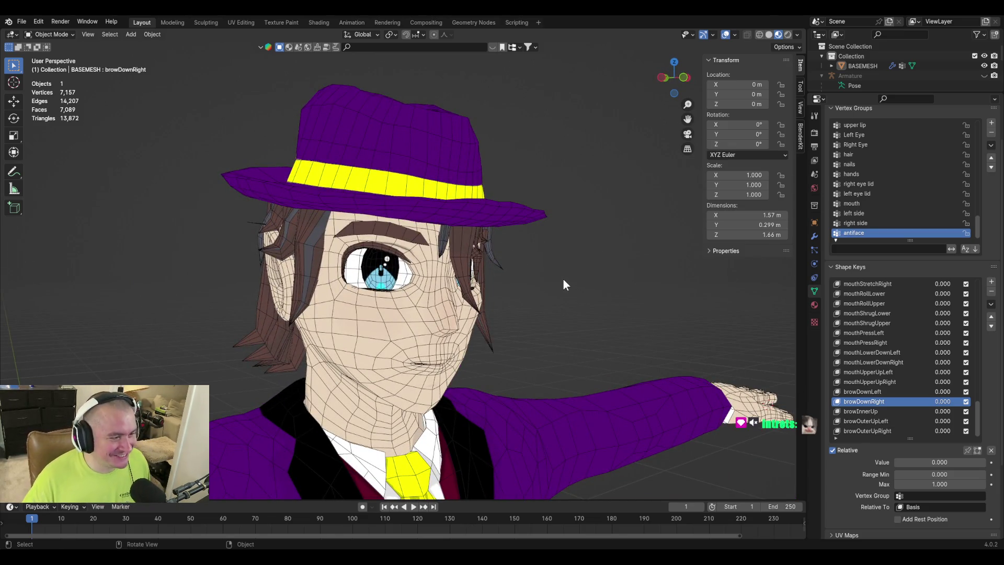
{"action": "mouse_move", "coordinate": [547, 274]}
{"action": "middle_mouse_down"}
{"action": "mouse_move", "coordinate": [538, 277]}
{"action": "mouse_move", "coordinate": [565, 297]}
{"action": "mouse_move", "coordinate": [519, 286]}
{"action": "middle_mouse_up"}
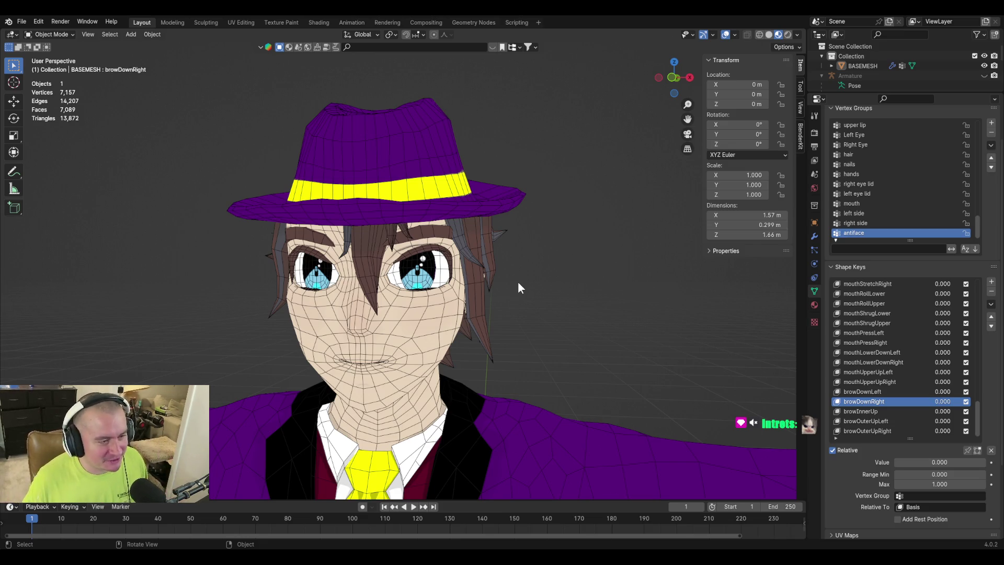
{"action": "mouse_move", "coordinate": [490, 272]}
{"action": "middle_mouse_down"}
{"action": "mouse_move", "coordinate": [551, 268]}
{"action": "mouse_move", "coordinate": [471, 287]}
{"action": "mouse_move", "coordinate": [460, 307]}
{"action": "mouse_move", "coordinate": [573, 307]}
{"action": "mouse_move", "coordinate": [573, 325]}
{"action": "mouse_move", "coordinate": [522, 366]}
{"action": "mouse_move", "coordinate": [569, 310]}
{"action": "mouse_move", "coordinate": [456, 325]}
{"action": "mouse_move", "coordinate": [538, 348]}
{"action": "mouse_move", "coordinate": [563, 318]}
{"action": "mouse_move", "coordinate": [573, 329]}
{"action": "middle_mouse_up"}
{"action": "scroll", "coordinate": [460, 307], "scroll_direction": "down", "scroll_amount": 5}
{"action": "key", "text": "ctrl+s"}
Set browOuterUpLeft to 1.000 to raise the eyebrow, then enter Edit Mode.
{"action": "middle_click_drag", "start_coordinate": [416, 288], "coordinate": [502, 285]}
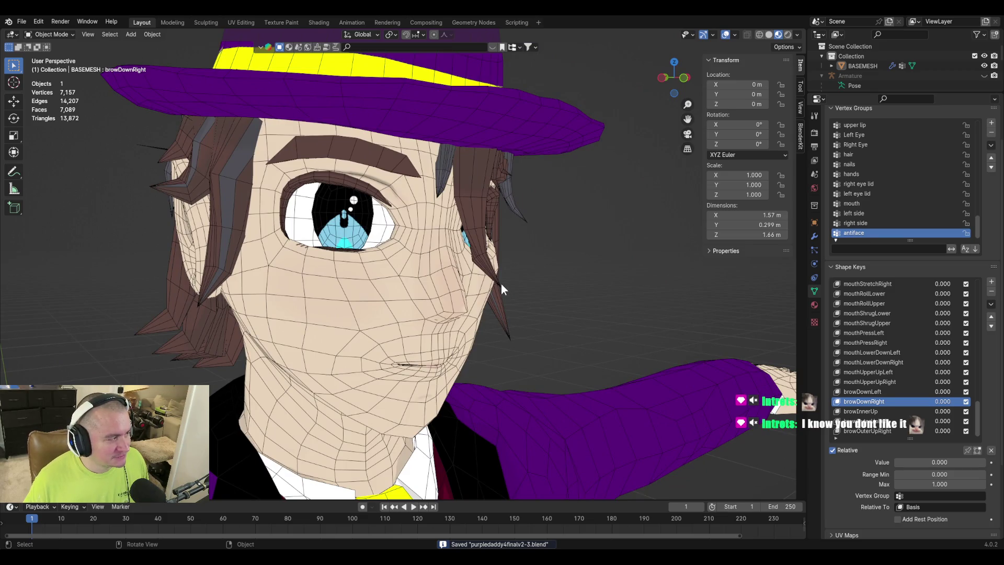
{"action": "mouse_move", "coordinate": [572, 286]}
{"action": "middle_mouse_down"}
{"action": "mouse_move", "coordinate": [613, 306]}
{"action": "mouse_move", "coordinate": [608, 282]}
{"action": "mouse_move", "coordinate": [466, 293]}
{"action": "middle_mouse_up"}
{"action": "scroll", "coordinate": [466, 303], "scroll_direction": "up", "scroll_amount": 5}
{"action": "mouse_move", "coordinate": [515, 319]}
{"action": "middle_mouse_down"}
{"action": "mouse_move", "coordinate": [498, 290]}
{"action": "mouse_move", "coordinate": [538, 314]}
{"action": "middle_mouse_up"}
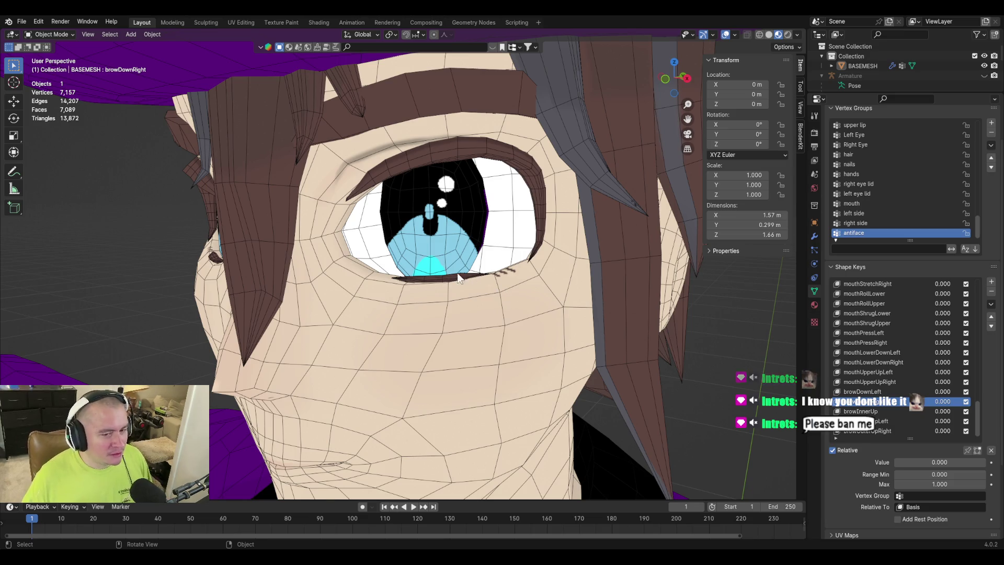
{"action": "scroll", "coordinate": [421, 272], "scroll_direction": "down", "scroll_amount": 3}
{"action": "left_click", "coordinate": [885, 421]}
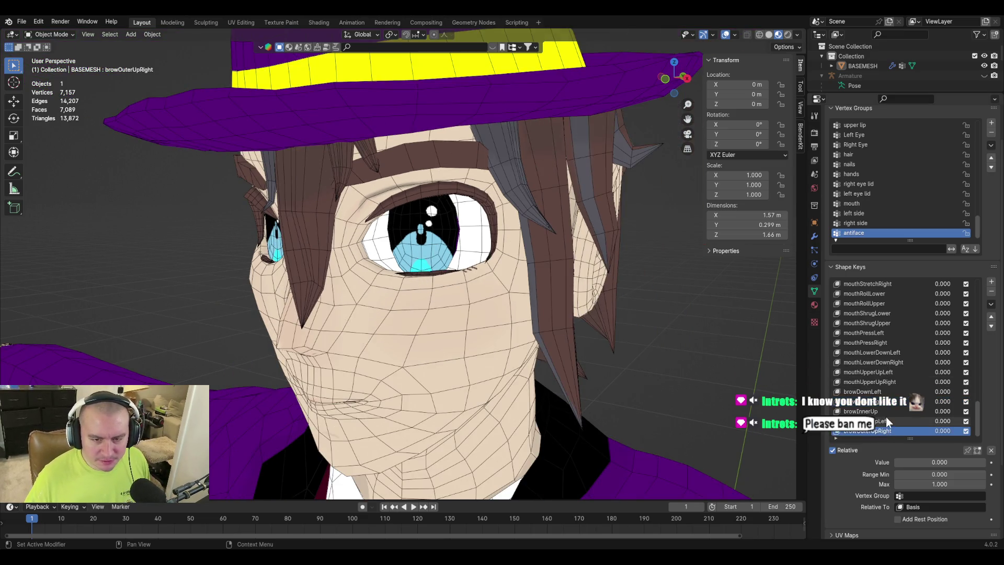
{"action": "mouse_move", "coordinate": [924, 462]}
{"action": "left_mouse_down"}
{"action": "mouse_move", "coordinate": [976, 462]}
{"action": "mouse_move", "coordinate": [895, 462]}
{"action": "mouse_move", "coordinate": [985, 462]}
{"action": "left_mouse_up"}
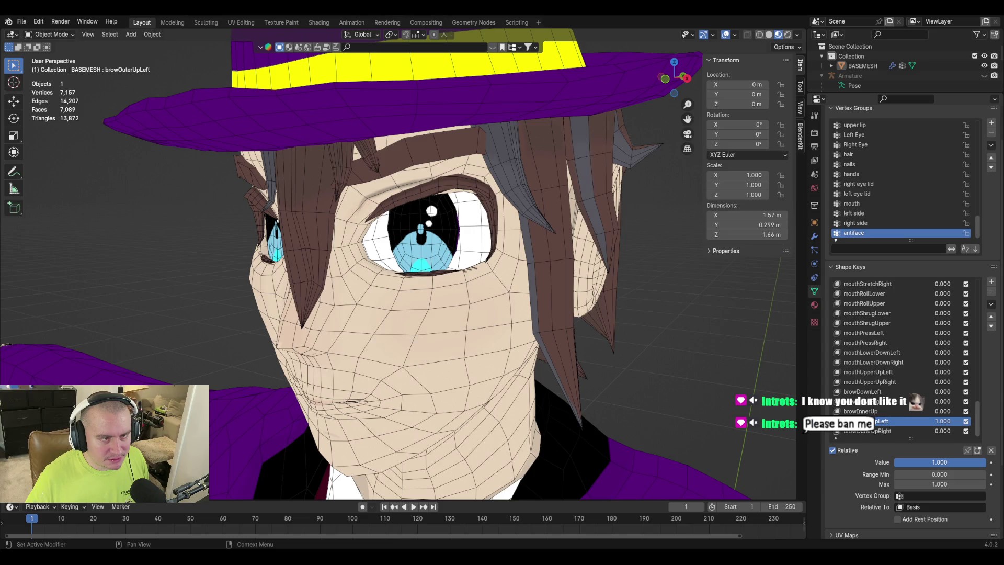
{"action": "key", "text": "Tab"}
Select vertices and edges along the upper eyelid, trying and cancelling vertical moves.
{"action": "scroll", "coordinate": [478, 281], "scroll_direction": "up", "scroll_amount": 1}
{"action": "mouse_move", "coordinate": [477, 261]}
{"action": "middle_mouse_down"}
{"action": "mouse_move", "coordinate": [478, 282]}
{"action": "mouse_move", "coordinate": [475, 256]}
{"action": "middle_mouse_up"}
{"action": "left_click", "coordinate": [474, 258]}
{"action": "left_click", "coordinate": [443, 266], "text": "shift"}
{"action": "scroll", "coordinate": [478, 279], "scroll_direction": "up", "scroll_amount": 1}
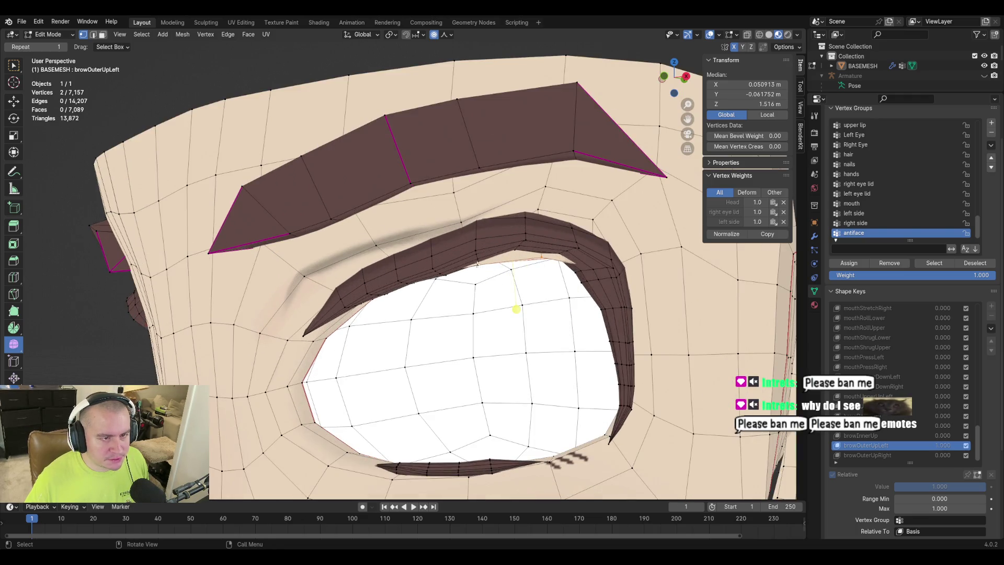
{"action": "left_click", "coordinate": [537, 306], "text": "shift"}
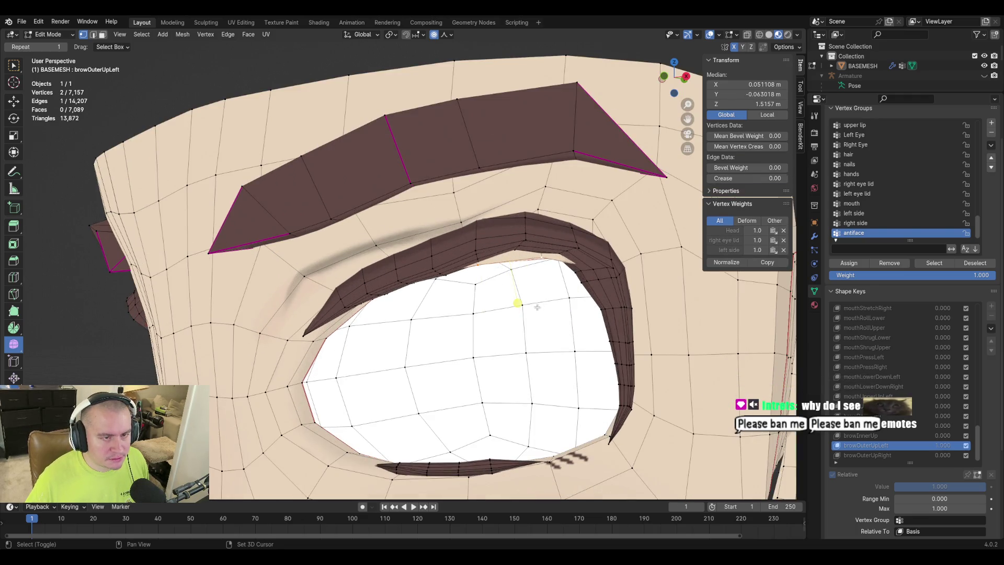
{"action": "left_click", "coordinate": [455, 221], "text": "shift"}
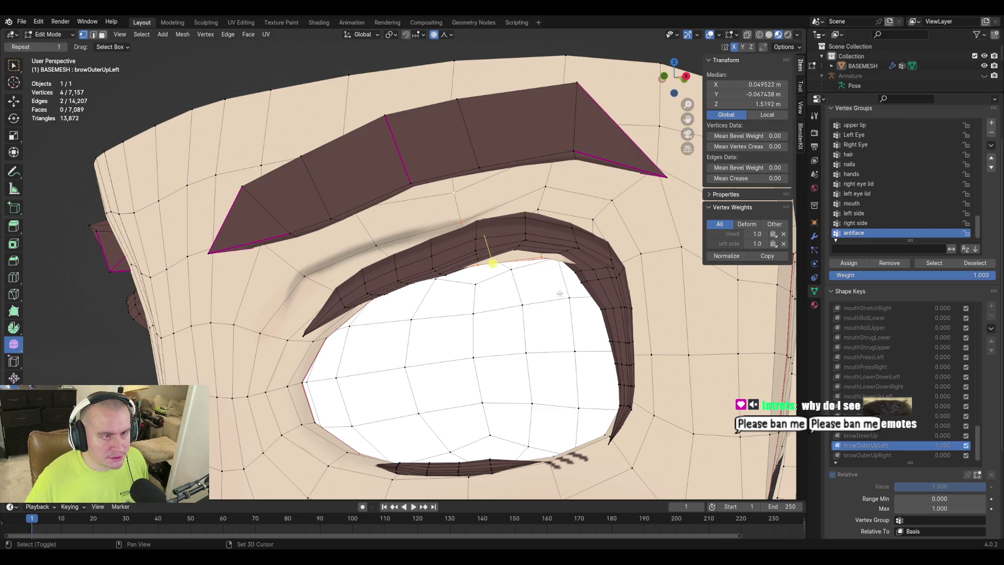
{"action": "key", "text": "g"}
{"action": "key", "text": "Escape"}
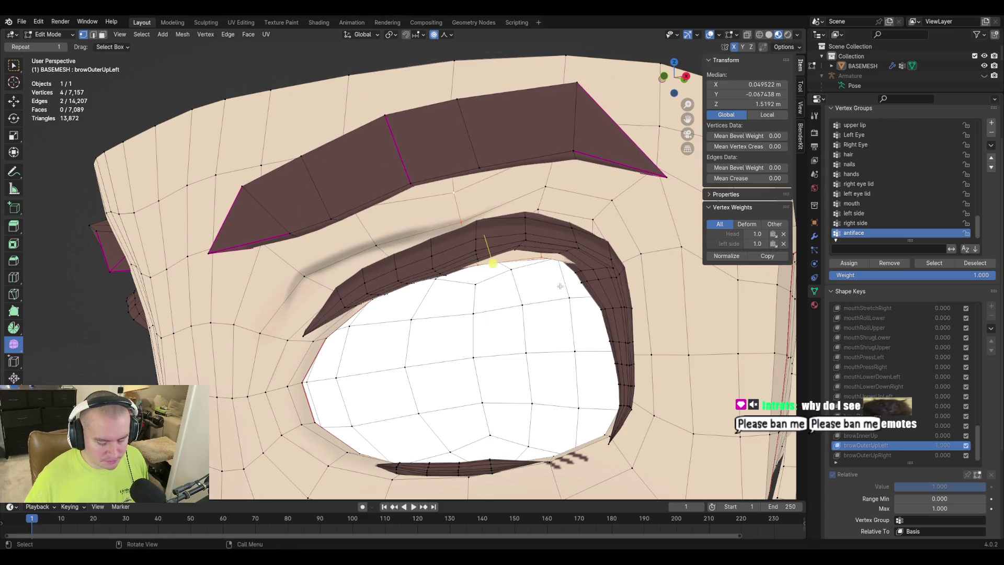
{"action": "key", "text": "g"}
{"action": "key", "text": "z"}
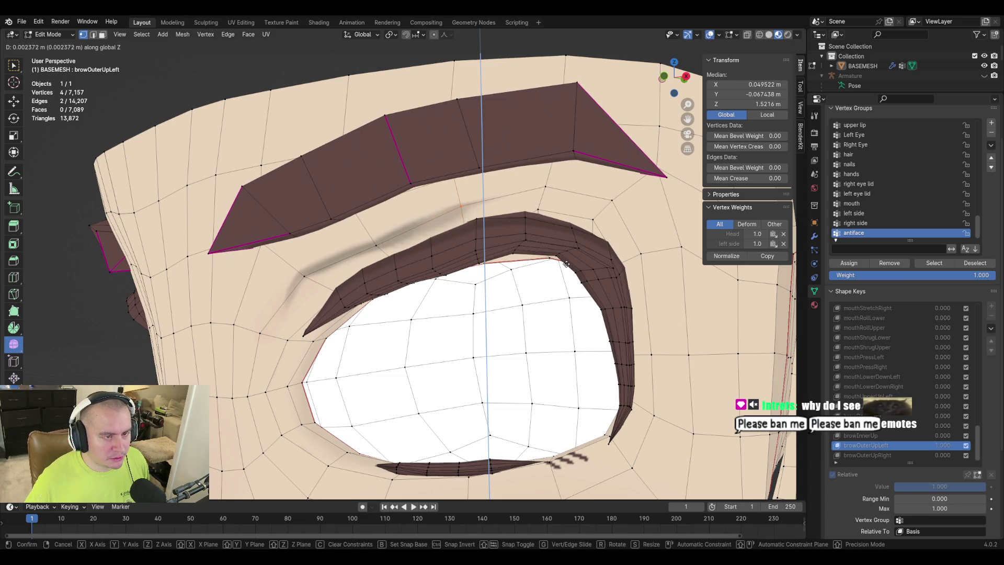
{"action": "key", "text": "Escape"}
Add two more eyelid vertices and lift the selection slightly along Z.
{"action": "middle_click_drag", "start_coordinate": [543, 258], "coordinate": [499, 230]}
{"action": "left_click", "coordinate": [499, 231], "text": "shift"}
{"action": "left_click", "coordinate": [494, 226], "text": "shift"}
{"action": "key", "text": "g"}
{"action": "key", "text": "z"}
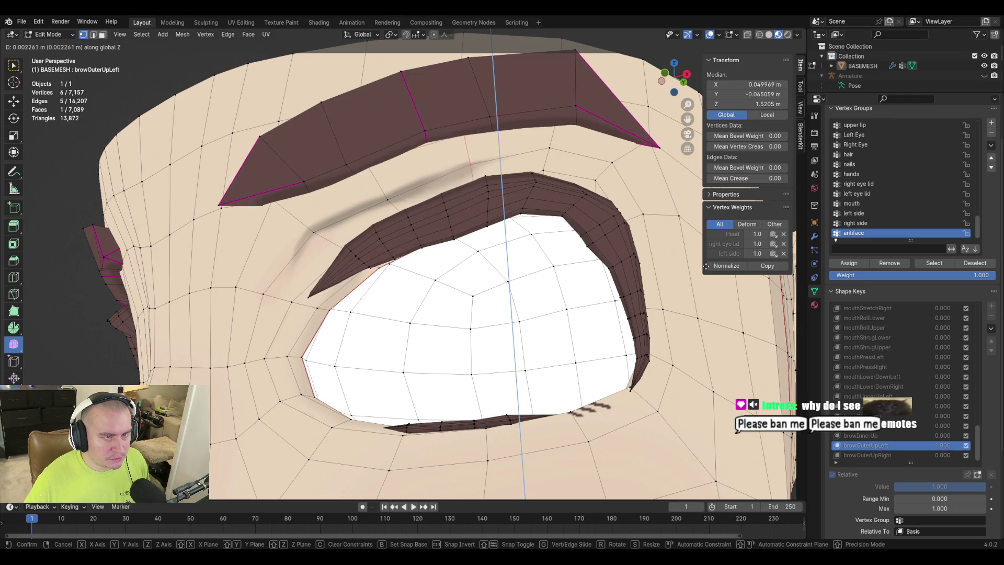
{"action": "left_click", "coordinate": [706, 263]}
Nudge a single vertex above the eye upward, then make browOuterUpRight the active key.
{"action": "mouse_move", "coordinate": [565, 251]}
{"action": "middle_mouse_down"}
{"action": "mouse_move", "coordinate": [548, 273]}
{"action": "mouse_move", "coordinate": [648, 249]}
{"action": "mouse_move", "coordinate": [459, 248]}
{"action": "middle_mouse_up"}
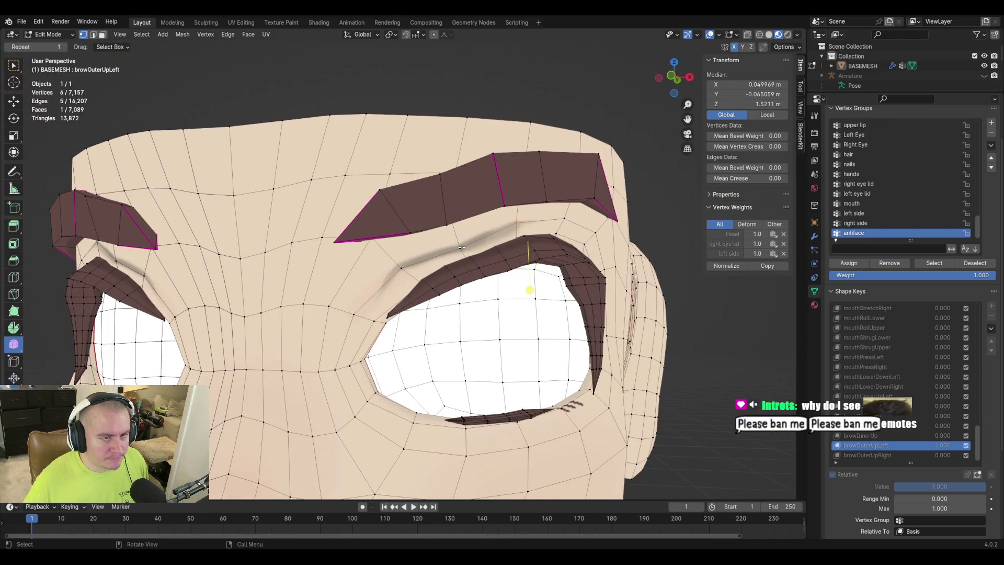
{"action": "left_click", "coordinate": [460, 247]}
{"action": "key", "text": "g"}
{"action": "key", "text": "z"}
{"action": "left_click", "coordinate": [614, 296]}
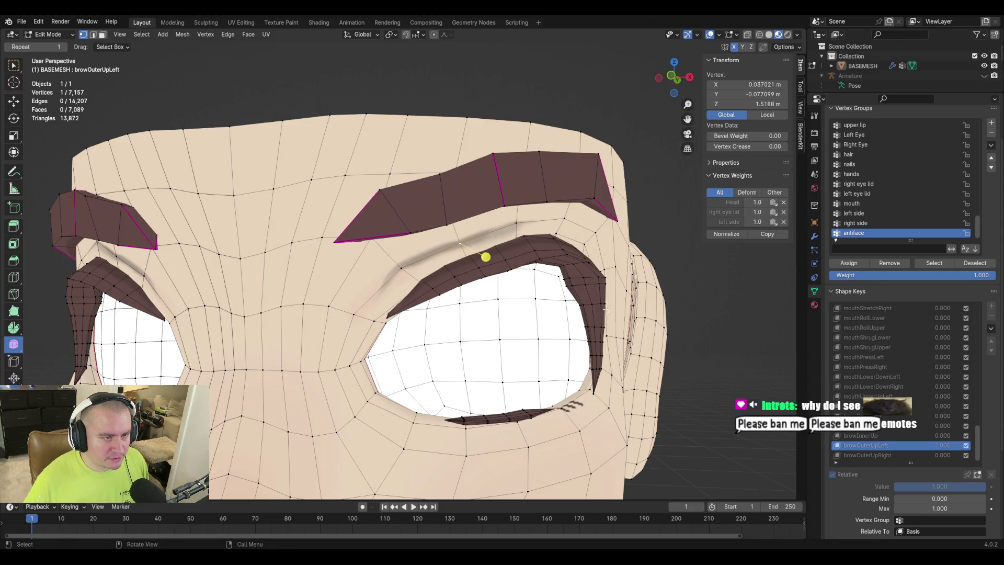
{"action": "left_click", "coordinate": [850, 452]}
{"action": "mouse_move", "coordinate": [460, 293]}
{"action": "middle_mouse_down"}
{"action": "mouse_move", "coordinate": [327, 282]}
{"action": "mouse_move", "coordinate": [480, 296]}
{"action": "middle_mouse_up"}
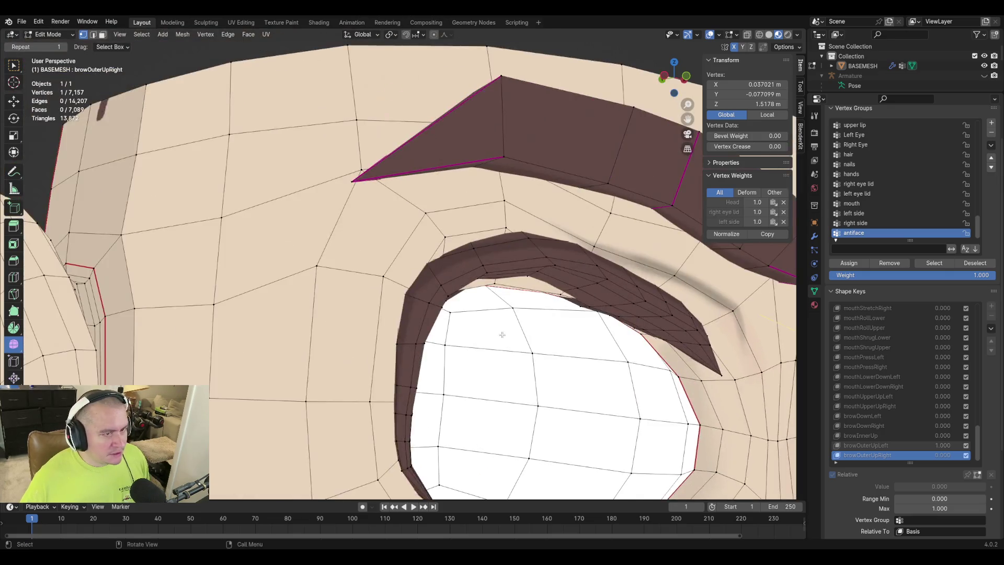
Raise a path of vertices from the upper eyelid rim to the brow along Z.
{"action": "scroll", "coordinate": [479, 295], "scroll_direction": "up", "scroll_amount": 3}
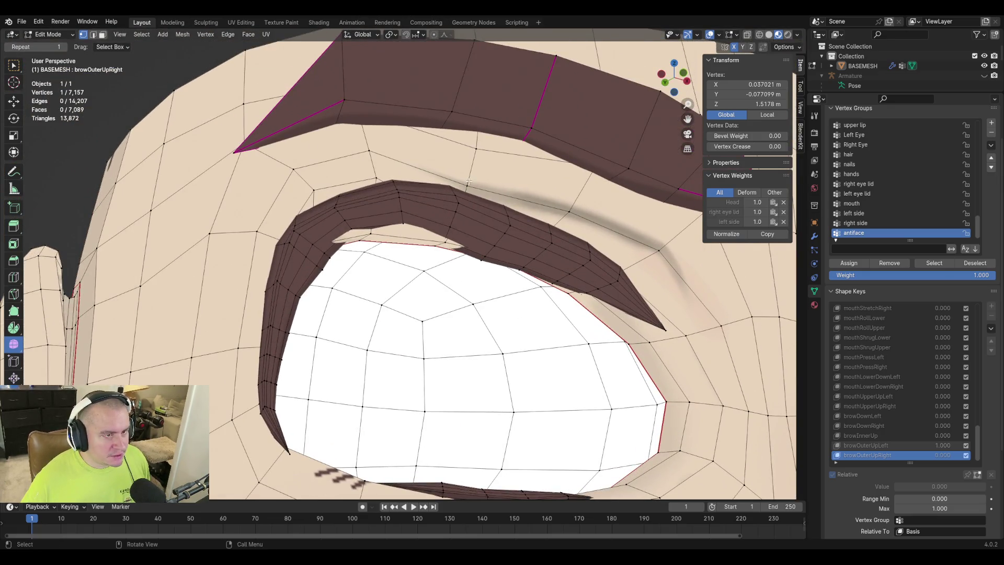
{"action": "left_click", "coordinate": [364, 238]}
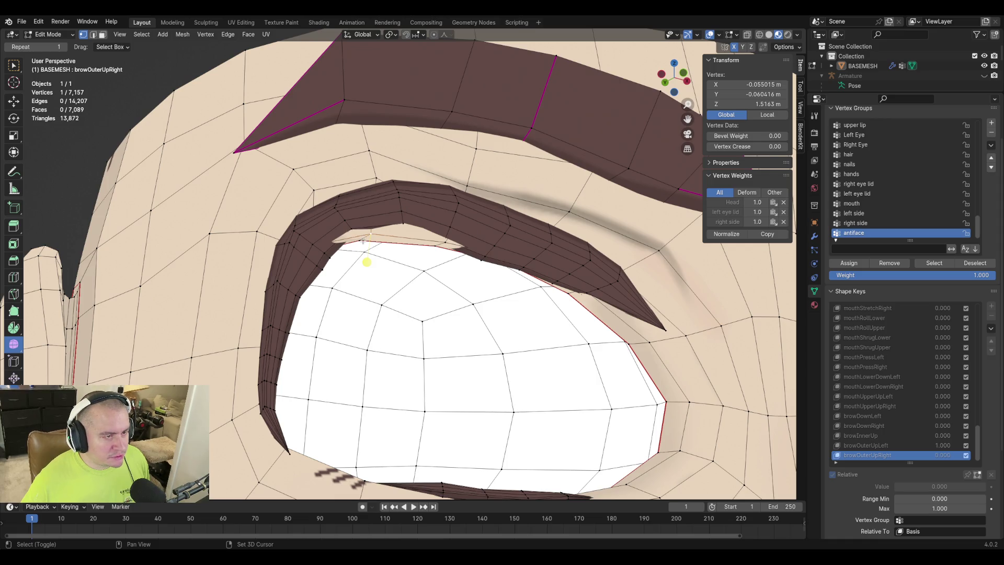
{"action": "left_click", "coordinate": [360, 239]}
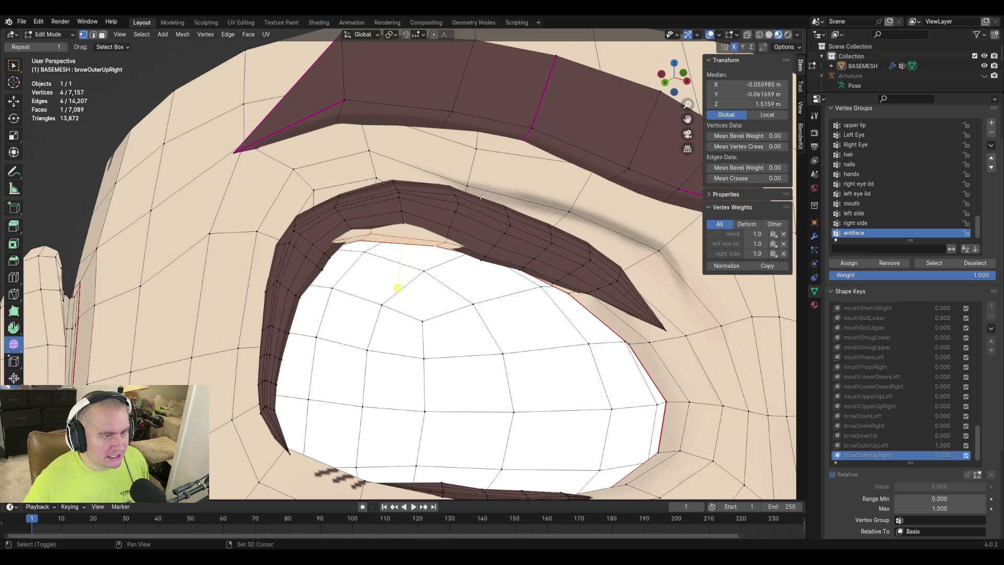
{"action": "left_click", "coordinate": [369, 151], "text": "ctrl"}
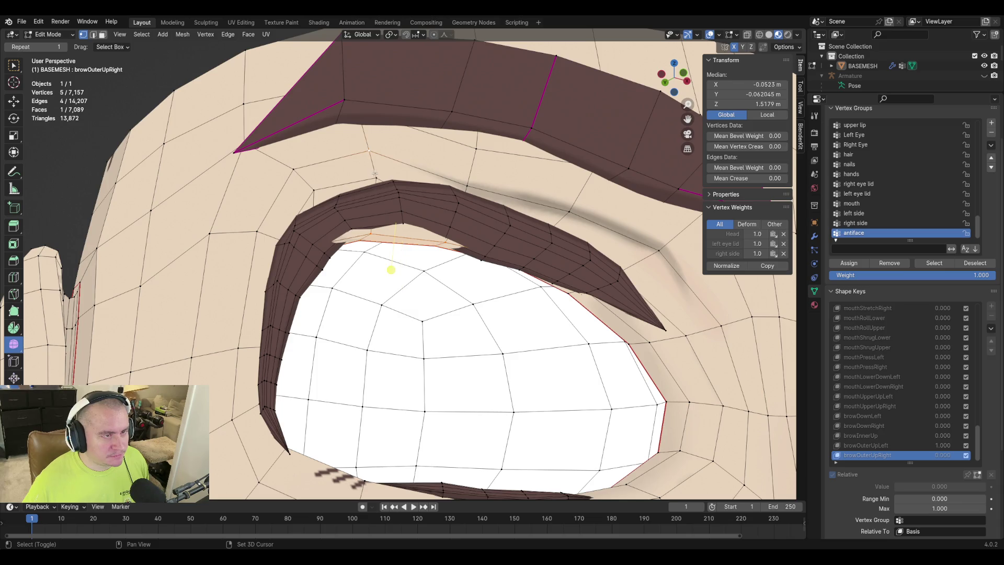
{"action": "key", "text": "g"}
{"action": "key", "text": "z"}
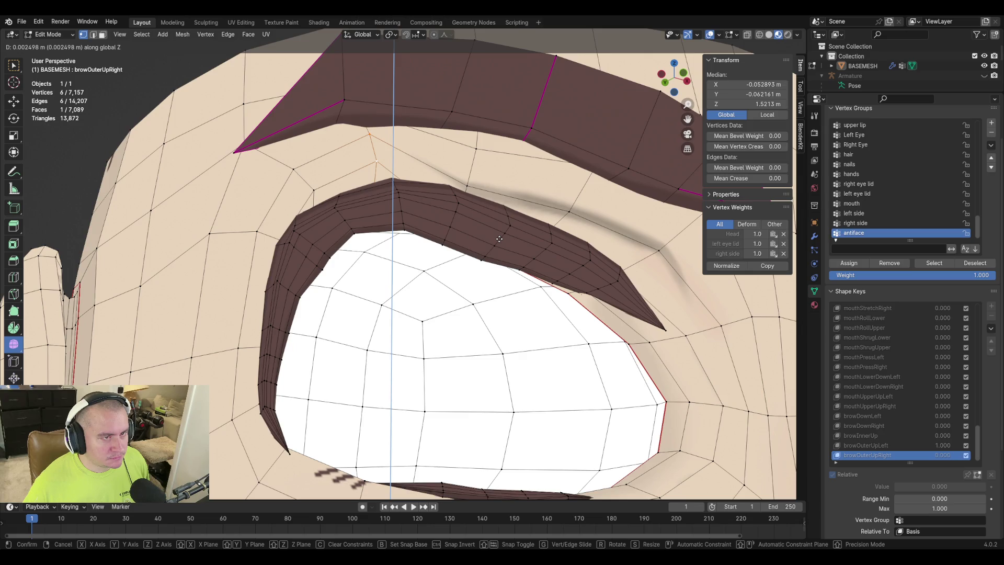
{"action": "left_click", "coordinate": [499, 239]}
Lift a vertex above the eyelid, then raise the crease vertices up to the brow.
{"action": "left_click", "coordinate": [466, 187]}
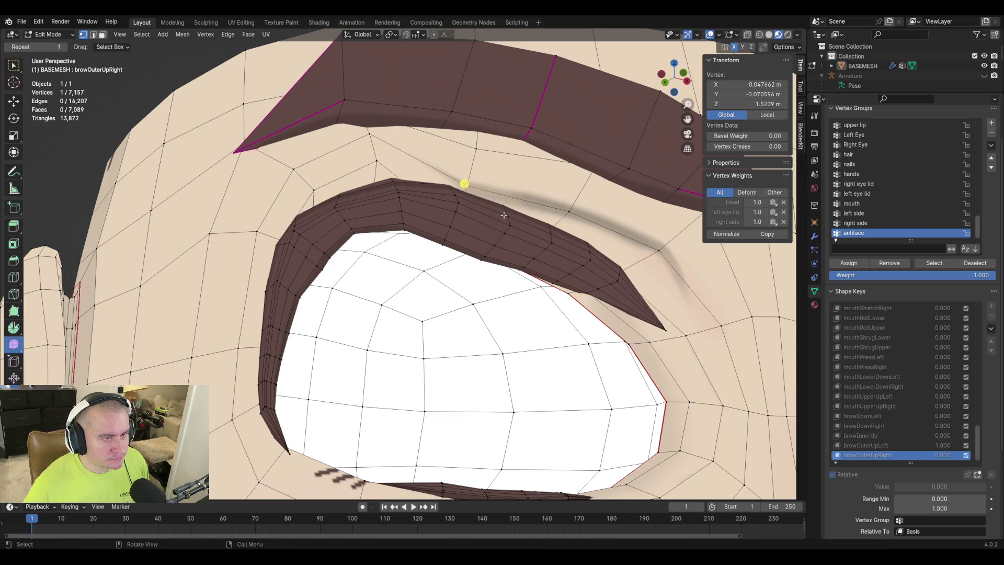
{"action": "key", "text": "g"}
{"action": "key", "text": "z"}
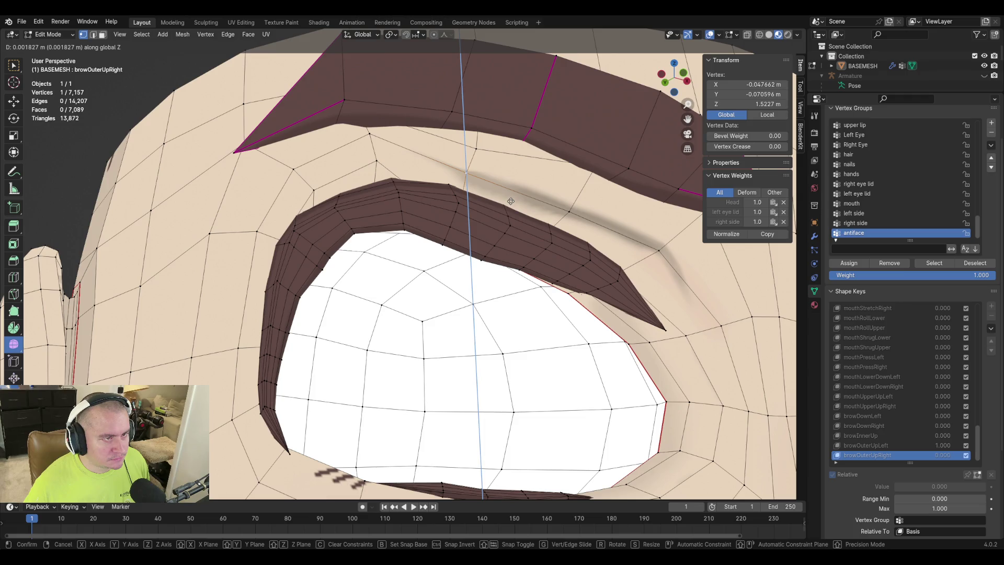
{"action": "left_click", "coordinate": [510, 201]}
{"action": "middle_click_drag", "start_coordinate": [511, 201], "coordinate": [449, 176]}
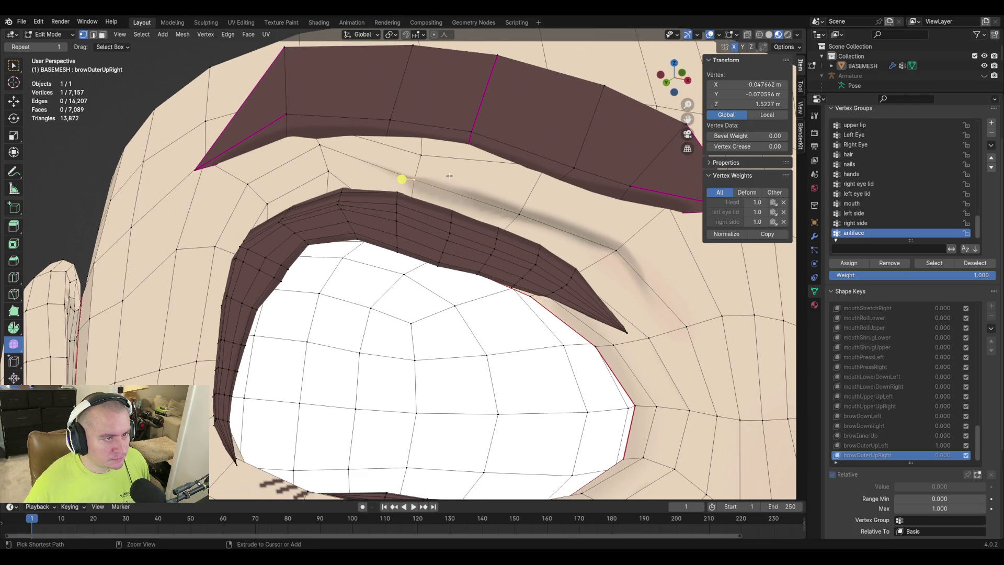
{"action": "left_click", "coordinate": [340, 253], "text": "ctrl"}
{"action": "left_click", "coordinate": [421, 154], "text": "ctrl"}
{"action": "key", "text": "g"}
{"action": "key", "text": "z"}
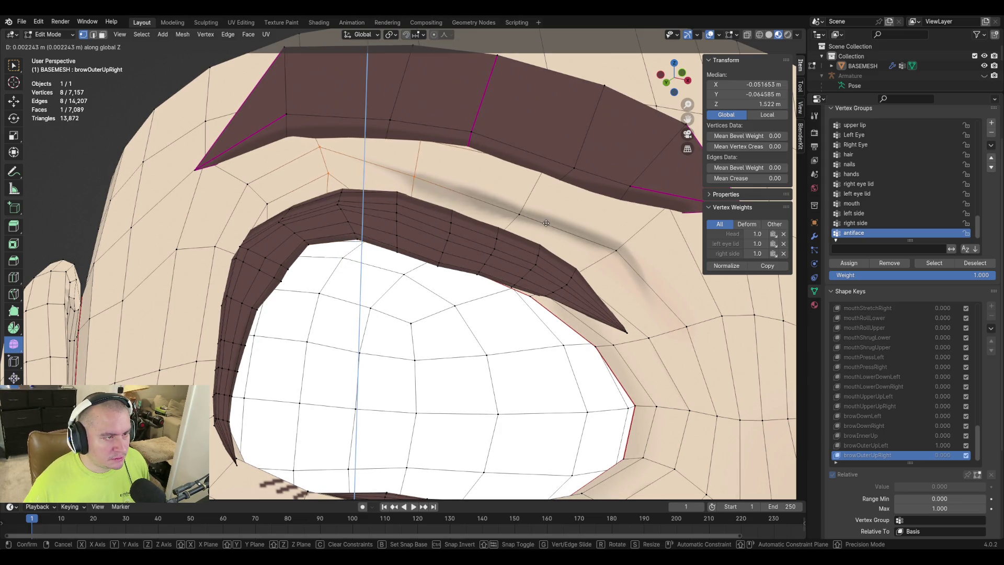
{"action": "left_click", "coordinate": [535, 221]}
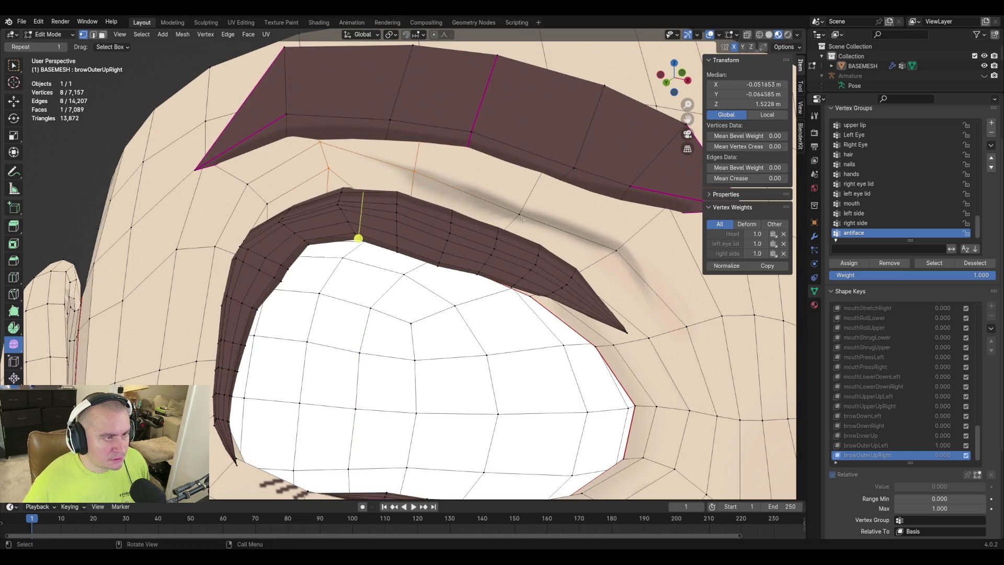
Nudge single vertices on the eyelid edge and under the brow vertically.
{"action": "left_click", "coordinate": [330, 172]}
{"action": "key", "text": "g"}
{"action": "key", "text": "z"}
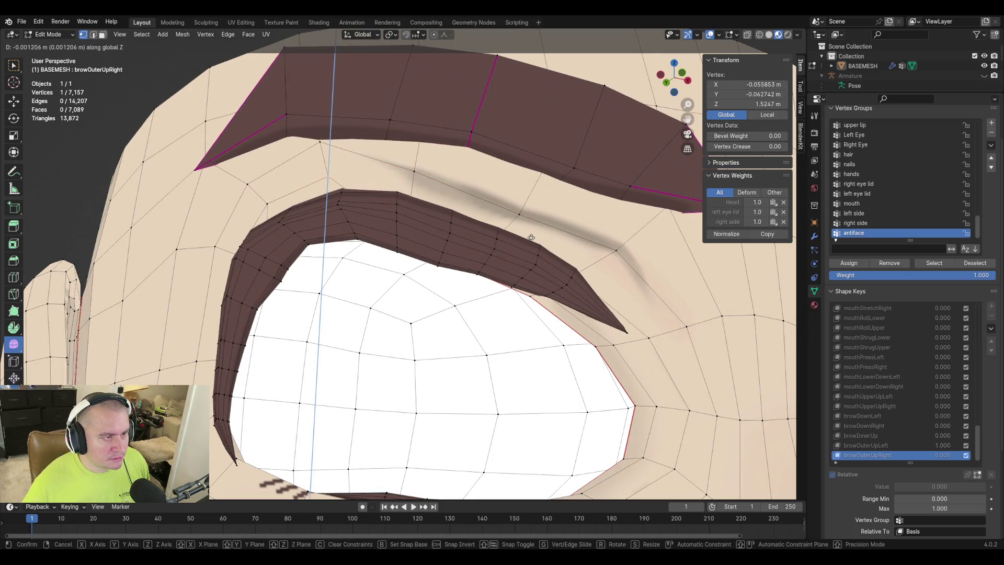
{"action": "left_click", "coordinate": [531, 237]}
{"action": "left_click", "coordinate": [327, 182]}
{"action": "key", "text": "g"}
{"action": "key", "text": "z"}
{"action": "left_click", "coordinate": [312, 177]}
Try and cancel moves on two more crease vertices, then orbit to a front view.
{"action": "left_click", "coordinate": [523, 208]}
{"action": "key", "text": "g"}
{"action": "key", "text": "z"}
{"action": "key", "text": "Escape"}
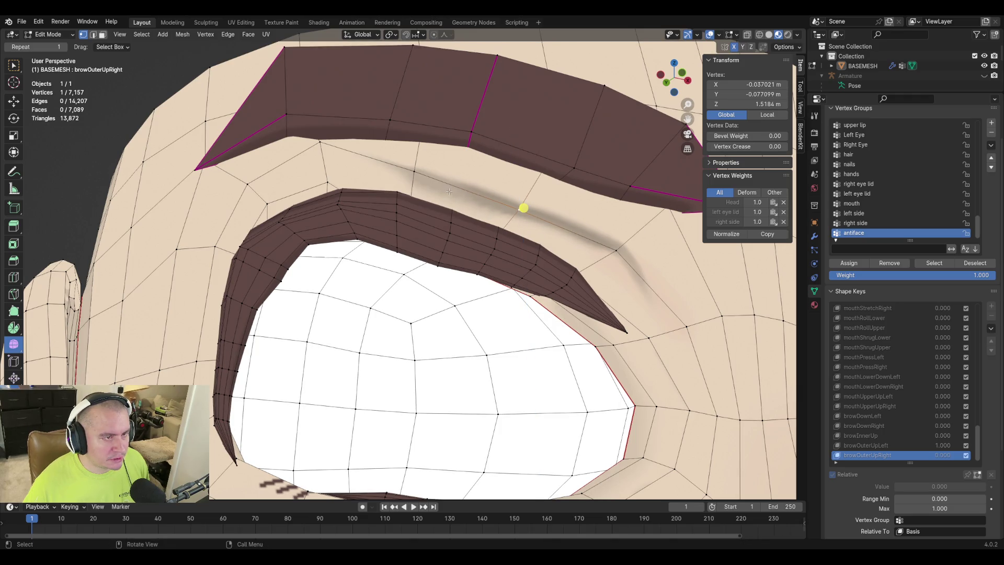
{"action": "left_click", "coordinate": [415, 172]}
{"action": "key", "text": "g"}
{"action": "key", "text": "z"}
{"action": "key", "text": "Escape"}
{"action": "scroll", "coordinate": [418, 172], "scroll_direction": "down", "scroll_amount": 6}
{"action": "middle_click_drag", "start_coordinate": [512, 246], "coordinate": [560, 282]}
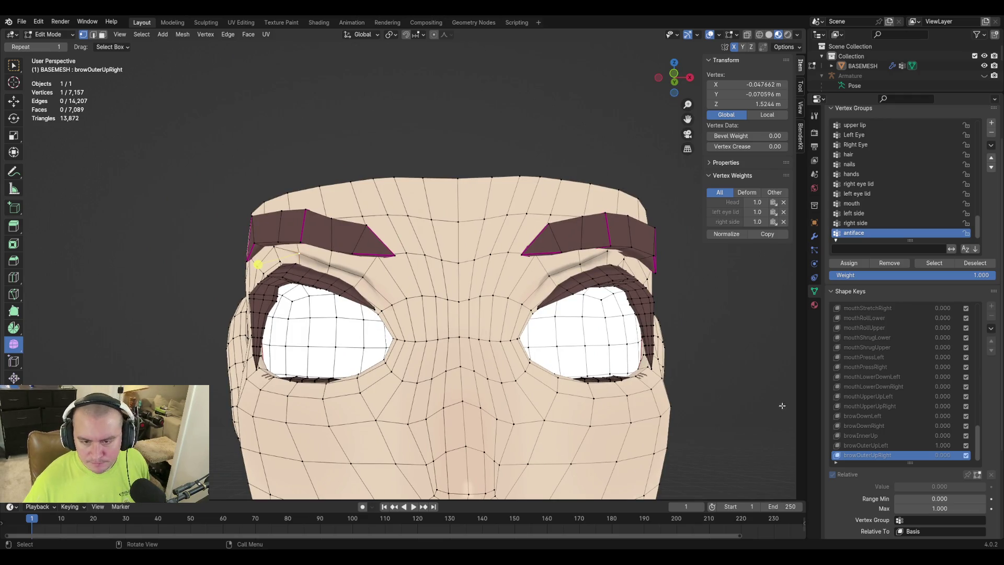
Compare browOuterUpLeft against browOuterUpRight, then raise the vertex beside the right brow along Z.
{"action": "left_click", "coordinate": [883, 446]}
{"action": "left_click", "coordinate": [883, 454]}
{"action": "left_click", "coordinate": [883, 447]}
{"action": "left_click", "coordinate": [881, 455]}
{"action": "left_click", "coordinate": [653, 271]}
{"action": "key", "text": "g"}
{"action": "key", "text": "z"}
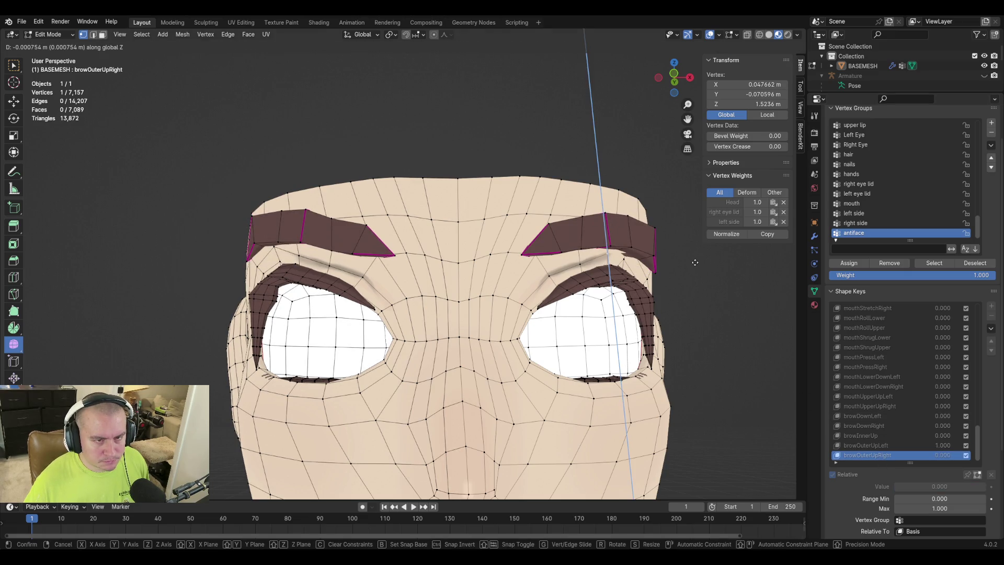
{"action": "left_click", "coordinate": [638, 260]}
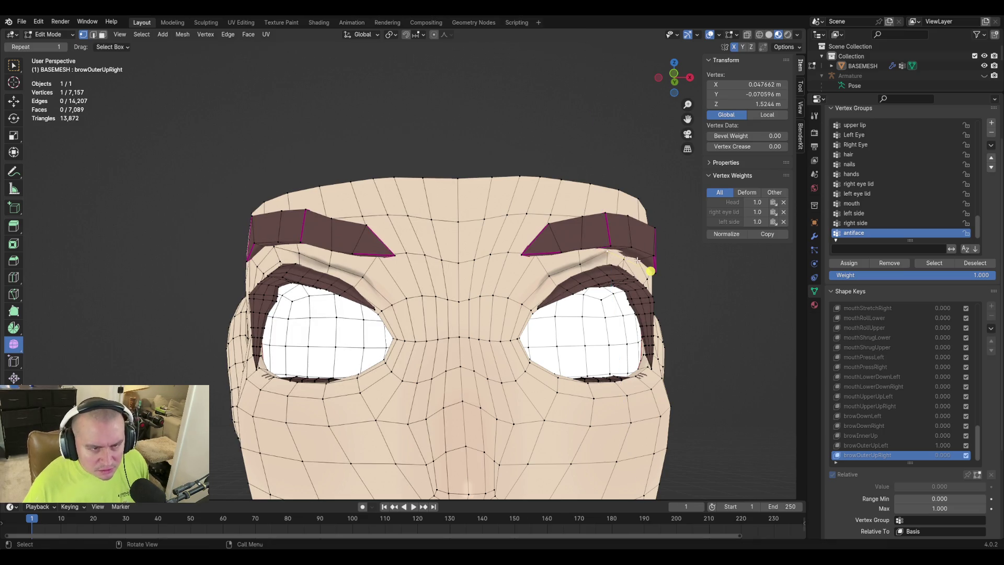
Fly the view close to the brow and turn on X-ray to see hidden geometry.
{"action": "key", "text": "shift+grave"}
{"action": "key", "text": "w"}
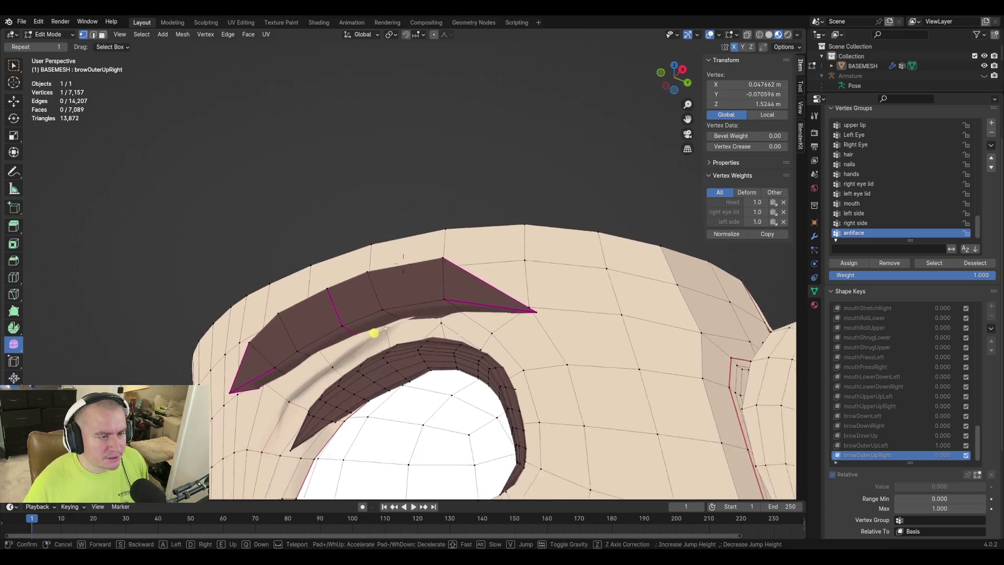
{"action": "key", "text": "w"}
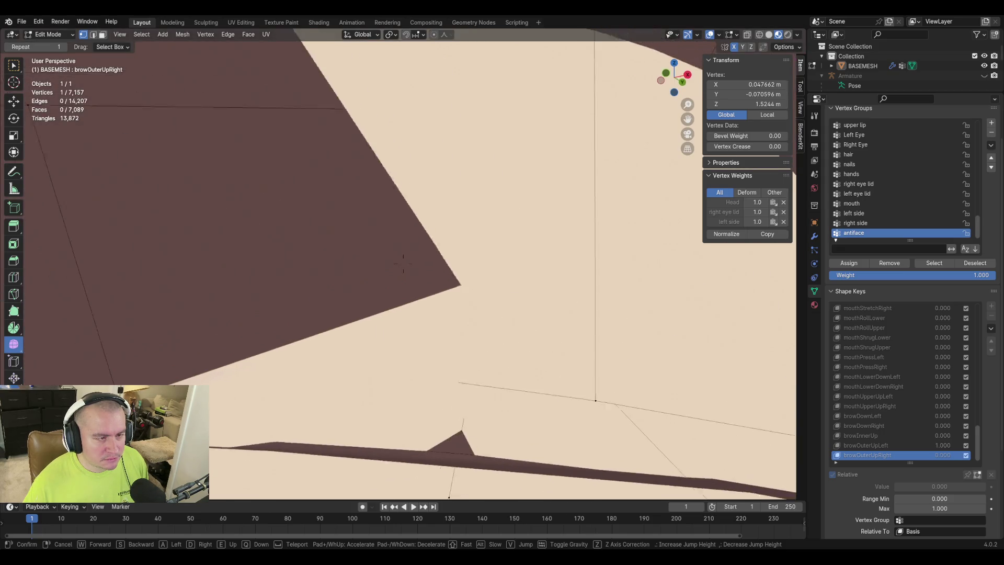
{"action": "key", "text": "s"}
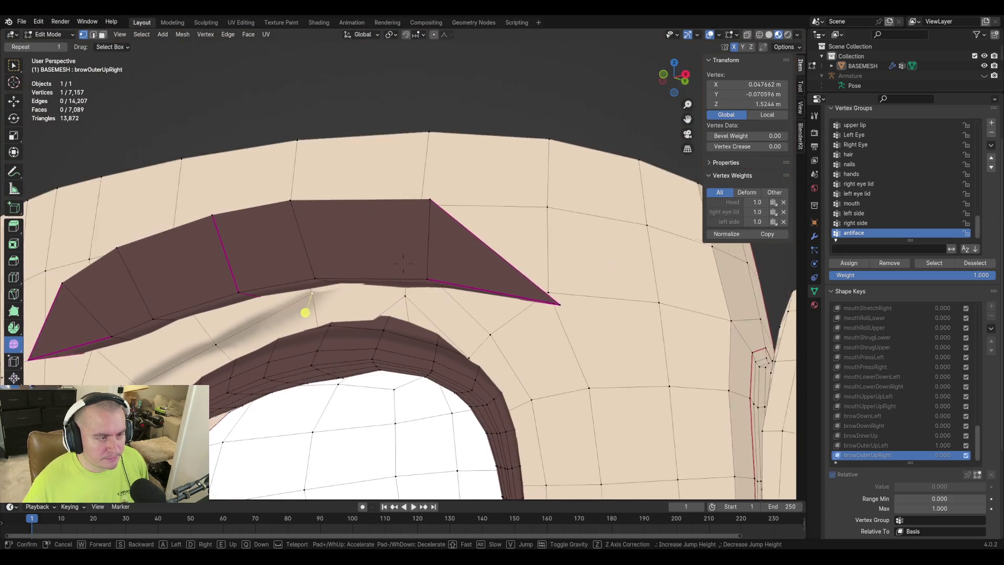
{"action": "left_click", "coordinate": [403, 263]}
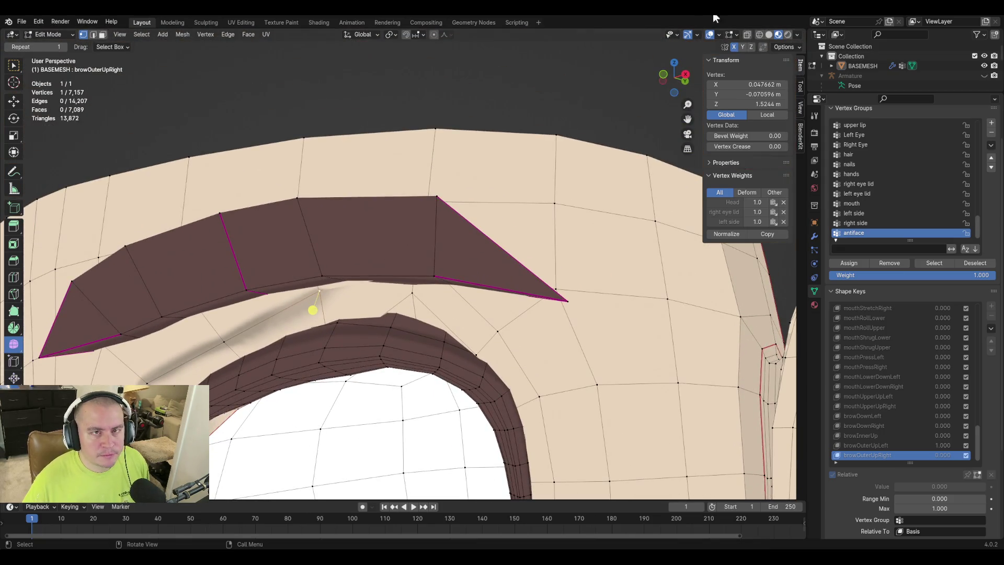
{"action": "left_click", "coordinate": [747, 35]}
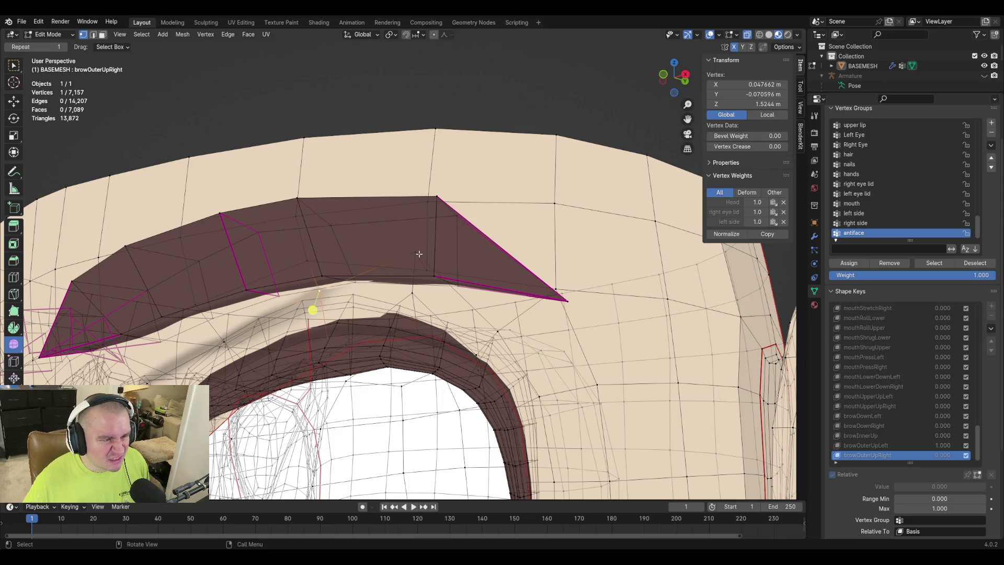
Lower the brow vertex about 0.004 m along Z, then make browOuterUpLeft active.
{"action": "key", "text": "shift+grave"}
{"action": "key", "text": "w"}
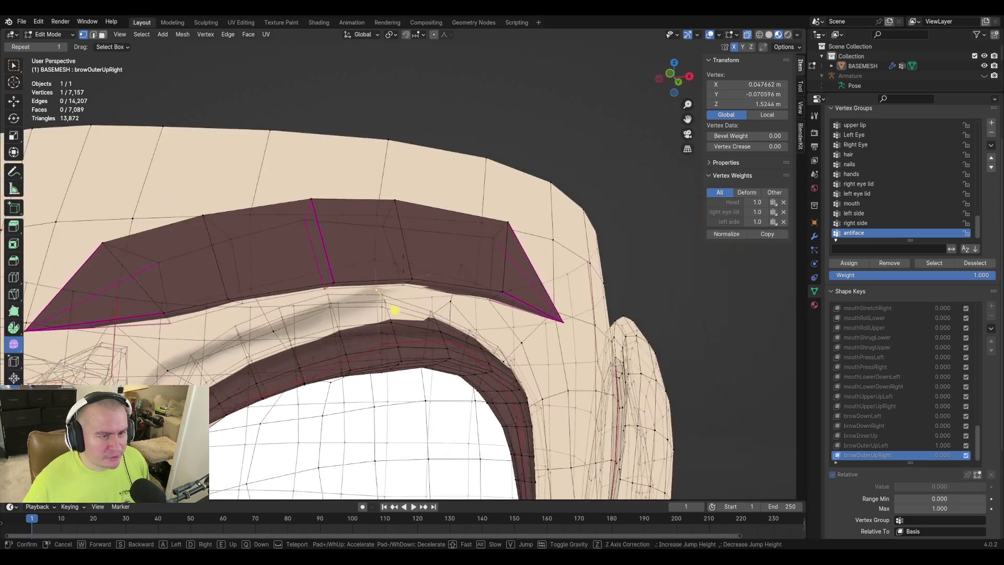
{"action": "key", "text": "w"}
{"action": "key", "text": "w"}
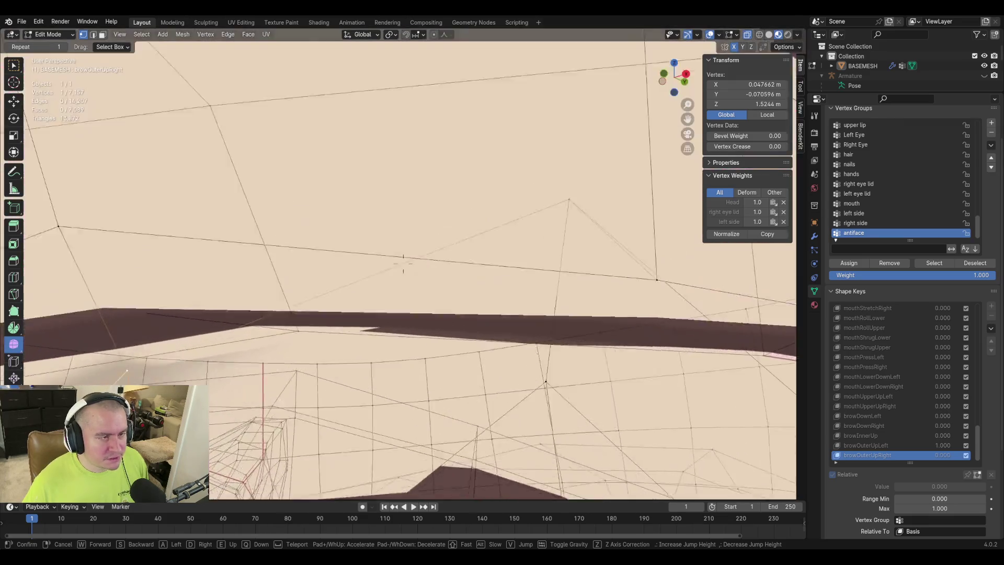
{"action": "key", "text": "s"}
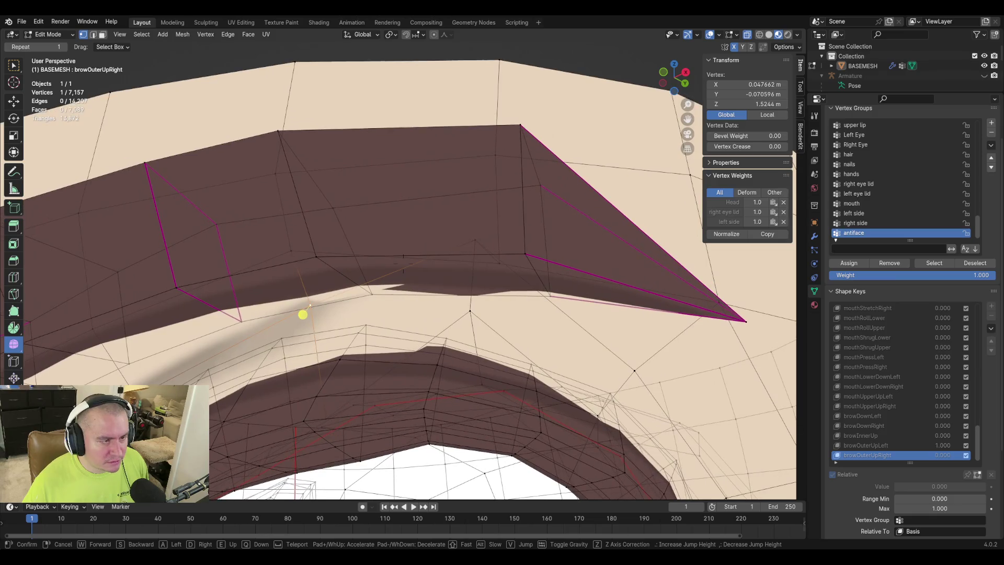
{"action": "left_click", "coordinate": [477, 243]}
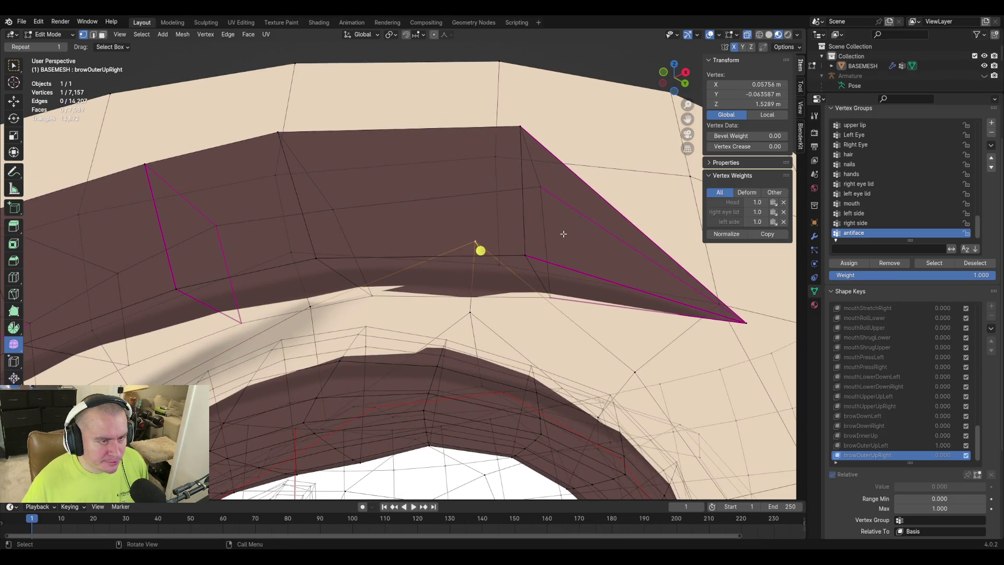
{"action": "key", "text": "g"}
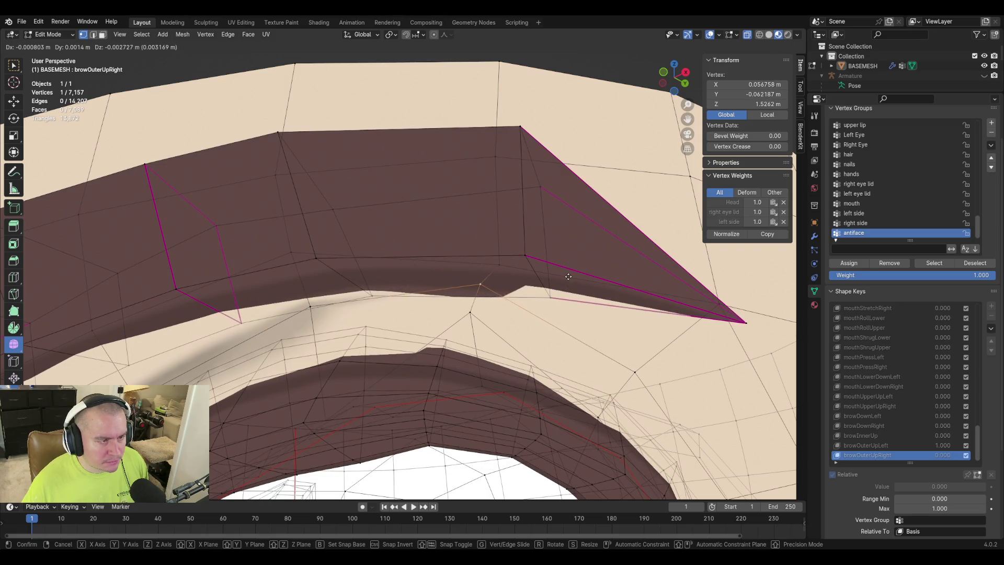
{"action": "key", "text": "z"}
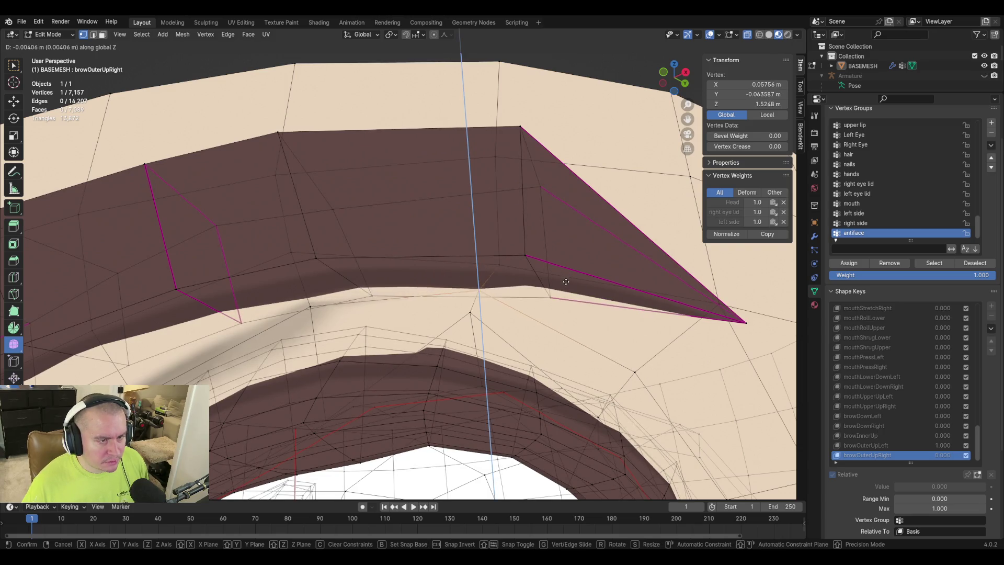
{"action": "left_click", "coordinate": [477, 287]}
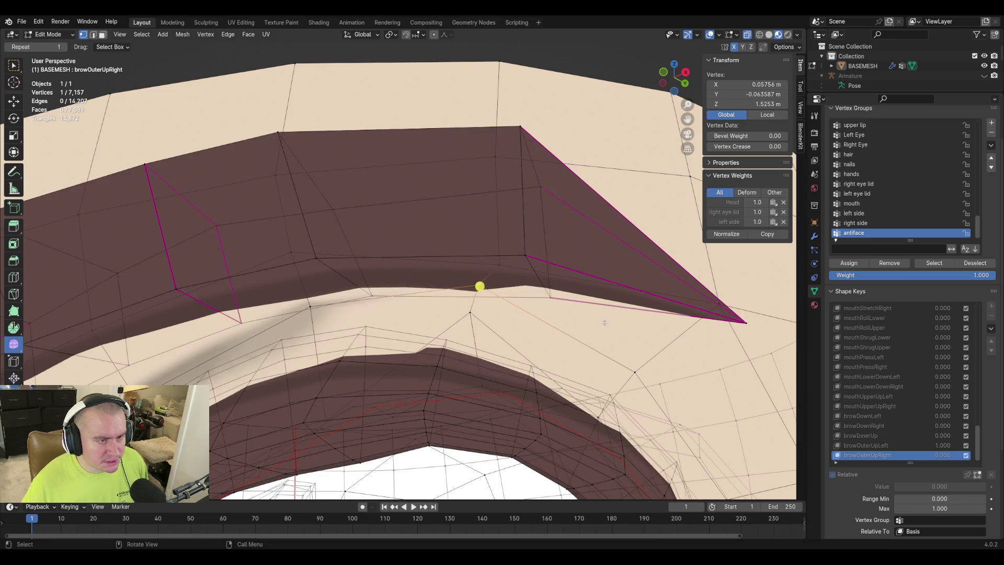
{"action": "scroll", "coordinate": [410, 270], "scroll_direction": "down", "scroll_amount": 5}
{"action": "mouse_move", "coordinate": [410, 269]}
{"action": "middle_mouse_down"}
{"action": "mouse_move", "coordinate": [457, 269]}
{"action": "mouse_move", "coordinate": [714, 351]}
{"action": "middle_mouse_up"}
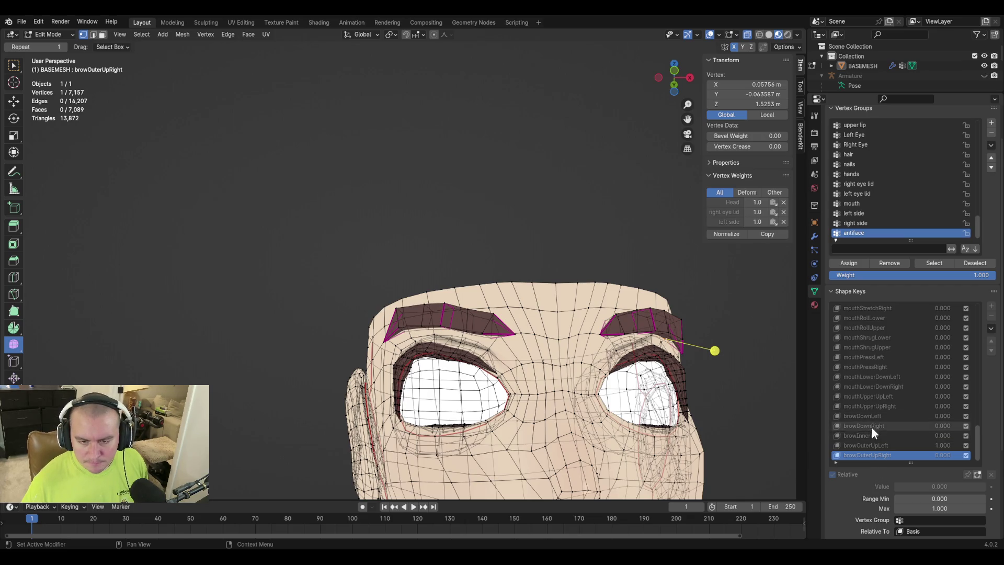
{"action": "left_click", "coordinate": [877, 445]}
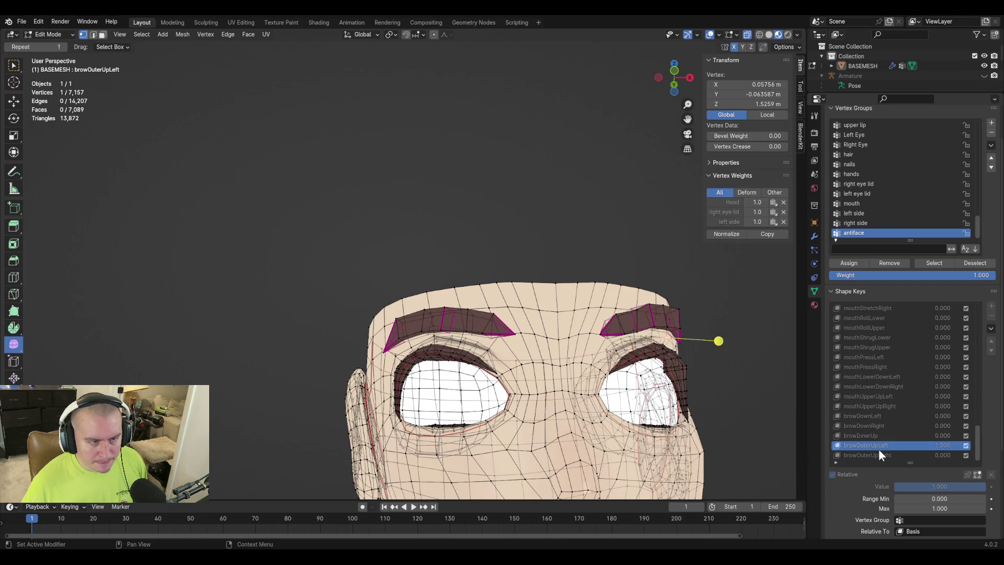
Return BASEMESH to Object Mode and set browOuterUpLeft back to 0.000.
{"action": "key", "text": "shift+h"}
{"action": "mouse_move", "coordinate": [444, 385]}
{"action": "middle_mouse_down"}
{"action": "mouse_move", "coordinate": [518, 382]}
{"action": "mouse_move", "coordinate": [619, 333]}
{"action": "mouse_move", "coordinate": [575, 361]}
{"action": "middle_mouse_up"}
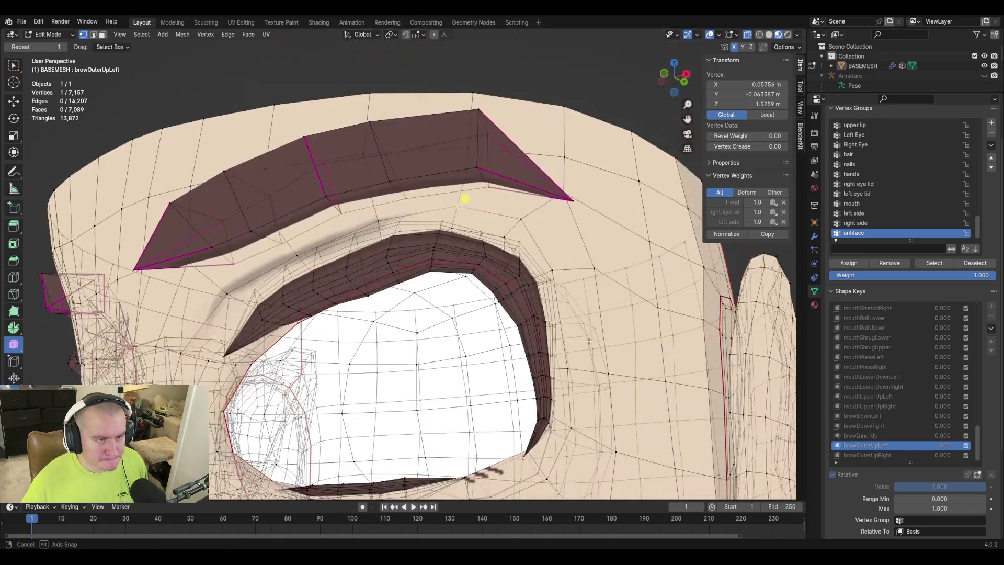
{"action": "key", "text": "Tab"}
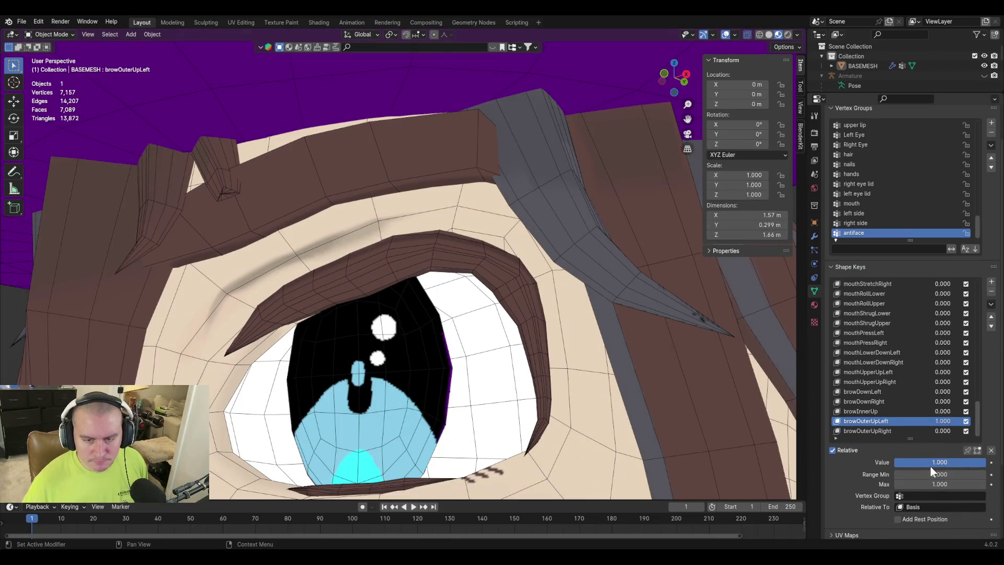
{"action": "mouse_move", "coordinate": [930, 465]}
{"action": "left_mouse_down"}
{"action": "mouse_move", "coordinate": [889, 464]}
{"action": "mouse_move", "coordinate": [986, 464]}
{"action": "mouse_move", "coordinate": [895, 462]}
{"action": "left_mouse_up"}
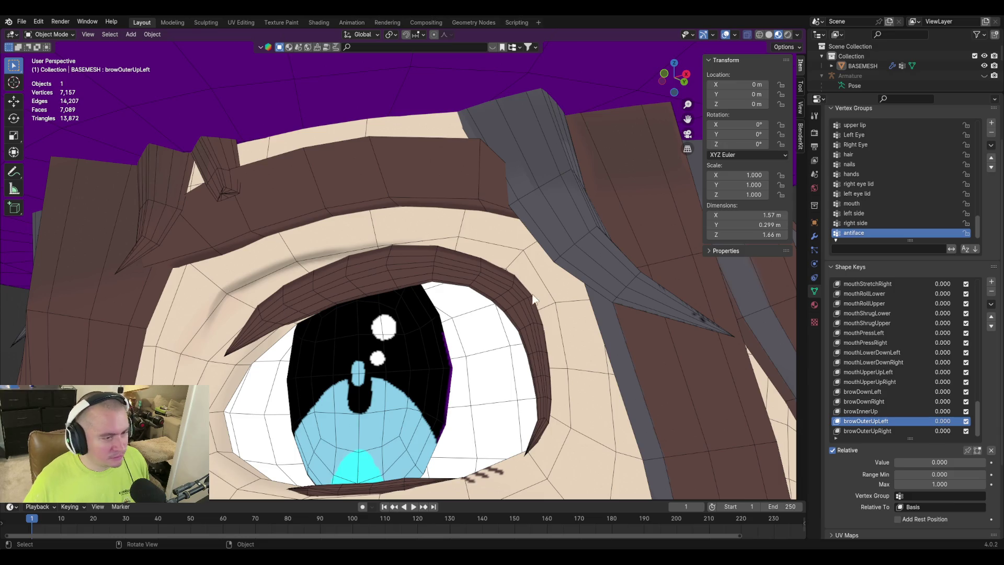
{"action": "scroll", "coordinate": [523, 299], "scroll_direction": "down", "scroll_amount": 5}
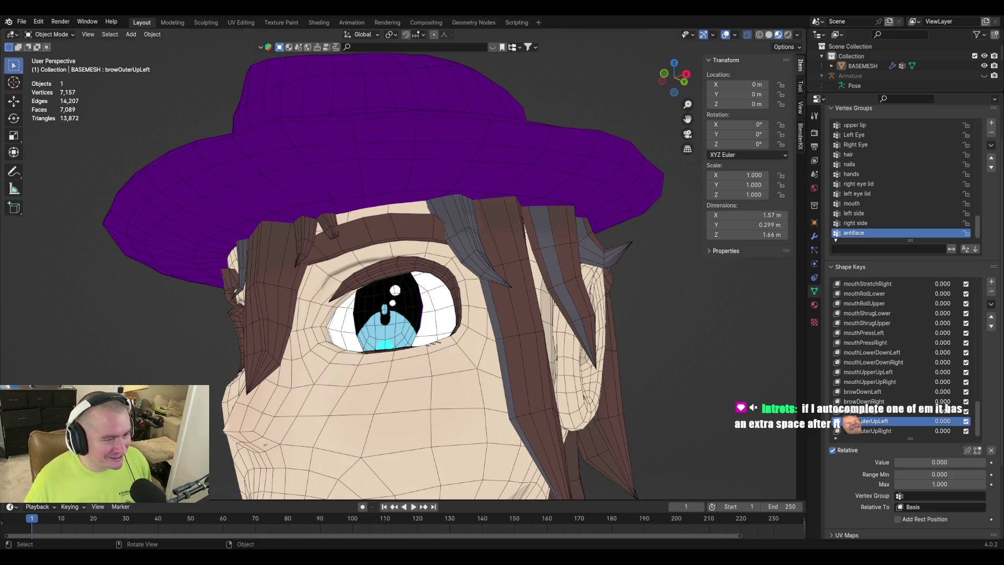
{"action": "scroll", "coordinate": [559, 247], "scroll_direction": "down", "scroll_amount": 6}
{"action": "scroll", "coordinate": [563, 268], "scroll_direction": "up", "scroll_amount": 5}
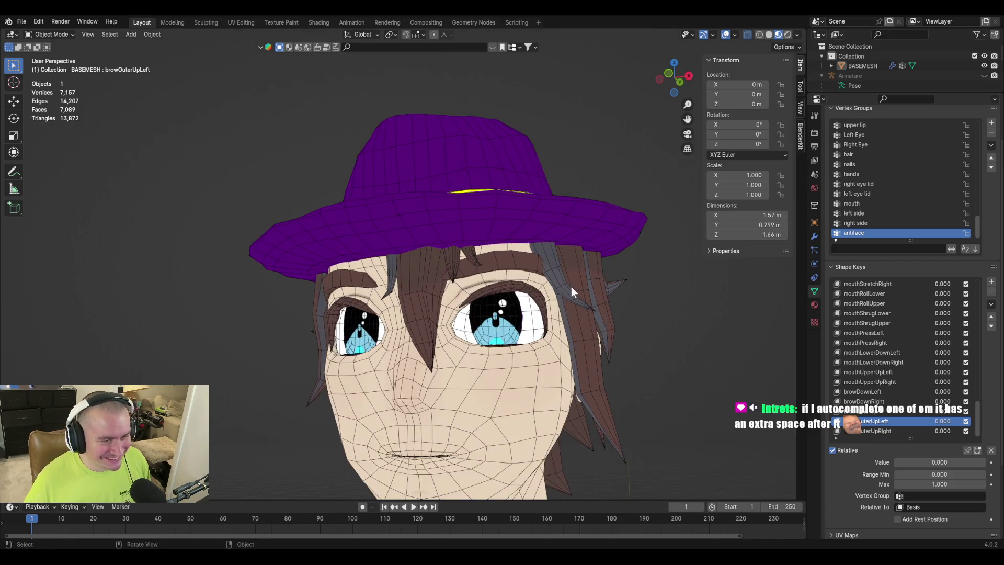
{"action": "middle_click_drag", "start_coordinate": [562, 271], "coordinate": [549, 249]}
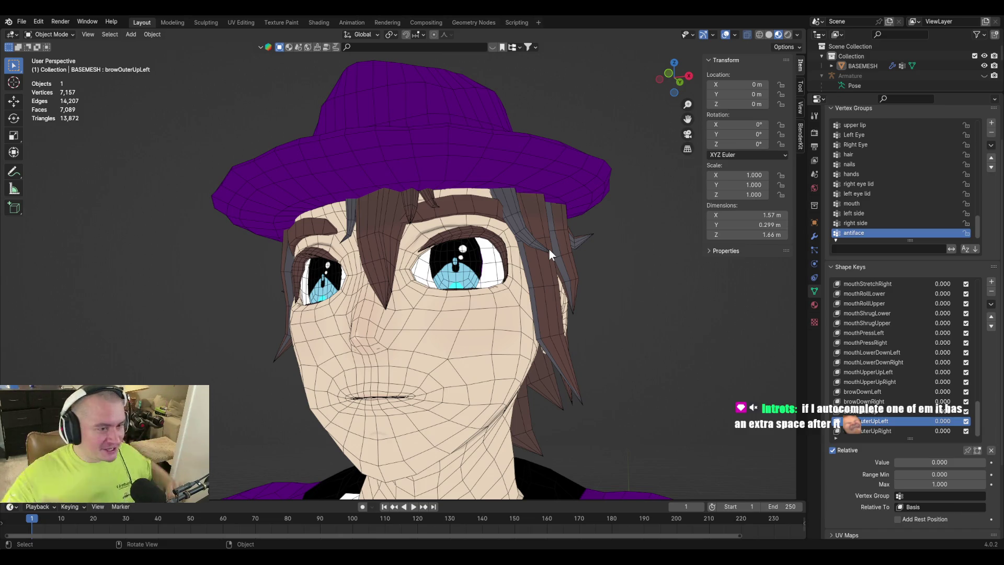
{"action": "mouse_move", "coordinate": [520, 200]}
{"action": "middle_mouse_down"}
{"action": "mouse_move", "coordinate": [494, 203]}
{"action": "mouse_move", "coordinate": [492, 253]}
{"action": "mouse_move", "coordinate": [426, 266]}
{"action": "mouse_move", "coordinate": [475, 301]}
{"action": "mouse_move", "coordinate": [476, 233]}
{"action": "mouse_move", "coordinate": [432, 249]}
{"action": "mouse_move", "coordinate": [443, 252]}
{"action": "mouse_move", "coordinate": [417, 275]}
{"action": "mouse_move", "coordinate": [542, 308]}
{"action": "middle_mouse_up"}
{"action": "scroll", "coordinate": [475, 232], "scroll_direction": "up", "scroll_amount": 5}
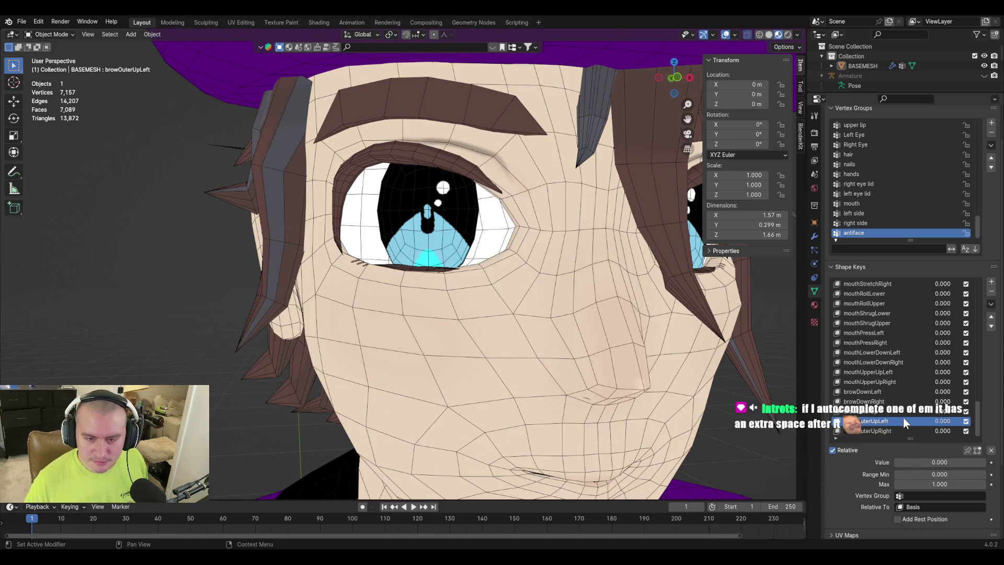
{"action": "left_click", "coordinate": [894, 430]}
Set browOuterUpRight to 1 and slide the brow's outer-corner vertex along its edge.
{"action": "mouse_move", "coordinate": [921, 461]}
{"action": "left_mouse_down"}
{"action": "mouse_move", "coordinate": [983, 462]}
{"action": "mouse_move", "coordinate": [895, 461]}
{"action": "mouse_move", "coordinate": [985, 461]}
{"action": "left_mouse_up"}
{"action": "key", "text": "Tab"}
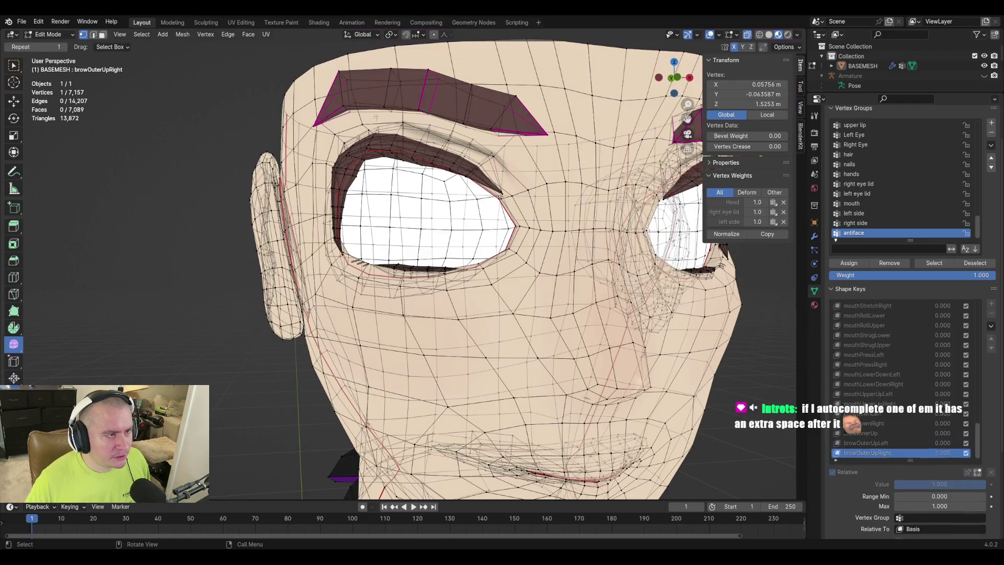
{"action": "left_click", "coordinate": [268, 80]}
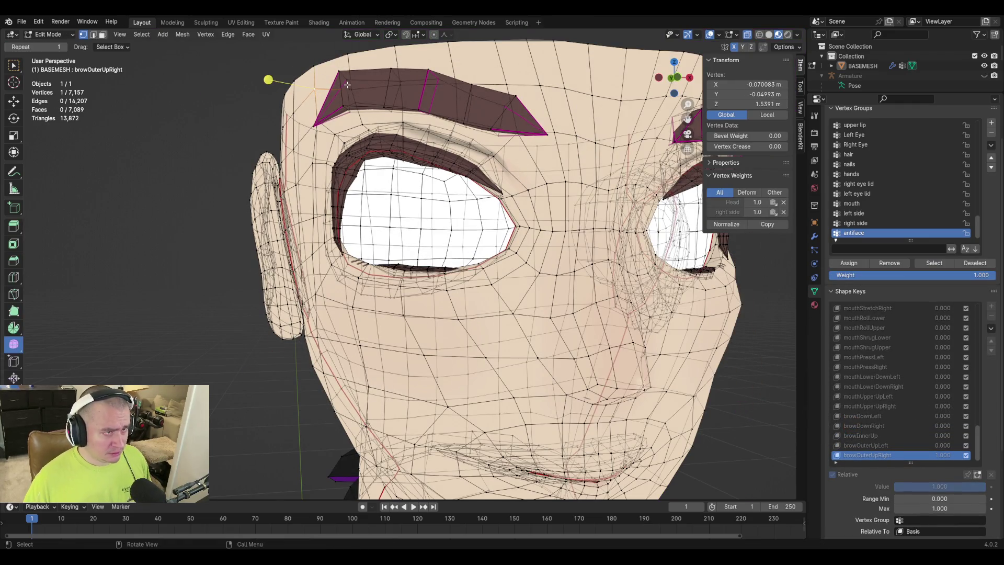
{"action": "key", "text": "shift+v"}
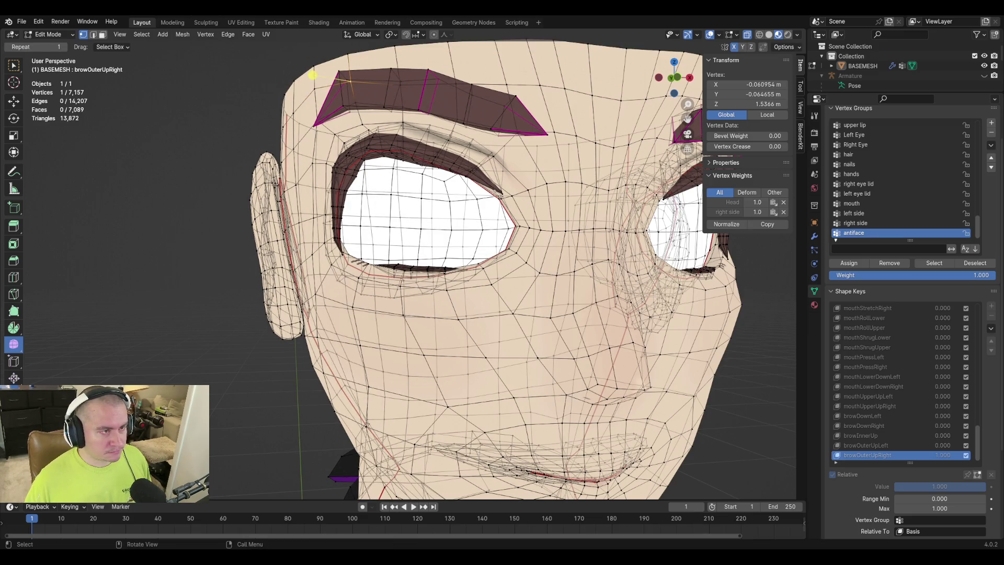
{"action": "key", "text": "Tab"}
Check the brow from a three-quarter view and save the file.
{"action": "mouse_move", "coordinate": [601, 217]}
{"action": "middle_mouse_down"}
{"action": "mouse_move", "coordinate": [539, 218]}
{"action": "mouse_move", "coordinate": [568, 217]}
{"action": "middle_mouse_up"}
{"action": "scroll", "coordinate": [401, 256], "scroll_direction": "down", "scroll_amount": 5}
{"action": "scroll", "coordinate": [400, 256], "scroll_direction": "up", "scroll_amount": 5}
{"action": "mouse_move", "coordinate": [401, 256]}
{"action": "middle_mouse_down"}
{"action": "mouse_move", "coordinate": [449, 253]}
{"action": "mouse_move", "coordinate": [458, 279]}
{"action": "middle_mouse_up"}
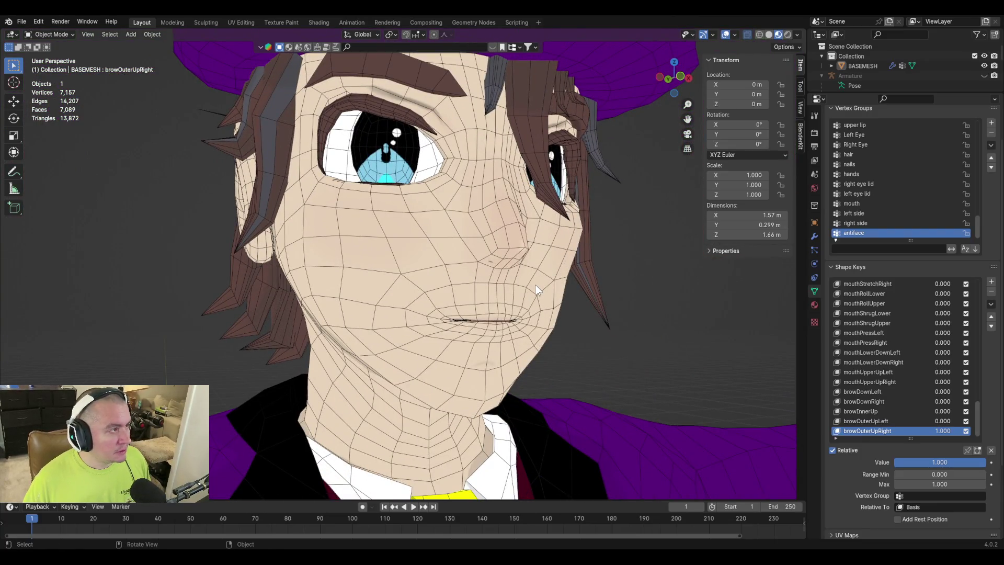
{"action": "key", "text": "ctrl+s"}
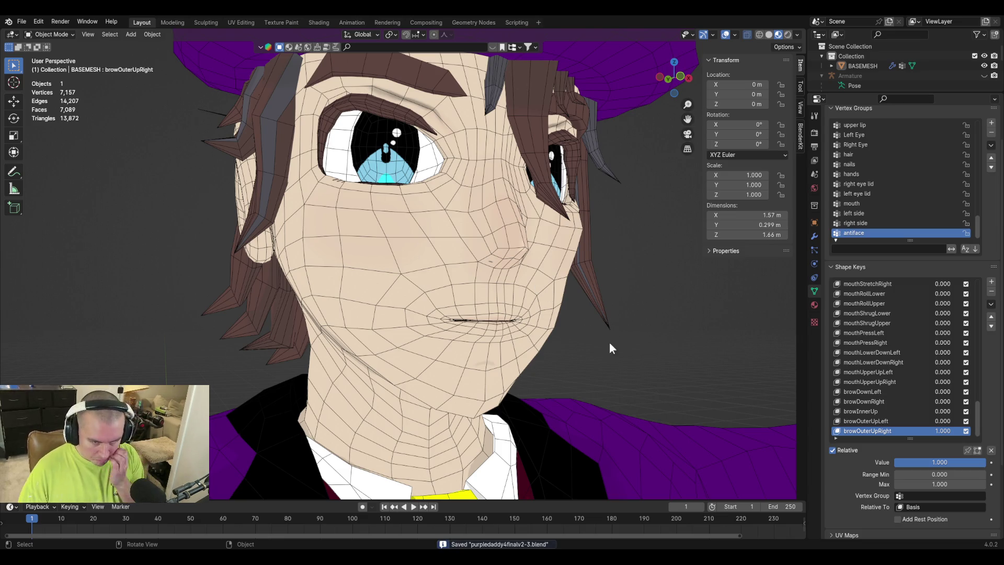
Set browOuterUpLeft to 1.000 as well.
{"action": "middle_click_drag", "start_coordinate": [613, 354], "coordinate": [690, 361]}
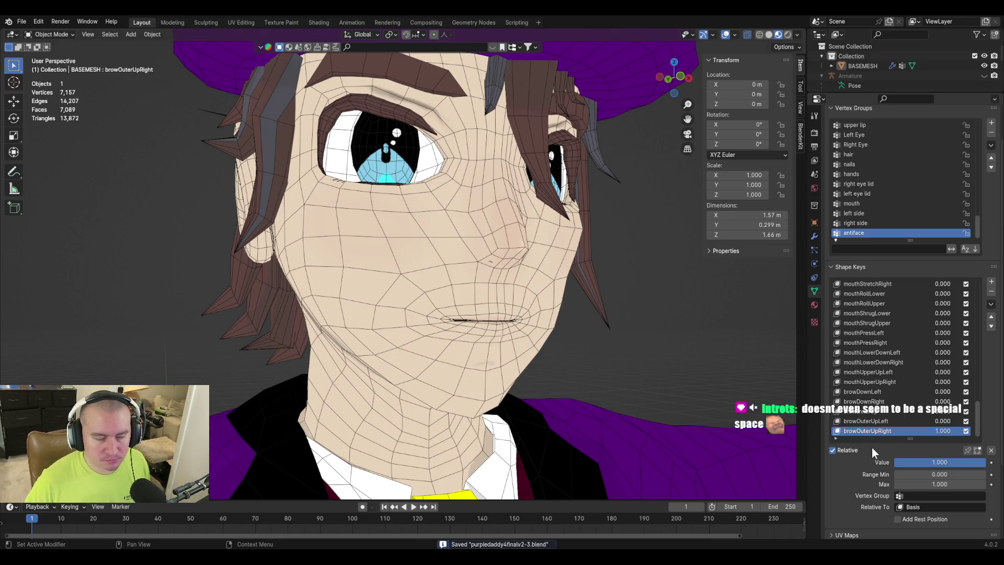
{"action": "middle_click_drag", "start_coordinate": [562, 343], "coordinate": [585, 346]}
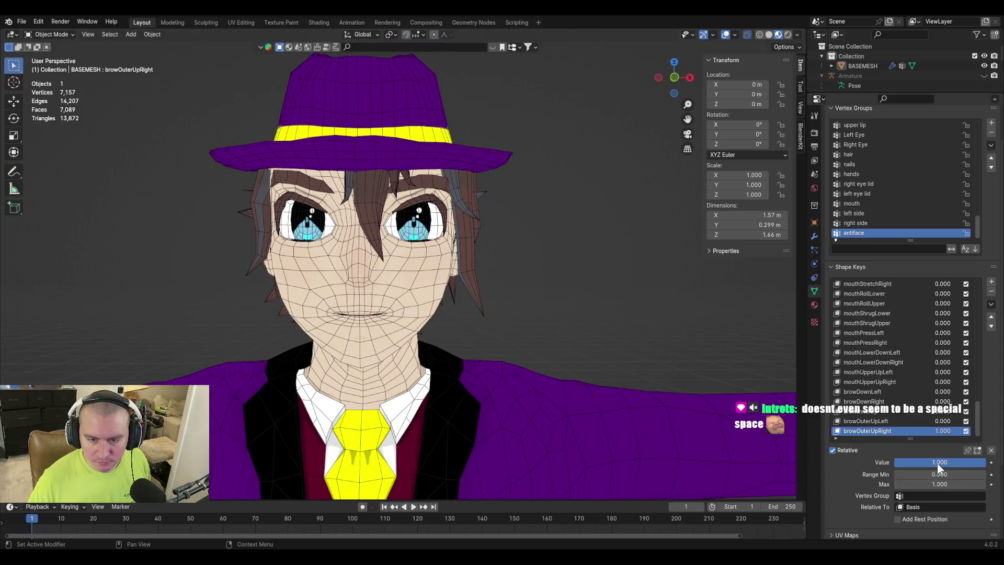
{"action": "left_click", "coordinate": [884, 420]}
{"action": "mouse_move", "coordinate": [920, 462]}
{"action": "left_mouse_down"}
{"action": "mouse_move", "coordinate": [978, 462]}
{"action": "mouse_move", "coordinate": [895, 462]}
{"action": "mouse_move", "coordinate": [985, 462]}
{"action": "left_mouse_up"}
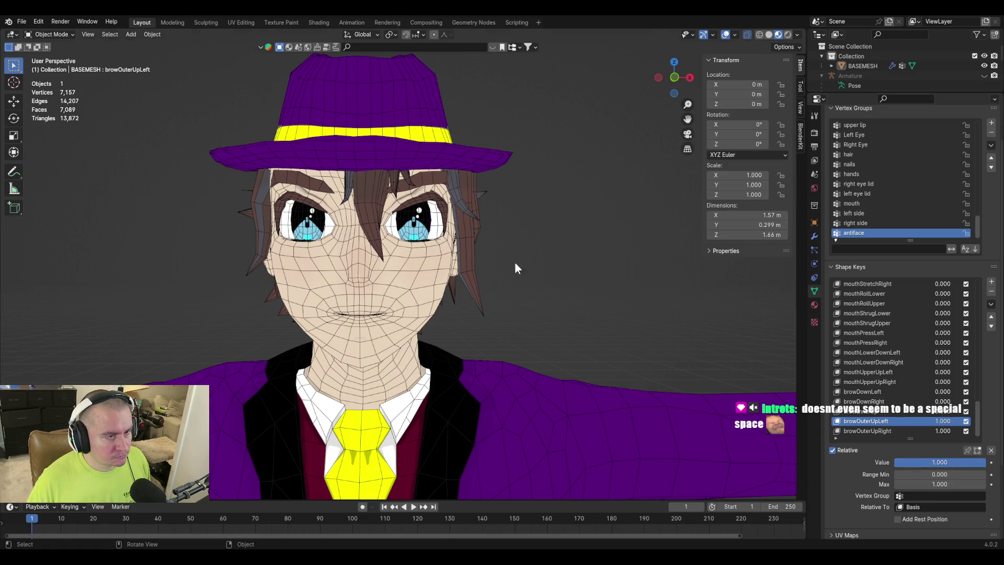
Inspect the brows briefly in Edit Mode, then return to Object Mode.
{"action": "key", "text": "Tab"}
{"action": "scroll", "coordinate": [464, 224], "scroll_direction": "up", "scroll_amount": 3}
{"action": "middle_click_drag", "start_coordinate": [464, 224], "coordinate": [493, 295]}
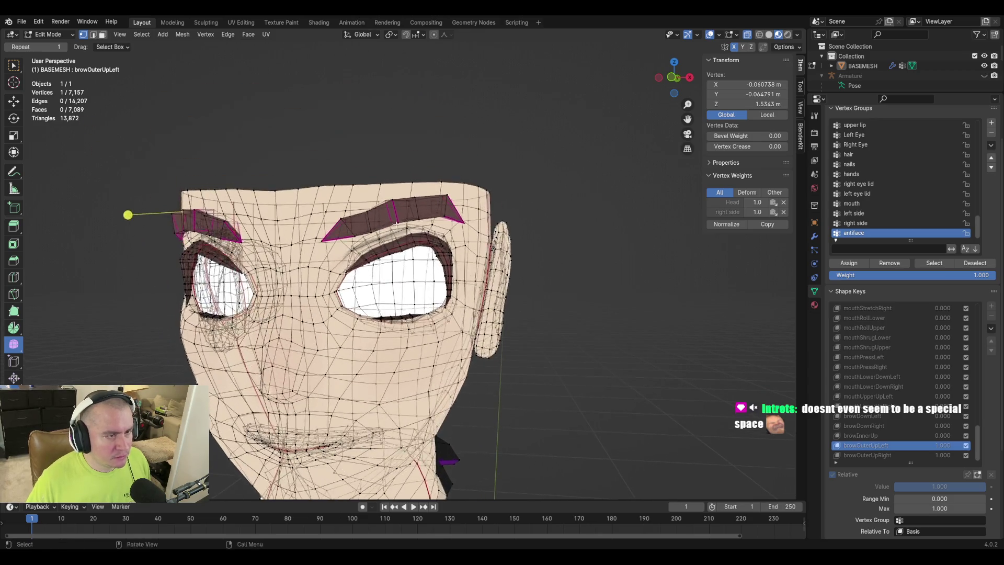
{"action": "scroll", "coordinate": [493, 295], "scroll_direction": "up", "scroll_amount": 3}
{"action": "key", "text": "Tab"}
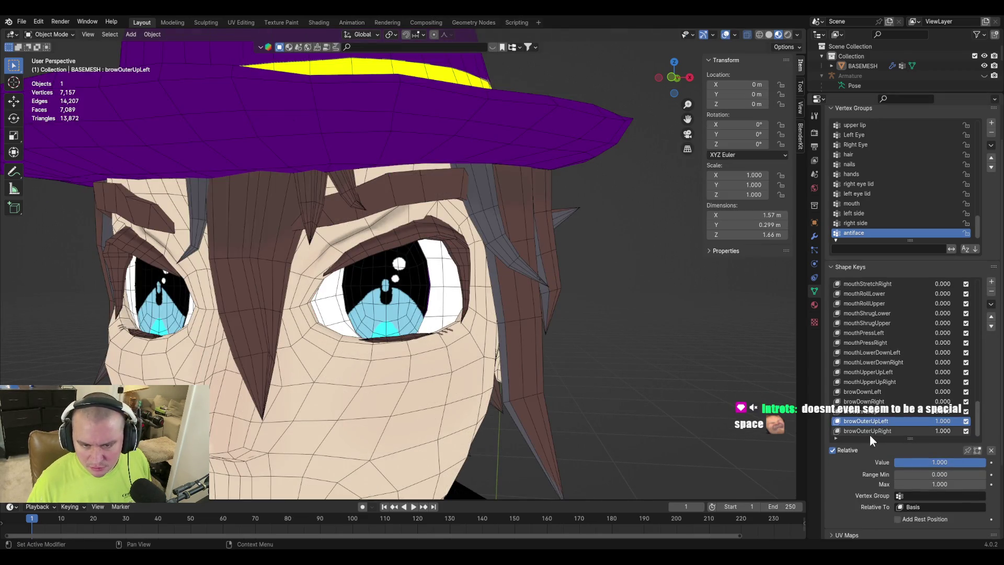
Set browOuterUpRight to 0.373 and enter Edit Mode to fix the brow.
{"action": "left_click", "coordinate": [869, 431]}
{"action": "left_click_drag", "start_coordinate": [945, 462], "coordinate": [900, 463]}
{"action": "key", "text": "Tab"}
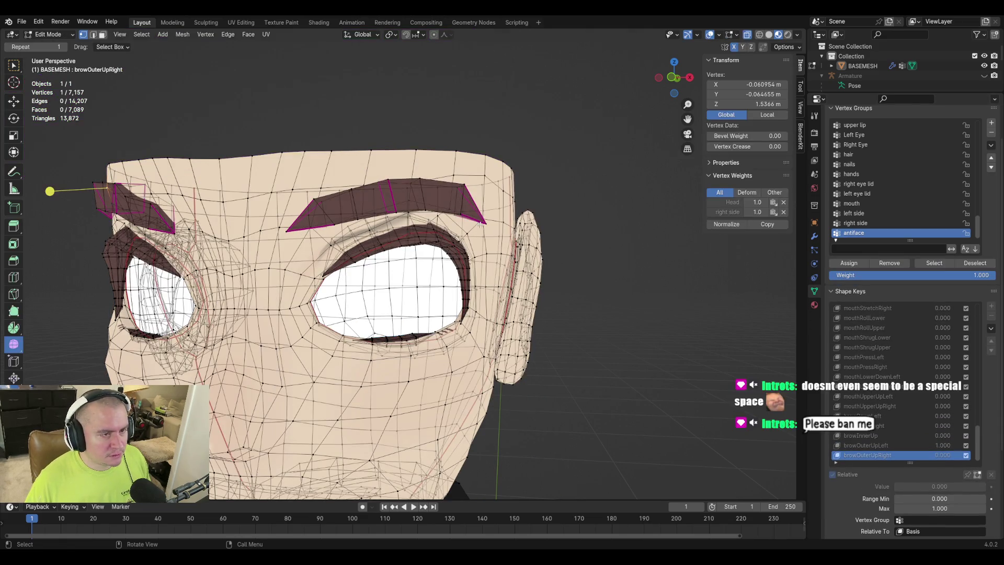
{"action": "key", "text": "Tab"}
{"action": "left_click", "coordinate": [885, 422]}
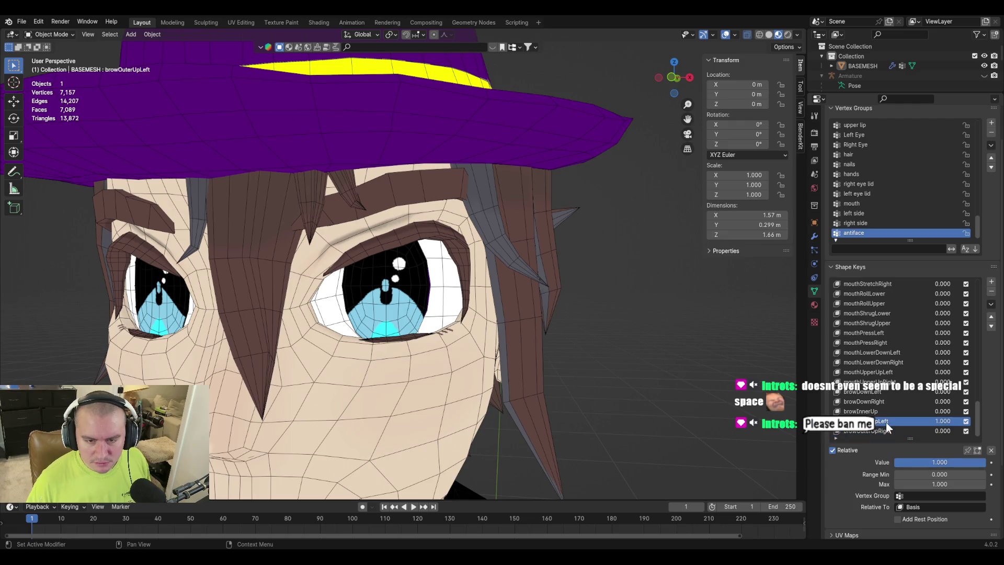
{"action": "left_click", "coordinate": [886, 431]}
{"action": "mouse_move", "coordinate": [915, 462]}
{"action": "left_mouse_down"}
{"action": "mouse_move", "coordinate": [986, 462]}
{"action": "mouse_move", "coordinate": [928, 462]}
{"action": "left_mouse_up"}
{"action": "key", "text": "Tab"}
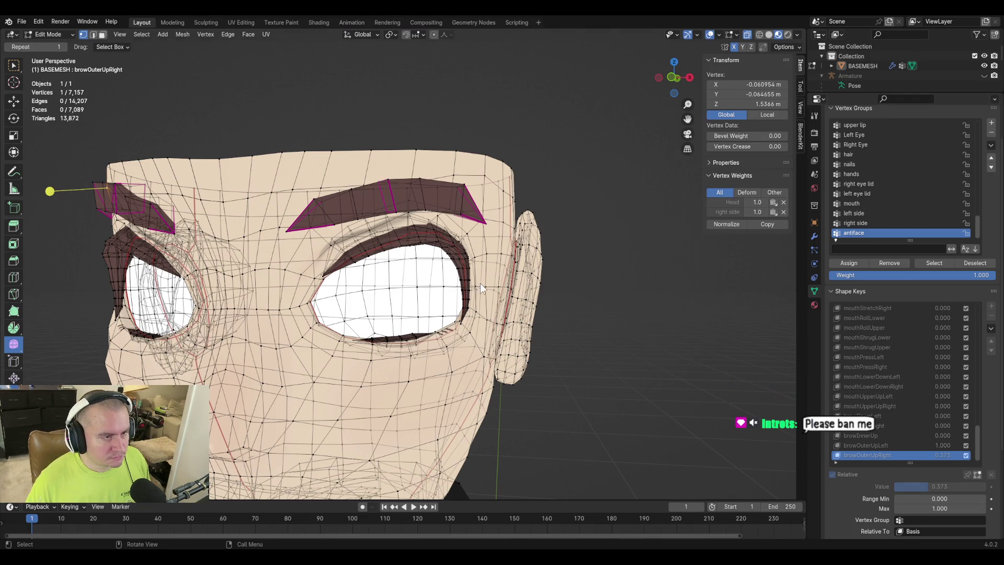
Select three vertices above the upper eyelid, toggling see-through display off and back on.
{"action": "key", "text": "Tab"}
{"action": "scroll", "coordinate": [480, 284], "scroll_direction": "up", "scroll_amount": 5}
{"action": "key", "text": "Tab"}
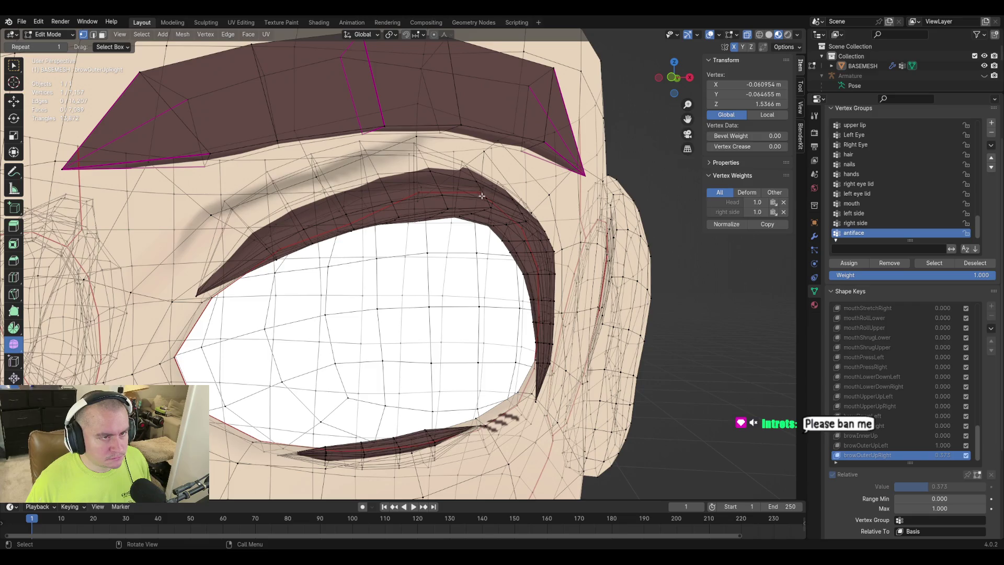
{"action": "left_click", "coordinate": [748, 35]}
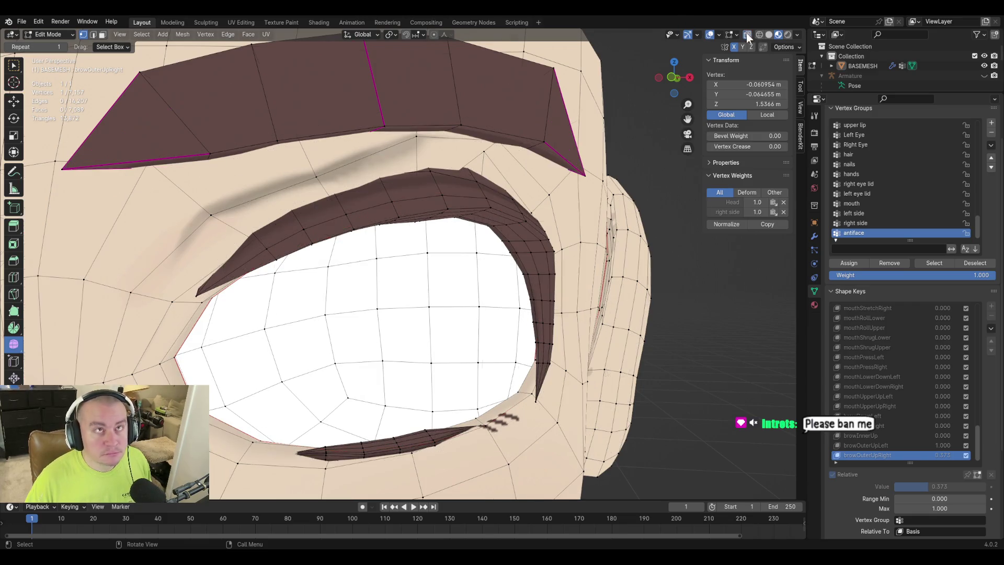
{"action": "left_click", "coordinate": [508, 167]}
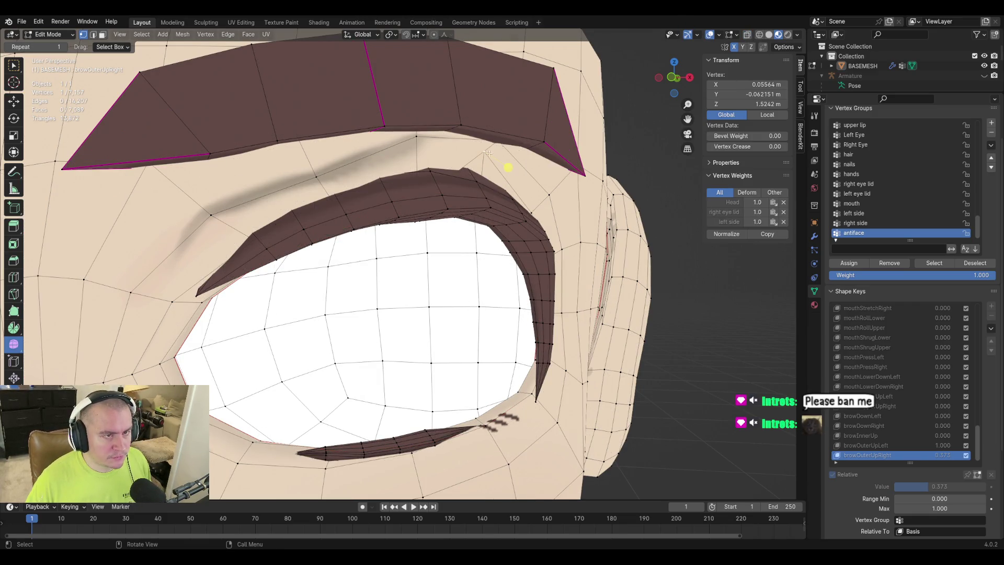
{"action": "left_click", "coordinate": [747, 34]}
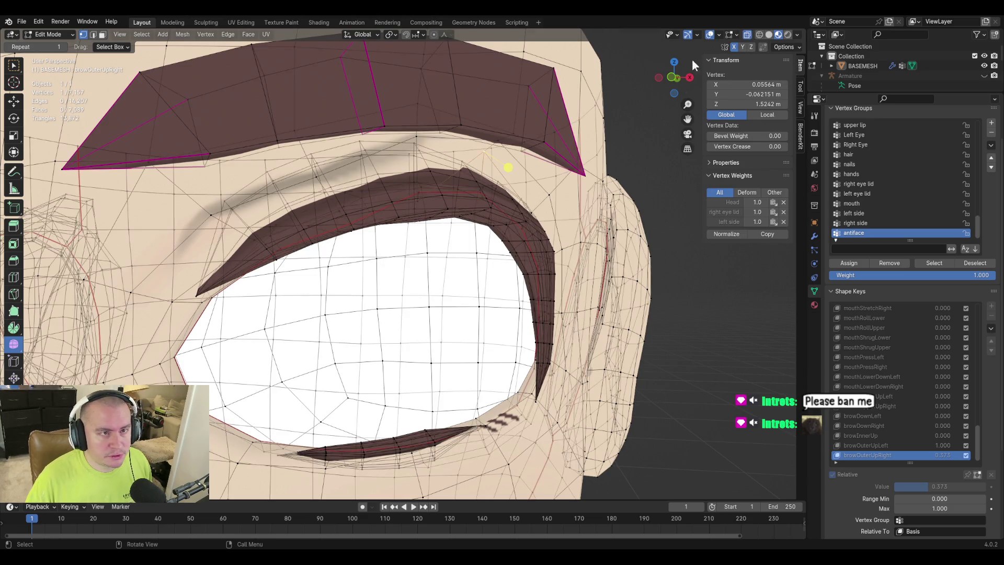
{"action": "left_click", "coordinate": [495, 184], "text": "shift"}
{"action": "left_click", "coordinate": [480, 184], "text": "shift"}
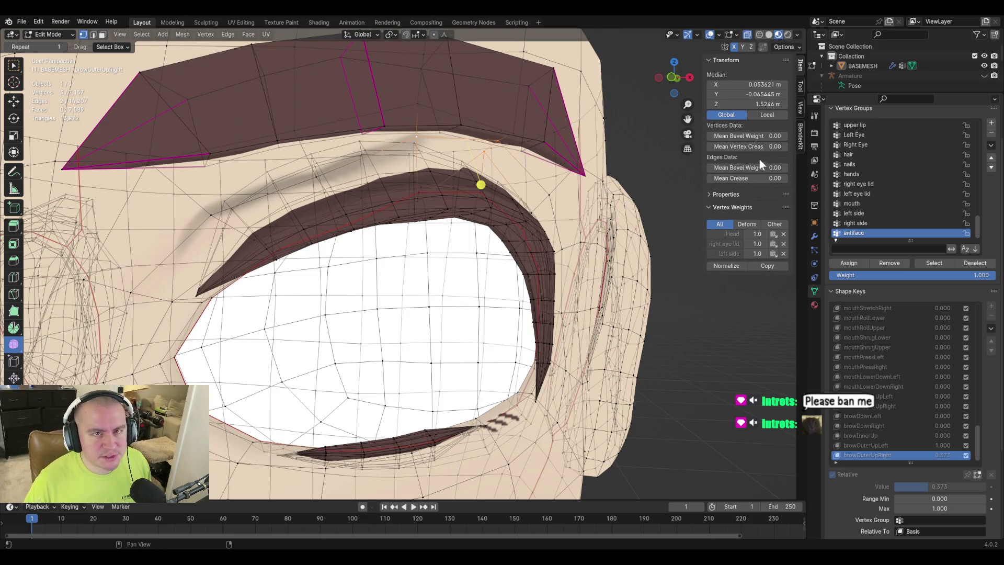
Try blending the selected vertices from another shape key, then view the shaded eye in Object Mode.
{"action": "left_click", "coordinate": [207, 36]}
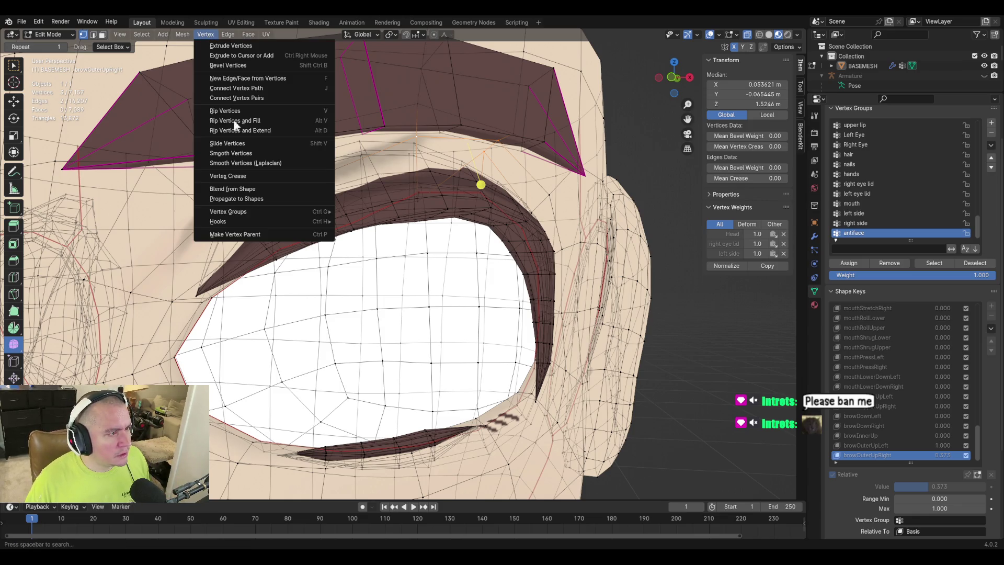
{"action": "key", "text": "Escape"}
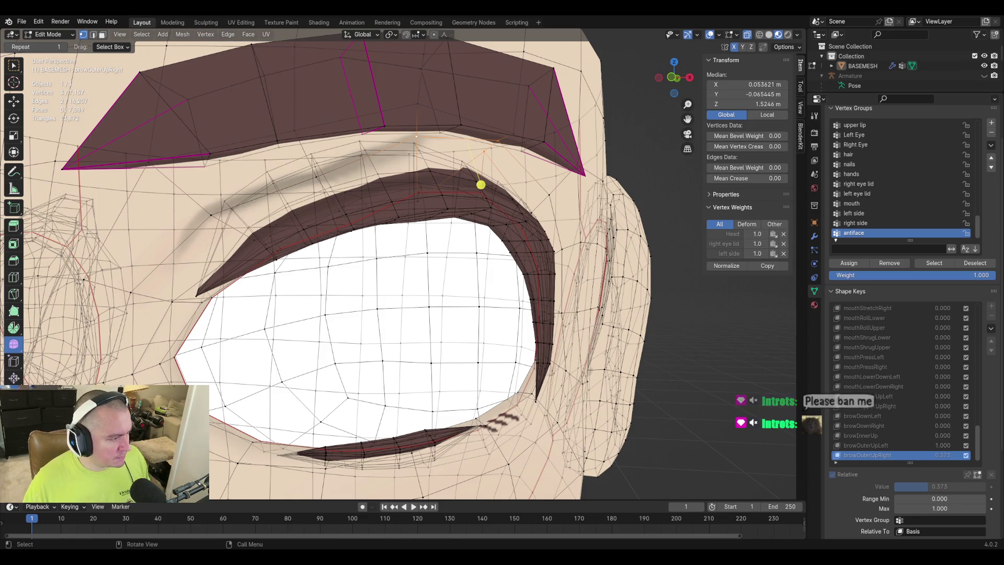
{"action": "left_click", "coordinate": [144, 393]}
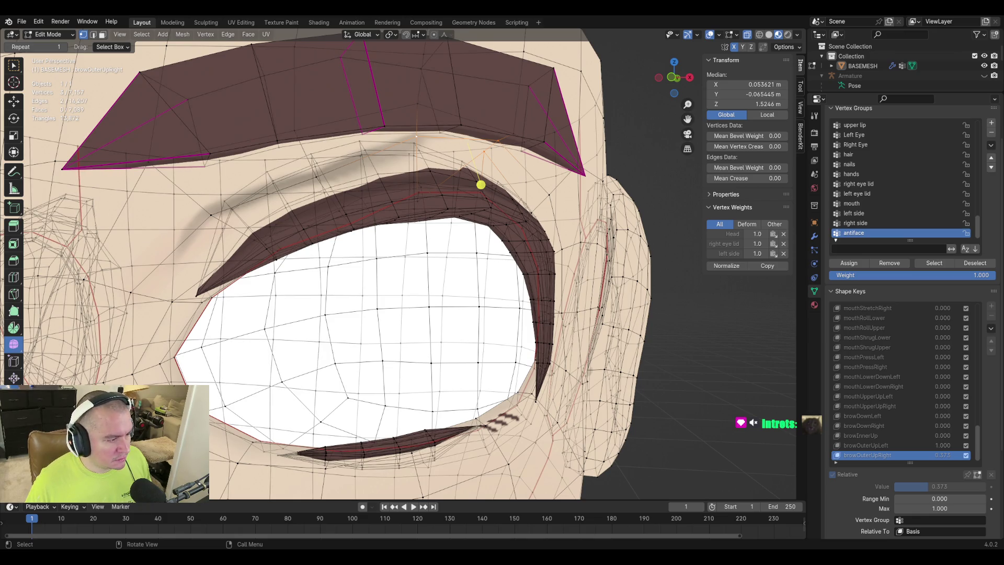
{"action": "scroll", "coordinate": [266, 225], "scroll_direction": "down", "scroll_amount": 8}
{"action": "middle_click_drag", "start_coordinate": [263, 236], "coordinate": [225, 232]}
{"action": "scroll", "coordinate": [225, 232], "scroll_direction": "up", "scroll_amount": 5}
{"action": "scroll", "coordinate": [309, 284], "scroll_direction": "up", "scroll_amount": 3}
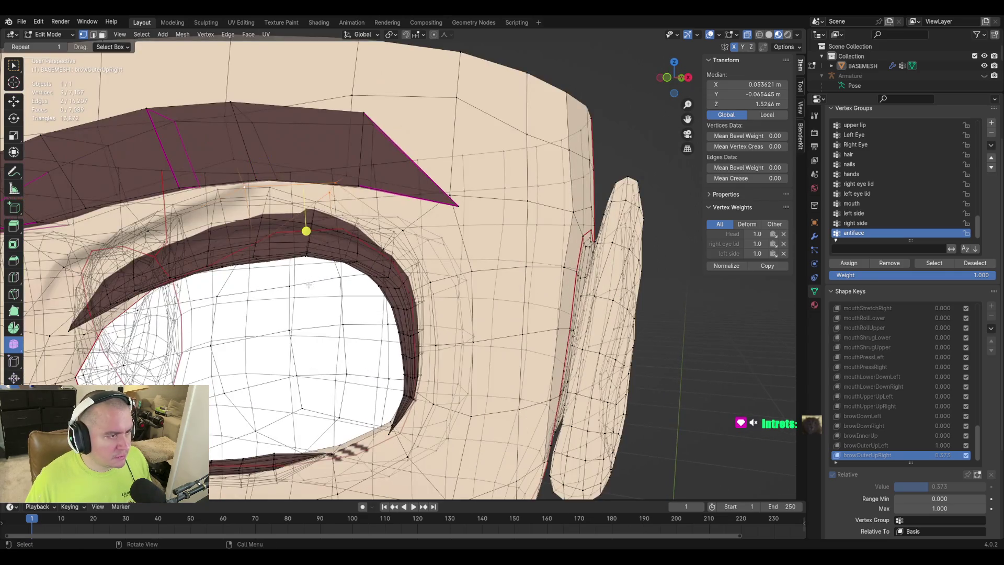
{"action": "key", "text": "Tab"}
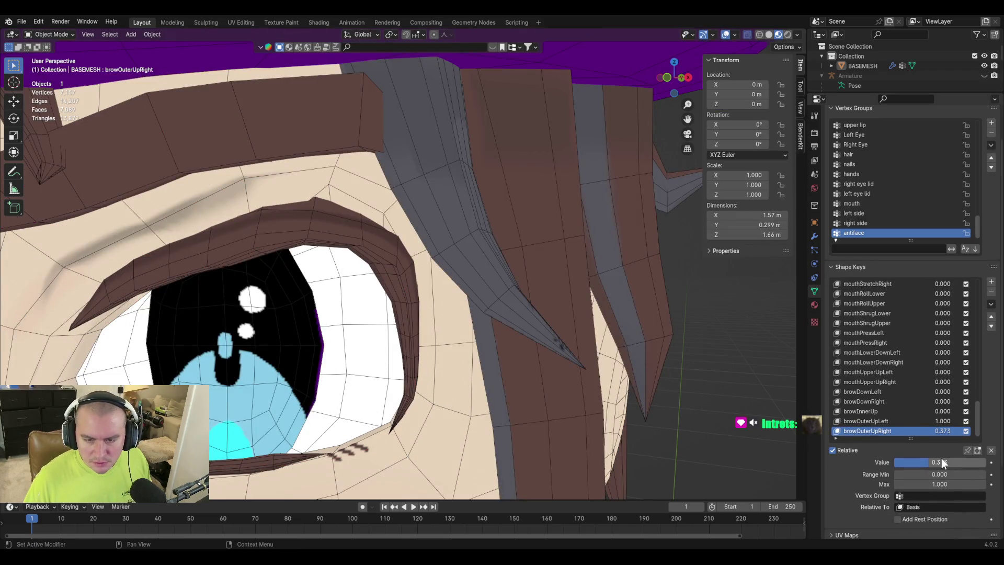
Preview browOuterUpRight at full strength and compare it against the edit mesh.
{"action": "mouse_move", "coordinate": [942, 463]}
{"action": "left_mouse_down"}
{"action": "mouse_move", "coordinate": [988, 462]}
{"action": "mouse_move", "coordinate": [894, 462]}
{"action": "mouse_move", "coordinate": [988, 462]}
{"action": "mouse_move", "coordinate": [894, 463]}
{"action": "mouse_move", "coordinate": [985, 462]}
{"action": "mouse_move", "coordinate": [894, 462]}
{"action": "mouse_move", "coordinate": [965, 462]}
{"action": "mouse_move", "coordinate": [941, 462]}
{"action": "left_mouse_up"}
{"action": "key", "text": "Tab"}
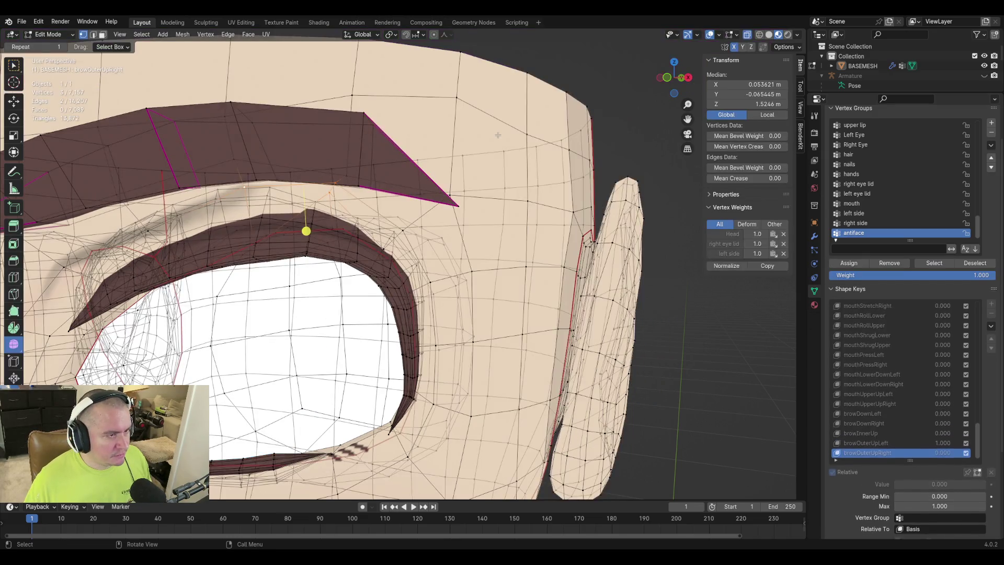
{"action": "key", "text": "Tab"}
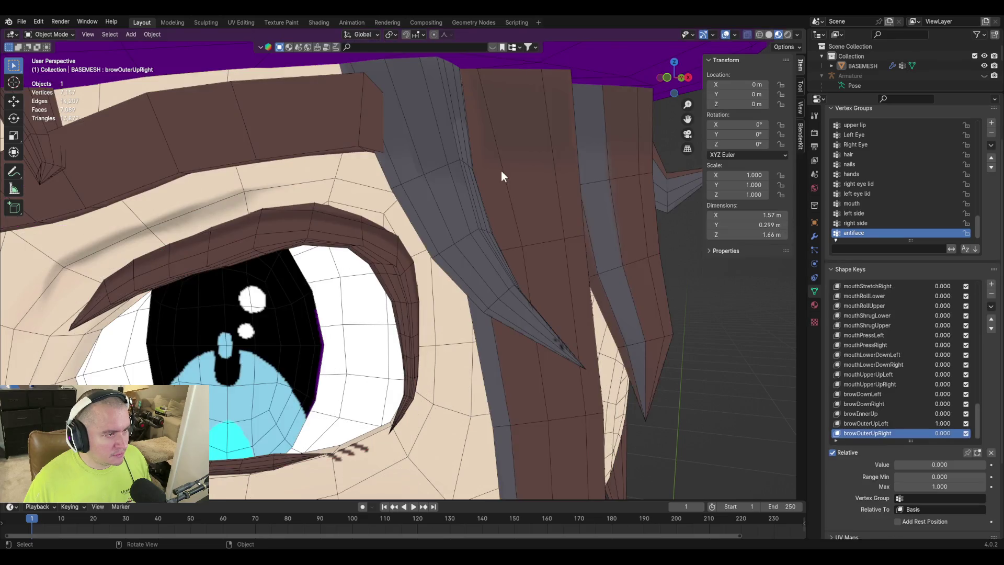
{"action": "key", "text": "Tab"}
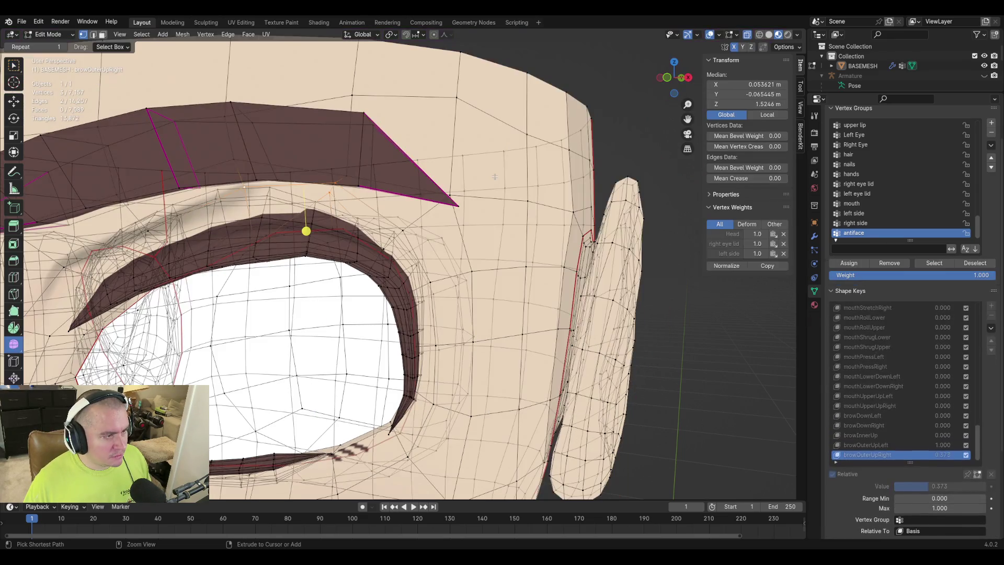
Add two more brow vertices to the selection and check the Vertex menu without applying anything.
{"action": "left_click", "coordinate": [335, 183], "text": "shift"}
{"action": "left_click", "coordinate": [250, 186], "text": "shift"}
{"action": "middle_click_drag", "start_coordinate": [250, 187], "coordinate": [408, 197]}
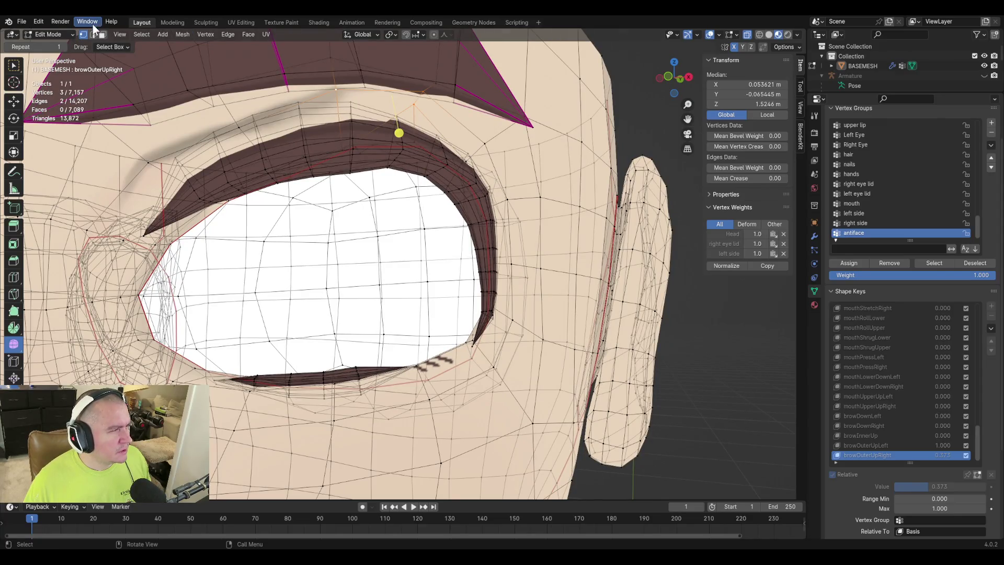
{"action": "left_click", "coordinate": [203, 35]}
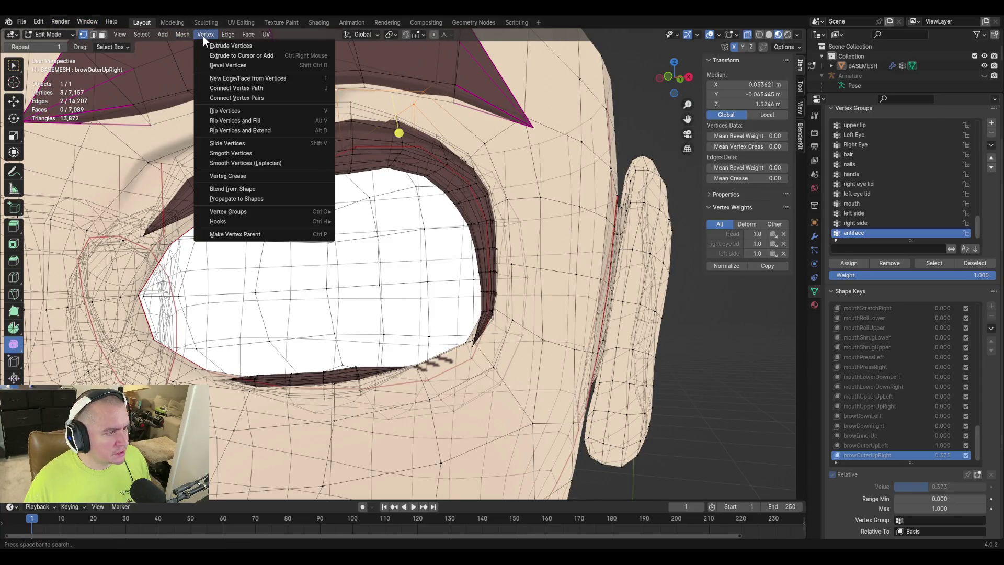
{"action": "left_click", "coordinate": [203, 36]}
{"action": "left_click", "coordinate": [203, 35]}
{"action": "left_click", "coordinate": [203, 34]}
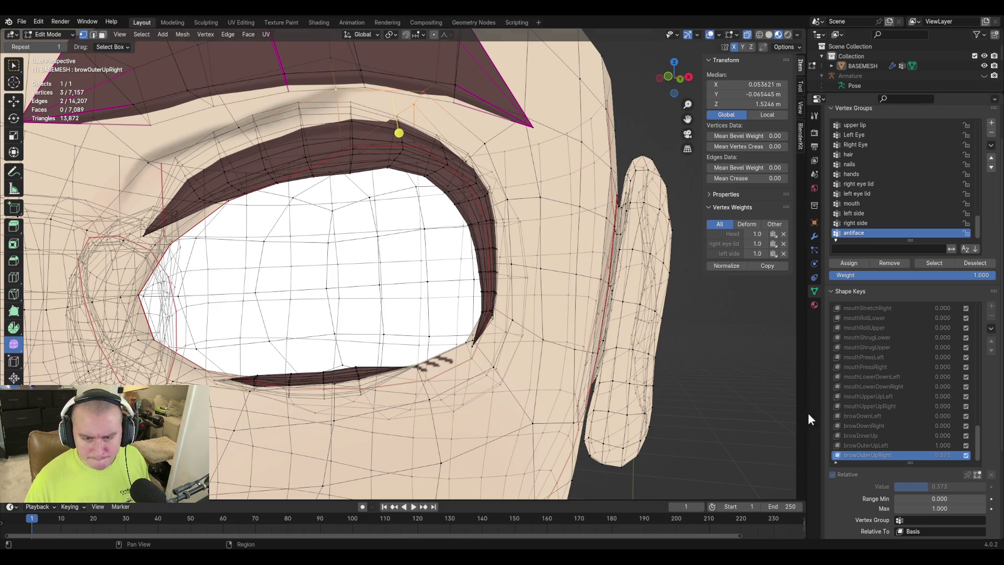
{"action": "key", "text": "Tab"}
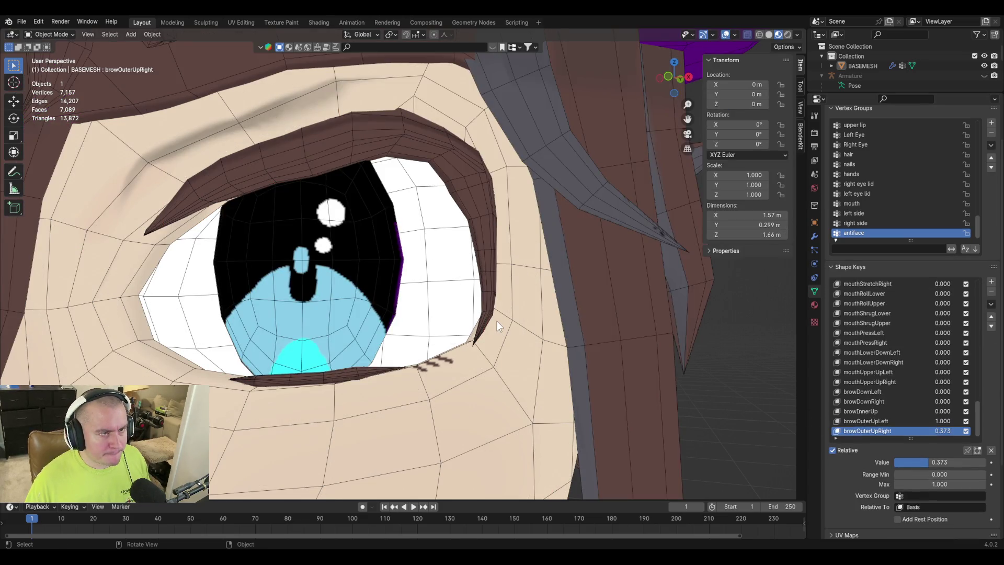
Reset the browOuterUpLeft shape key value to 0.000.
{"action": "scroll", "coordinate": [492, 322], "scroll_direction": "down", "scroll_amount": 5}
{"action": "mouse_move", "coordinate": [487, 325]}
{"action": "middle_mouse_down"}
{"action": "mouse_move", "coordinate": [525, 320]}
{"action": "mouse_move", "coordinate": [487, 319]}
{"action": "middle_mouse_up"}
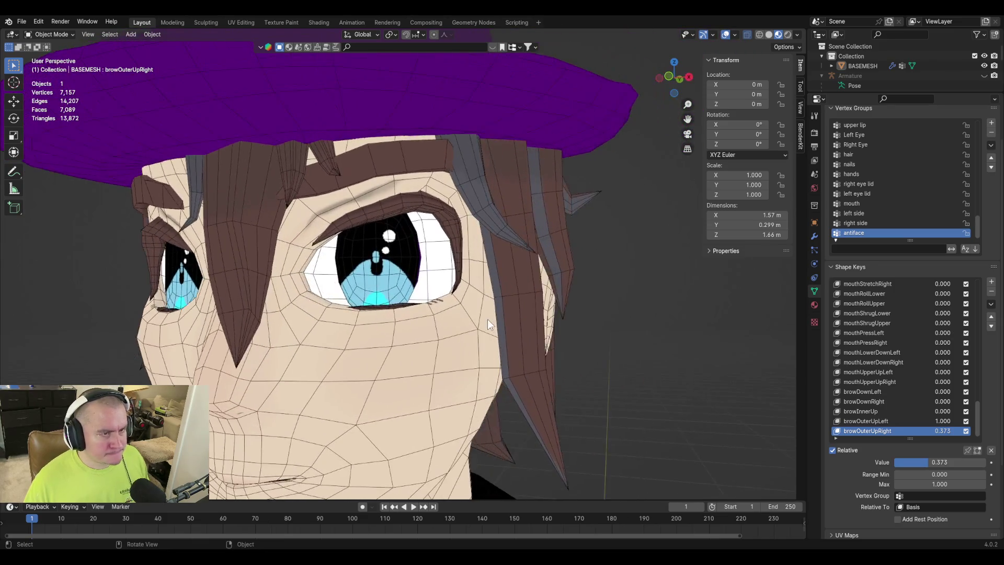
{"action": "scroll", "coordinate": [488, 318], "scroll_direction": "up", "scroll_amount": 3}
{"action": "left_click", "coordinate": [884, 421]}
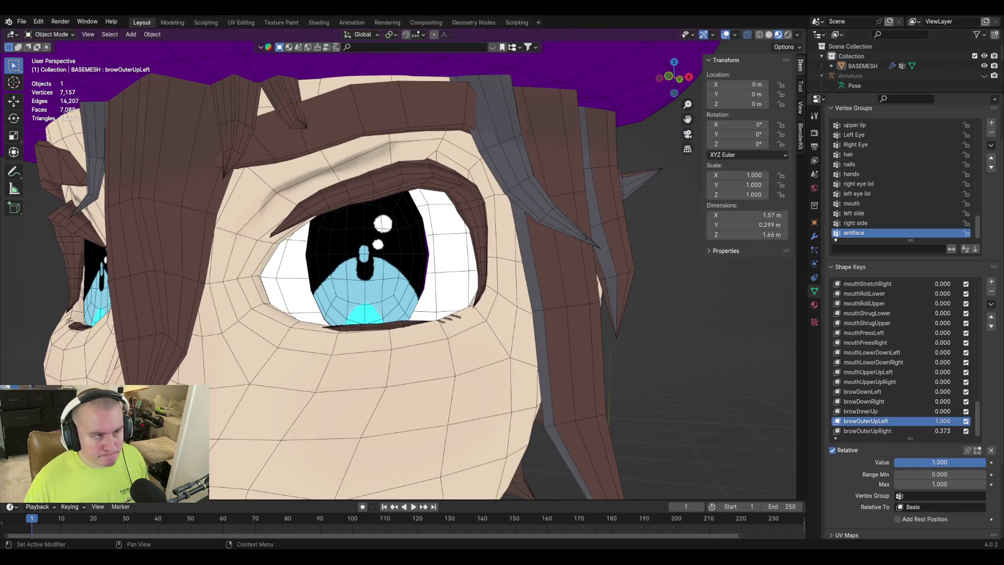
{"action": "left_click_drag", "start_coordinate": [956, 460], "coordinate": [860, 466]}
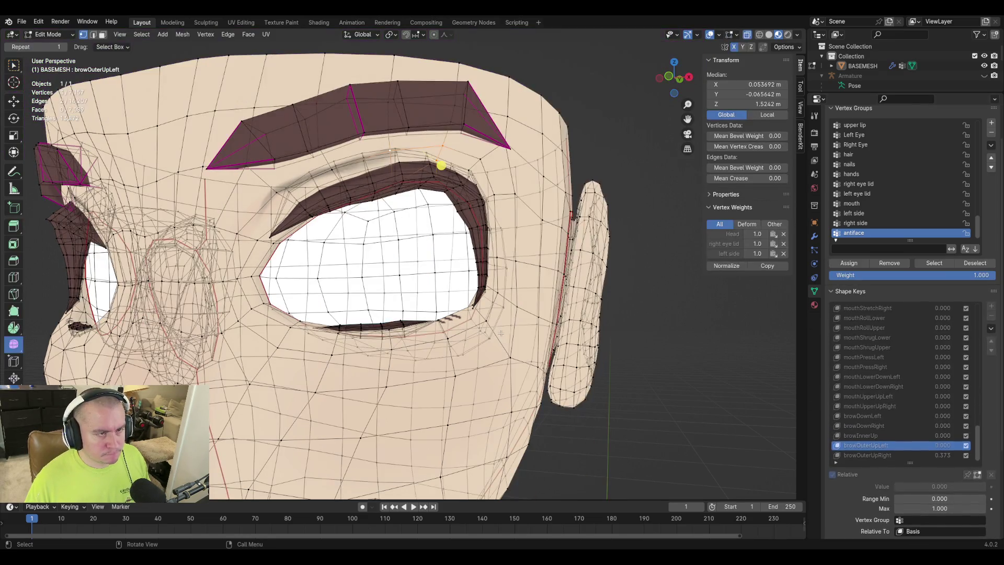
Compare edit and shaded views, then enter Edit Mode in Front Orthographic view.
{"action": "key", "text": "Tab"}
{"action": "key", "text": "Tab"}
{"action": "key", "text": "Tab"}
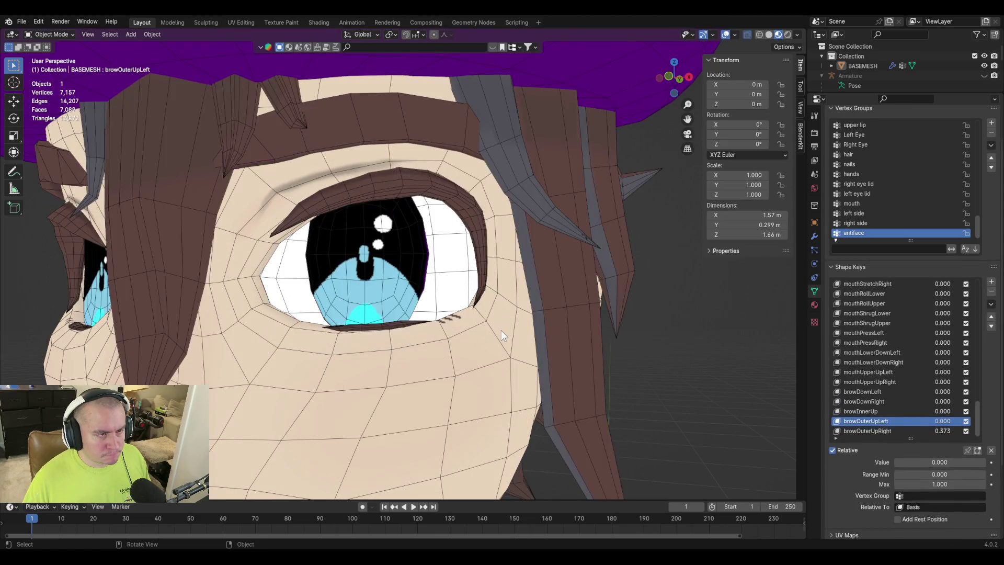
{"action": "key", "text": "Tab"}
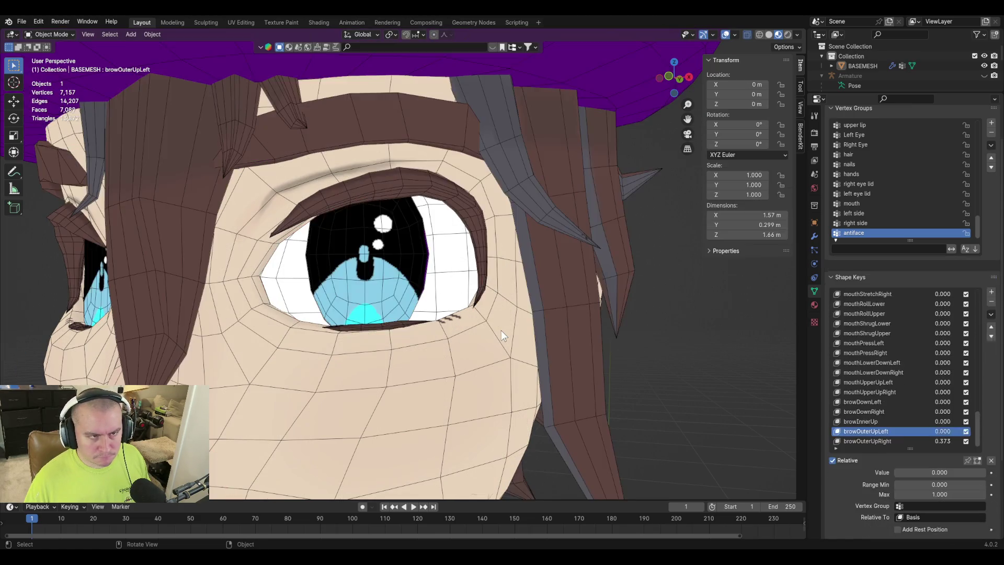
{"action": "mouse_move", "coordinate": [497, 328]}
{"action": "middle_mouse_down"}
{"action": "mouse_move", "coordinate": [415, 294]}
{"action": "mouse_move", "coordinate": [466, 305]}
{"action": "mouse_move", "coordinate": [454, 302]}
{"action": "middle_mouse_up"}
{"action": "scroll", "coordinate": [454, 303], "scroll_direction": "up", "scroll_amount": 3}
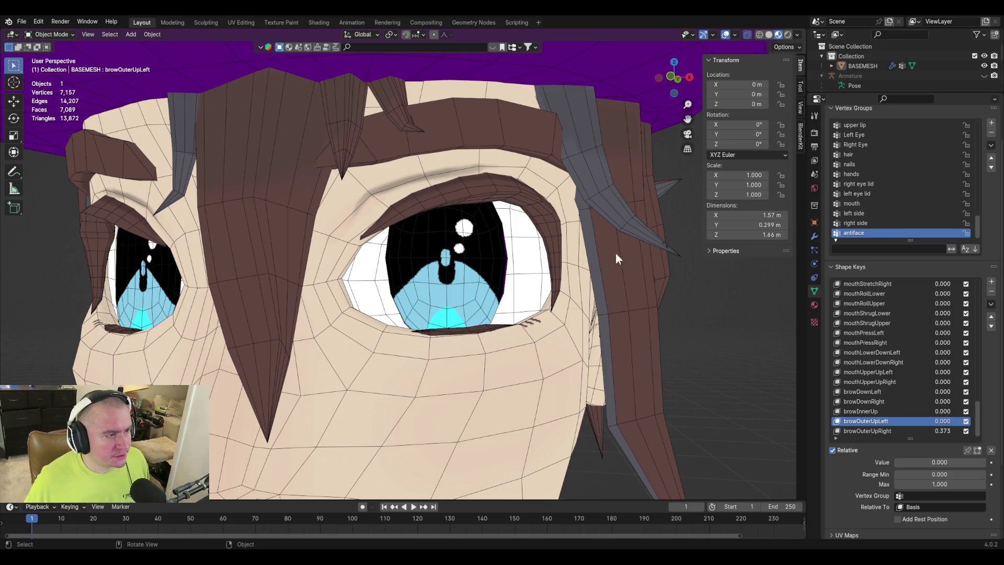
{"action": "scroll", "coordinate": [628, 259], "scroll_direction": "down", "scroll_amount": 5}
{"action": "key", "text": "KP_1"}
{"action": "scroll", "coordinate": [669, 340], "scroll_direction": "up", "scroll_amount": 3}
{"action": "key", "text": "Tab"}
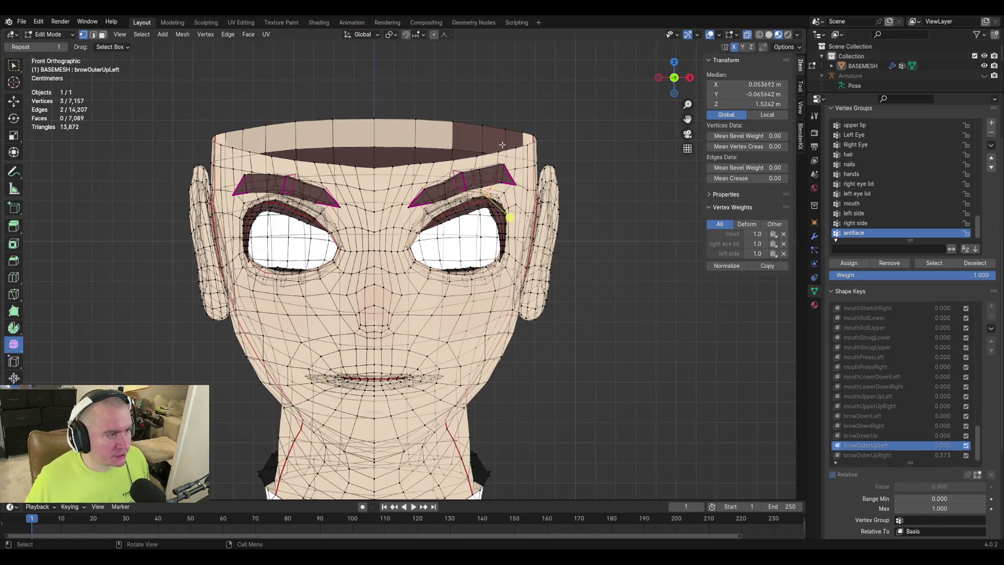
Deselect the brow vertices, compare both brows in Object Mode, then box-select the face's left half.
{"action": "left_click", "coordinate": [630, 134]}
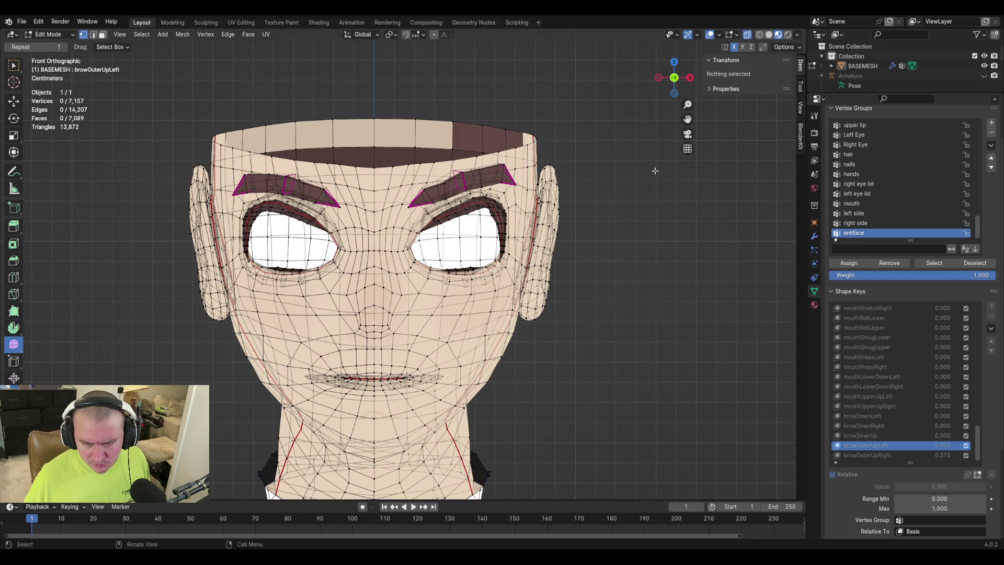
{"action": "key", "text": "Tab"}
{"action": "key", "text": "Tab"}
{"action": "key", "text": "Tab"}
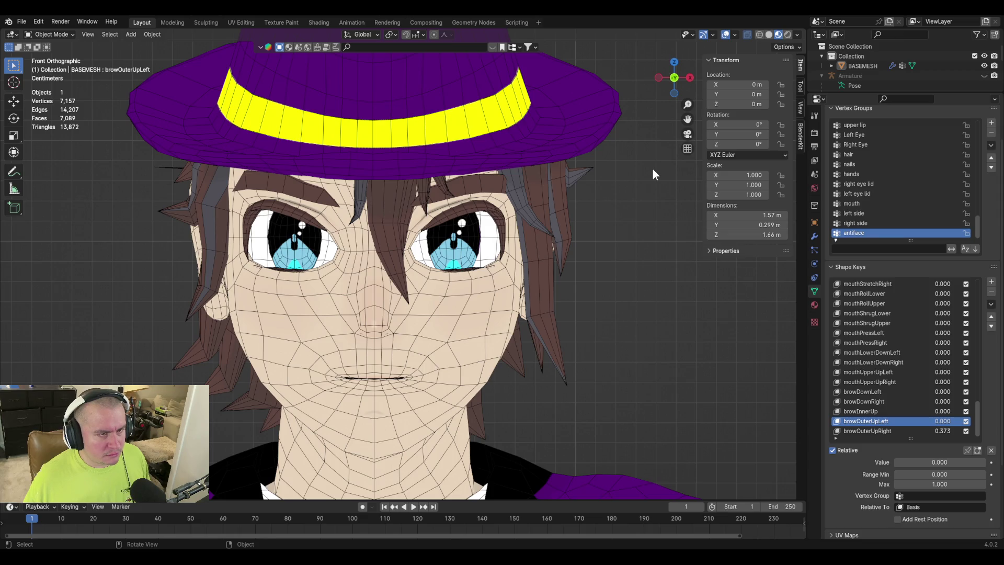
{"action": "key", "text": "Tab"}
{"action": "key", "text": "Tab"}
{"action": "key", "text": "Tab"}
{"action": "key", "text": "Tab"}
{"action": "key", "text": "Tab"}
{"action": "key", "text": "Tab"}
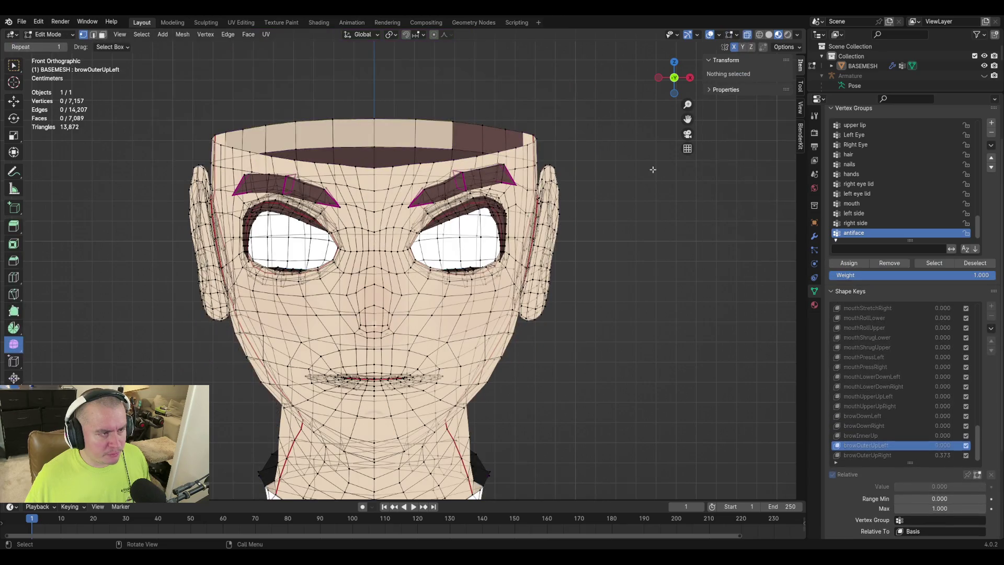
{"action": "key", "text": "Tab"}
{"action": "key", "text": "Tab"}
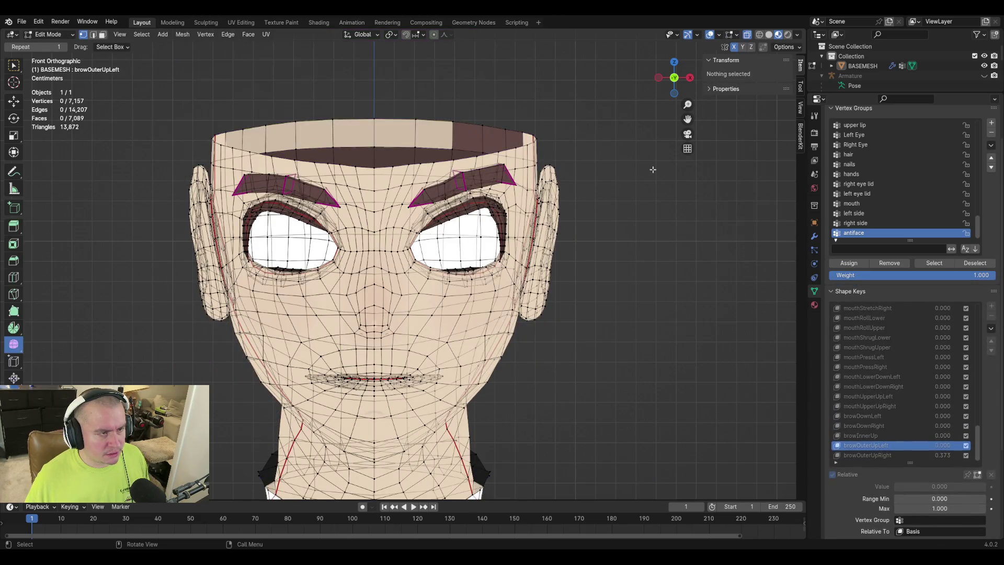
{"action": "key", "text": "Tab"}
{"action": "key", "text": "Tab"}
{"action": "key", "text": "Tab"}
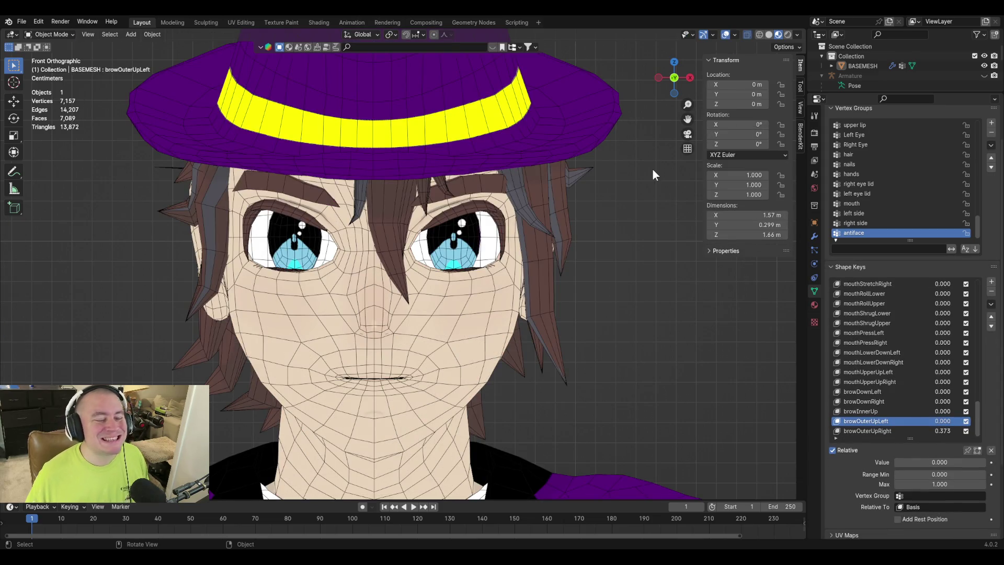
{"action": "key", "text": "Tab"}
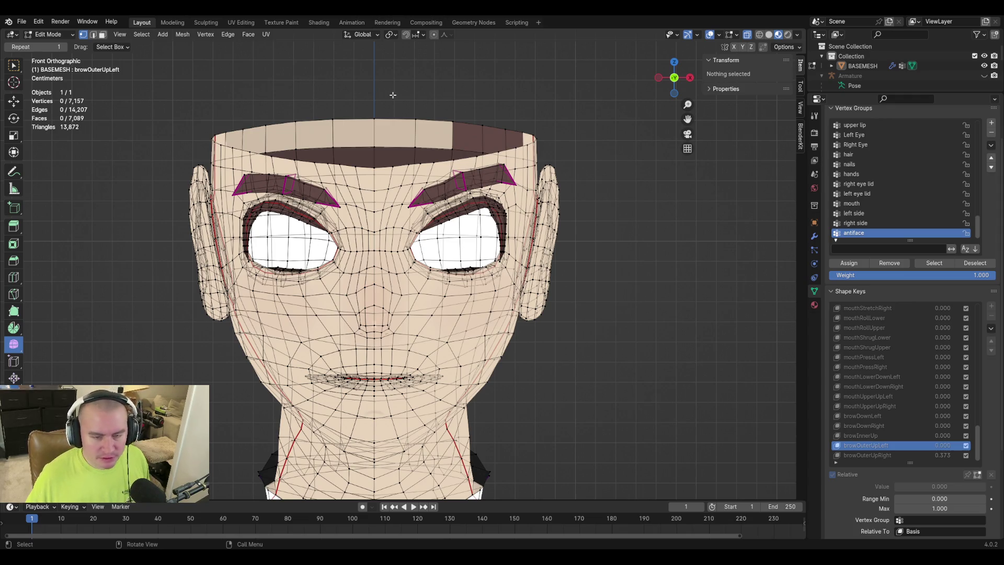
{"action": "mouse_move", "coordinate": [366, 108]}
{"action": "left_mouse_down"}
{"action": "mouse_move", "coordinate": [150, 352]}
{"action": "mouse_move", "coordinate": [104, 443]}
{"action": "left_mouse_up"}
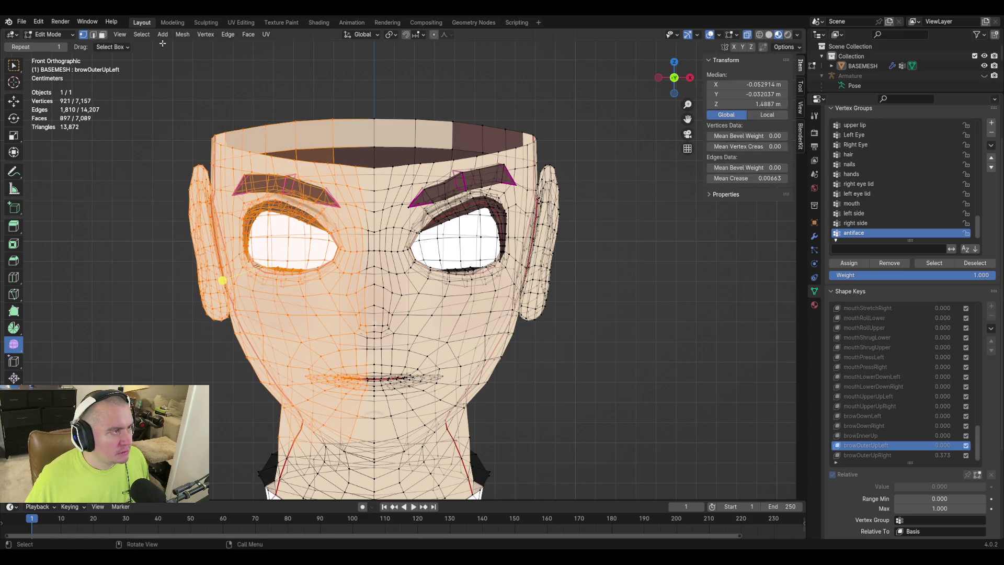
Blend the left-half vertices from another shape, then preview browOuterUpLeft at partial strength.
{"action": "left_click", "coordinate": [205, 35]}
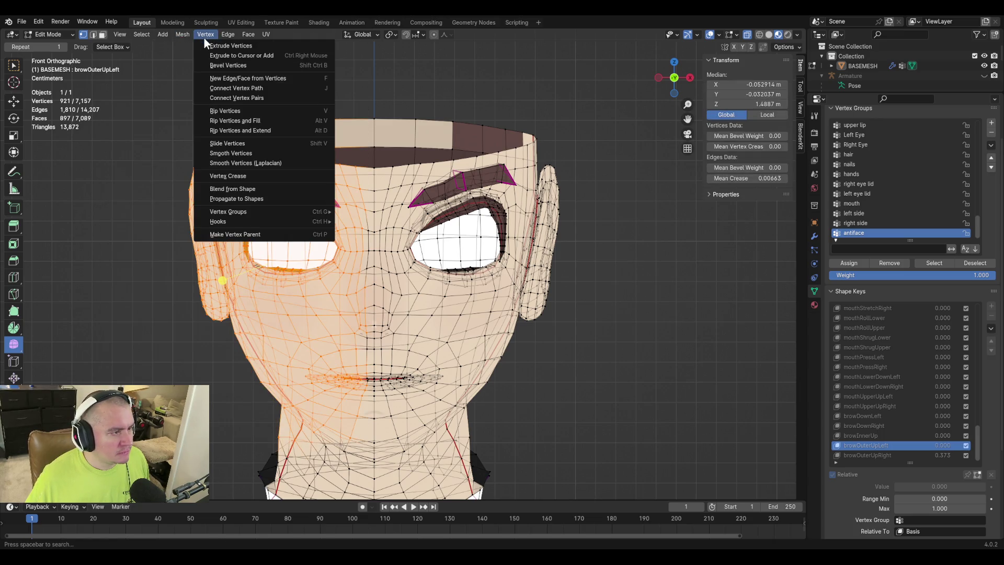
{"action": "left_click", "coordinate": [260, 189]}
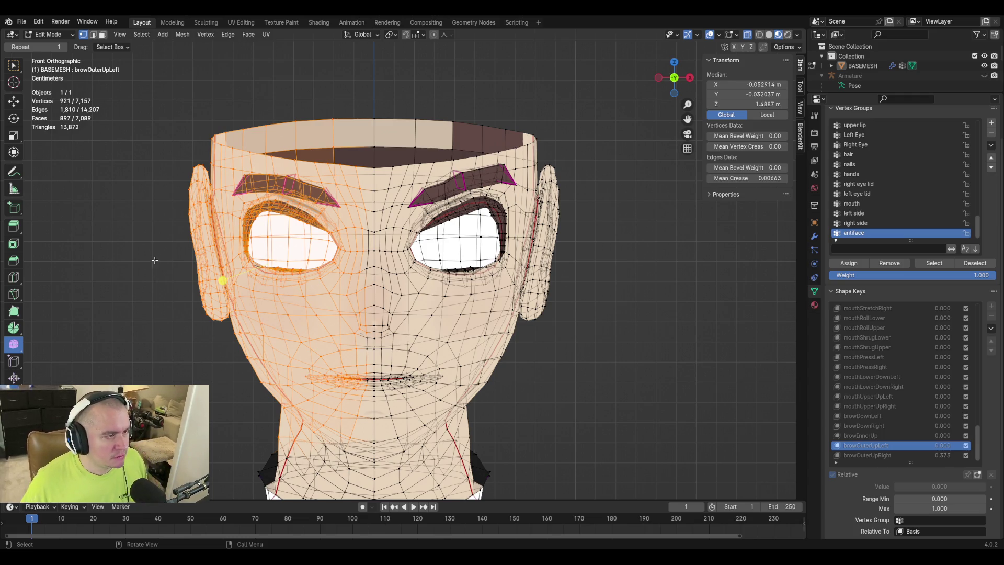
{"action": "key", "text": "Tab"}
{"action": "mouse_move", "coordinate": [940, 462]}
{"action": "left_mouse_down"}
{"action": "mouse_move", "coordinate": [957, 462]}
{"action": "mouse_move", "coordinate": [895, 462]}
{"action": "left_mouse_up"}
Reset browOuterUpRight to 0.000, then test browOuterUpLeft briefly and reset it to 0.000.
{"action": "key", "text": "Tab"}
{"action": "scroll", "coordinate": [258, 201], "scroll_direction": "up", "scroll_amount": 6}
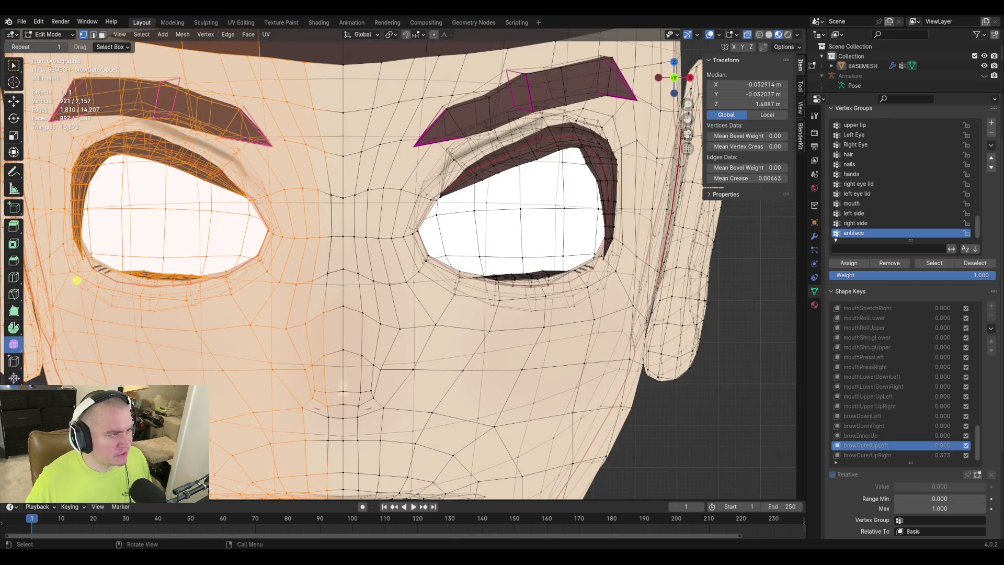
{"action": "scroll", "coordinate": [258, 202], "scroll_direction": "down", "scroll_amount": 4}
{"action": "key", "text": "Tab"}
{"action": "key", "text": "Tab"}
{"action": "key", "text": "Tab"}
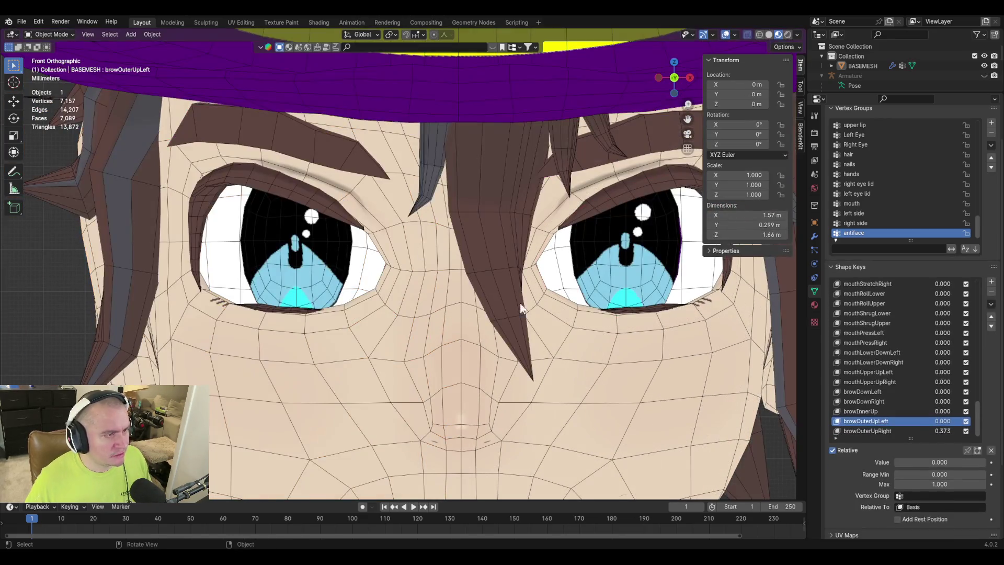
{"action": "left_click", "coordinate": [874, 429]}
{"action": "key", "text": "BackSpace"}
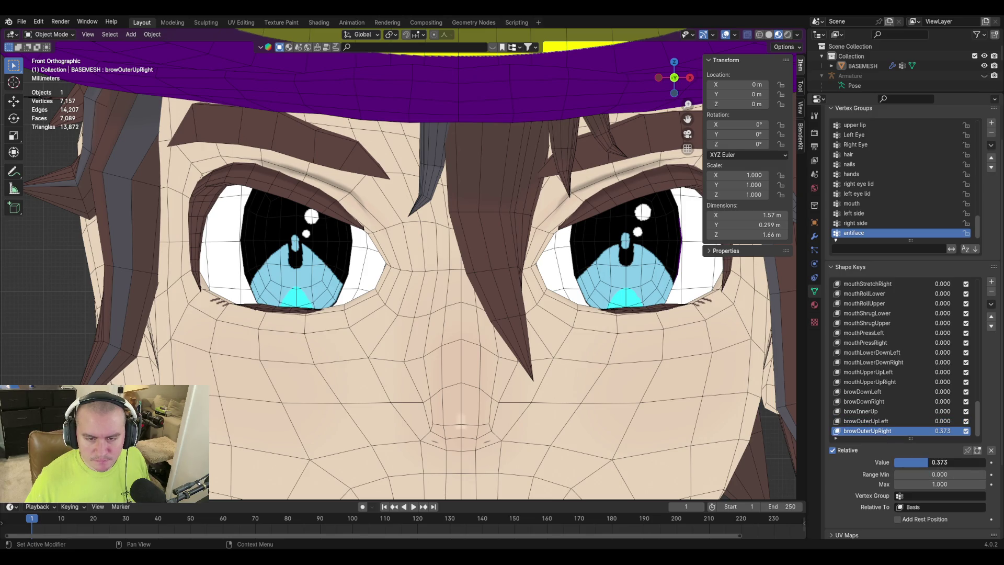
{"action": "left_click", "coordinate": [871, 421]}
{"action": "left_click_drag", "start_coordinate": [911, 462], "coordinate": [936, 462]}
{"action": "key", "text": "BackSpace"}
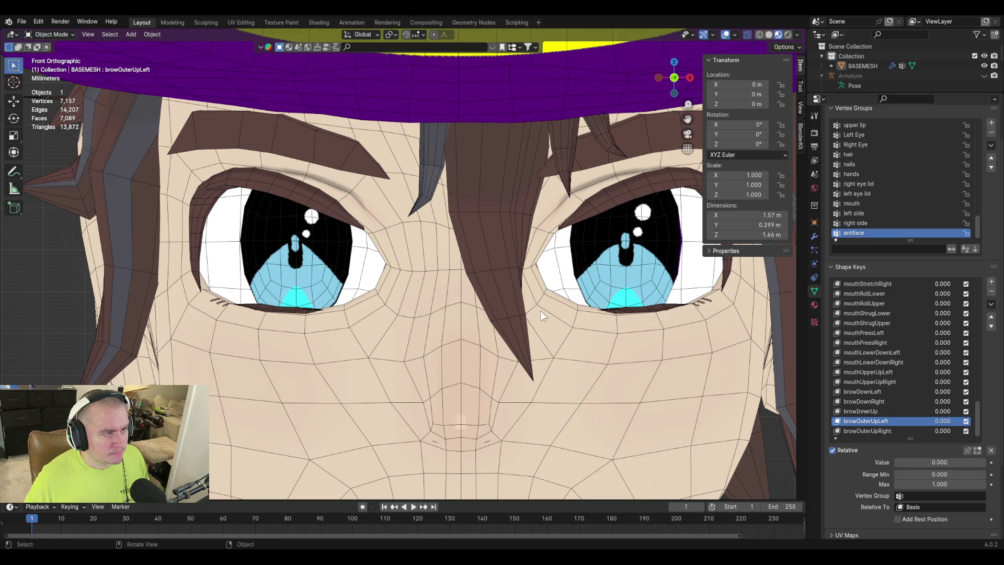
Select the linked left eye and brow island with Ctrl+L and paint-select the upper eyelid vertices.
{"action": "key", "text": "Tab"}
{"action": "left_click", "coordinate": [345, 129]}
{"action": "key", "text": "c"}
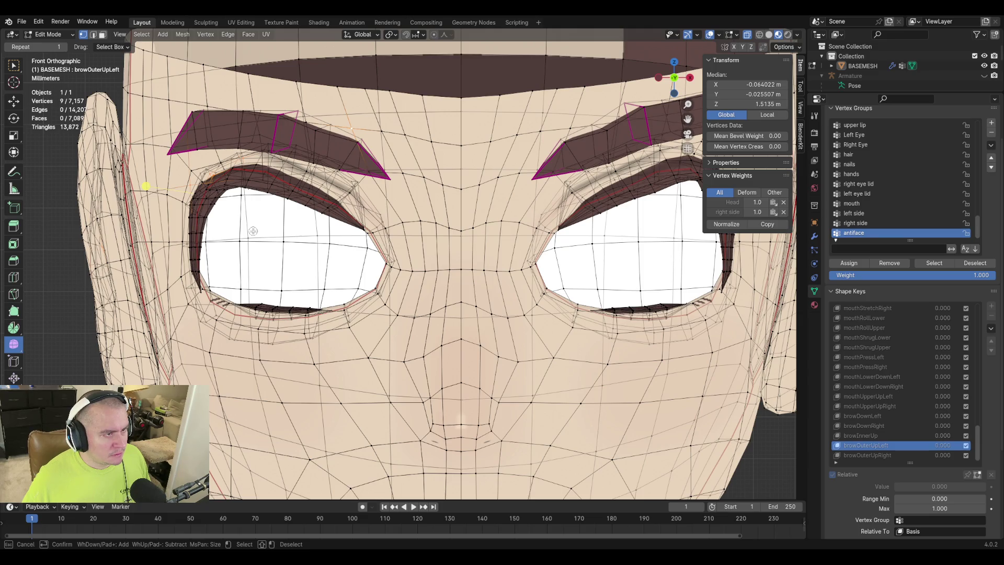
{"action": "key", "text": "Escape"}
{"action": "left_click", "coordinate": [263, 218]}
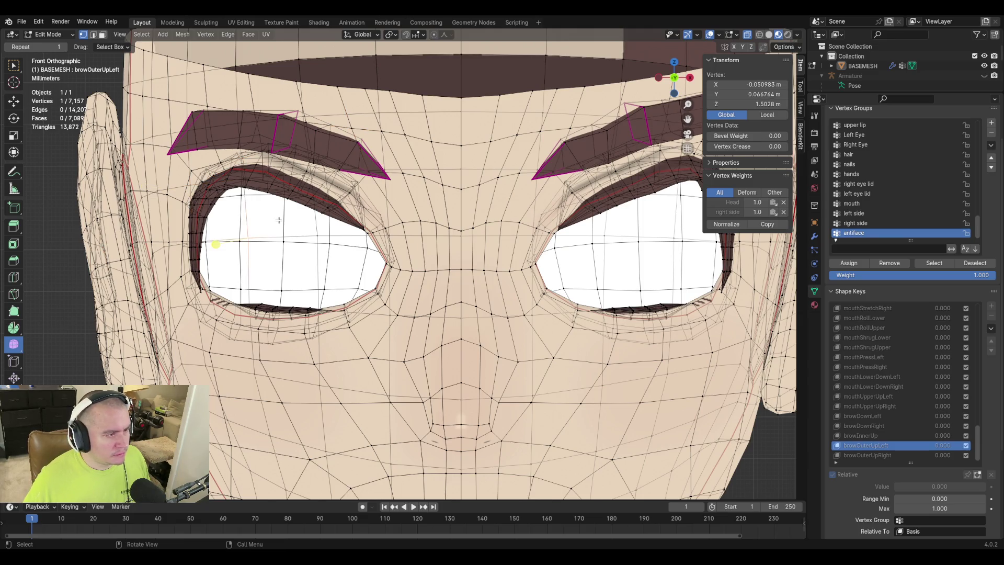
{"action": "scroll", "coordinate": [279, 220], "scroll_direction": "down", "scroll_amount": 1}
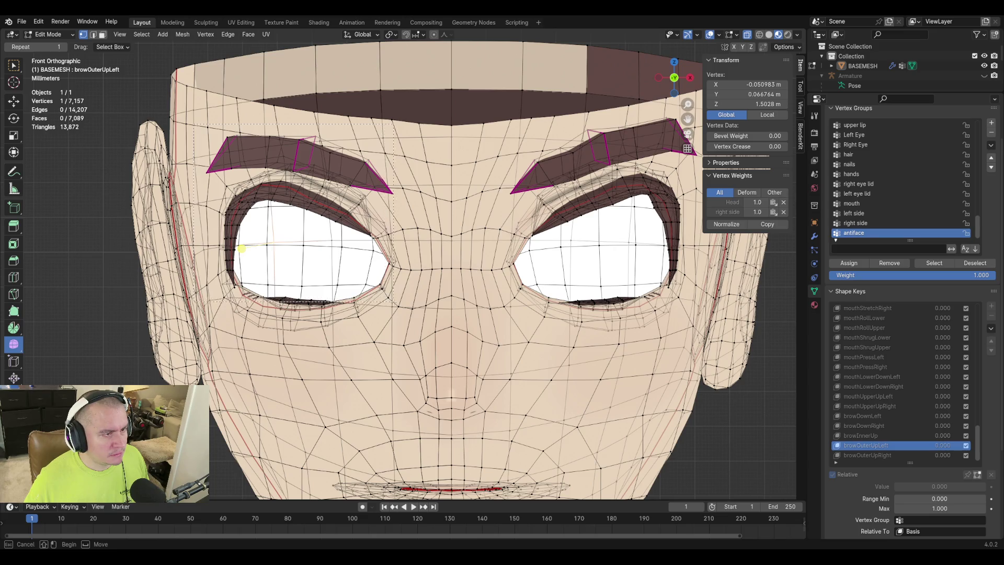
{"action": "key", "text": "ctrl+l"}
{"action": "mouse_move", "coordinate": [458, 357]}
{"action": "middle_mouse_down"}
{"action": "mouse_move", "coordinate": [369, 247]}
{"action": "mouse_move", "coordinate": [353, 253]}
{"action": "middle_mouse_up"}
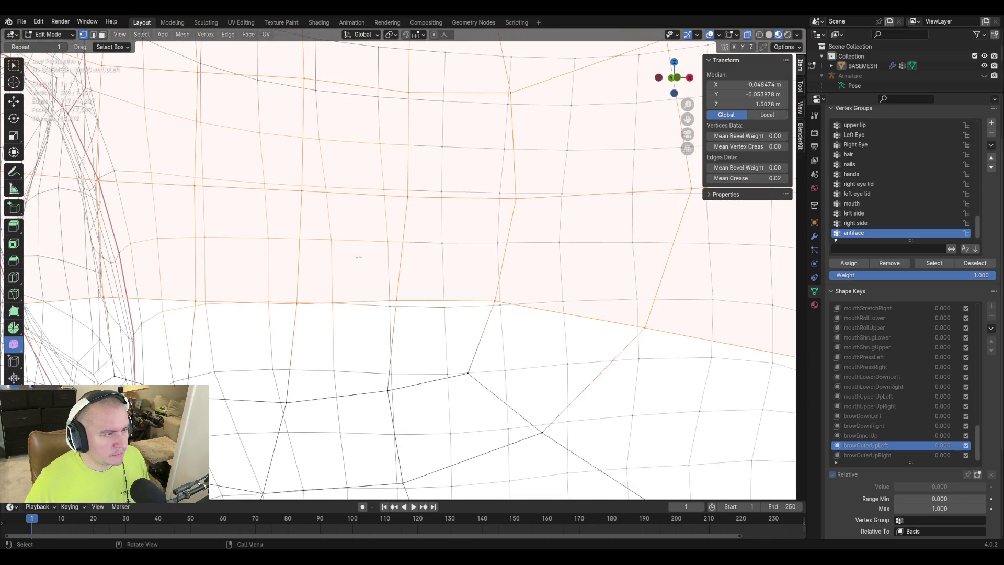
{"action": "scroll", "coordinate": [354, 253], "scroll_direction": "down", "scroll_amount": 5}
{"action": "scroll", "coordinate": [372, 248], "scroll_direction": "up", "scroll_amount": 3}
{"action": "key", "text": "c"}
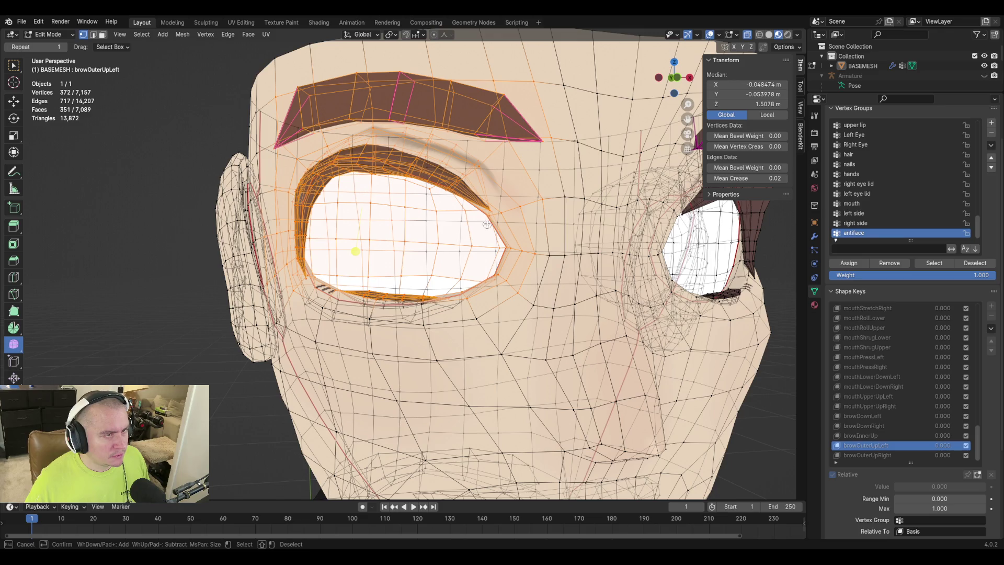
{"action": "mouse_move", "coordinate": [338, 205]}
{"action": "left_mouse_down"}
{"action": "mouse_move", "coordinate": [366, 165]}
{"action": "mouse_move", "coordinate": [404, 154]}
{"action": "mouse_move", "coordinate": [373, 203]}
{"action": "left_mouse_up"}
{"action": "key", "text": "Escape"}
{"action": "middle_click_drag", "start_coordinate": [445, 185], "coordinate": [397, 136]}
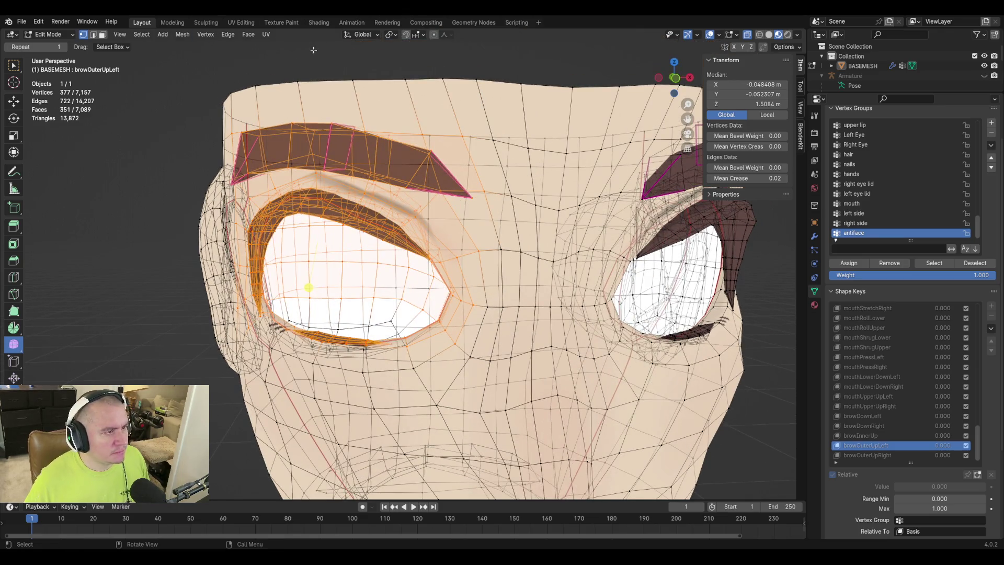
In Object Mode, make browOuterUpLeft the active shape key and preview it on the brow.
{"action": "key", "text": "Tab"}
{"action": "scroll", "coordinate": [891, 378], "scroll_direction": "up", "scroll_amount": 10}
{"action": "scroll", "coordinate": [880, 382], "scroll_direction": "up", "scroll_amount": 5}
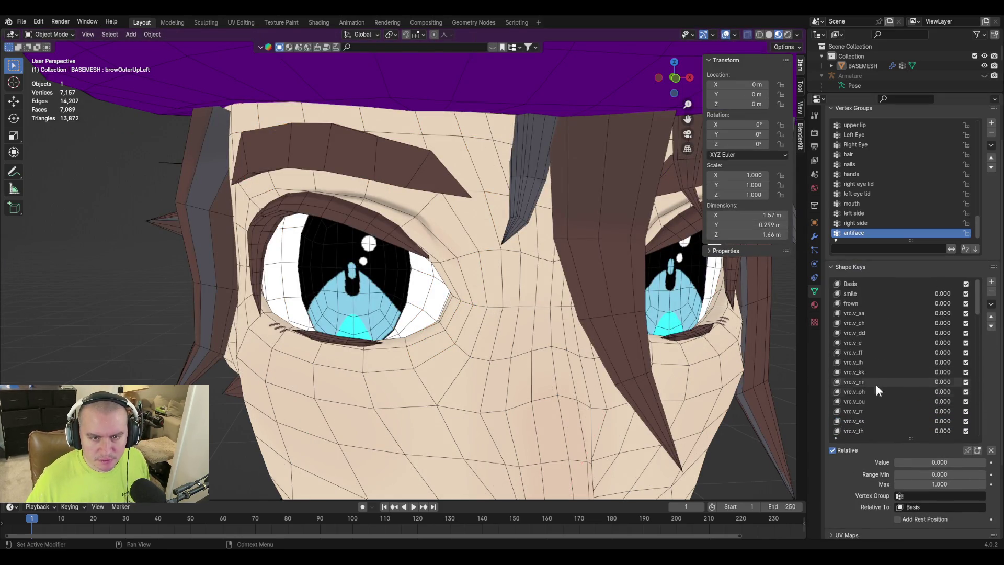
{"action": "left_click", "coordinate": [861, 284]}
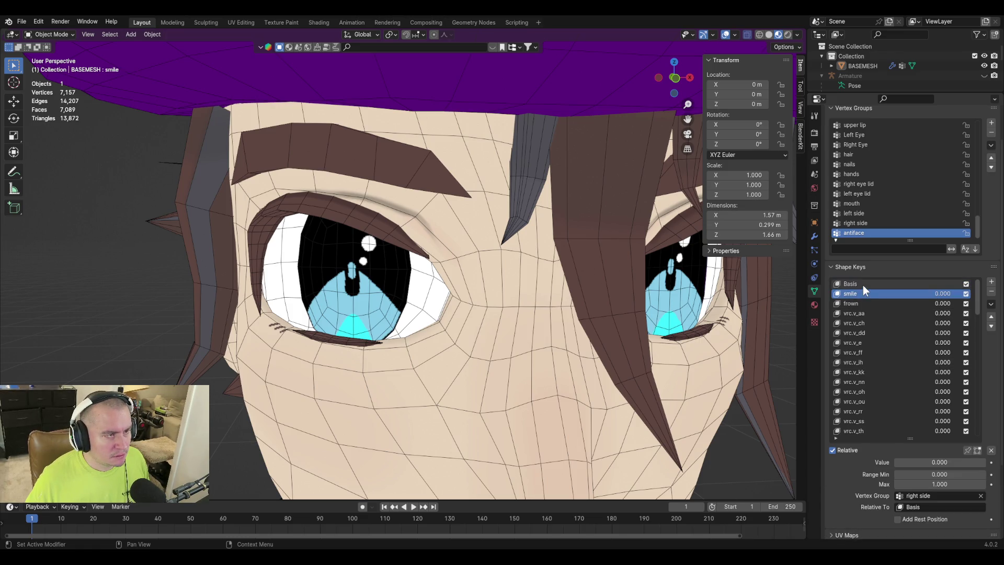
{"action": "scroll", "coordinate": [869, 363], "scroll_direction": "down", "scroll_amount": 15}
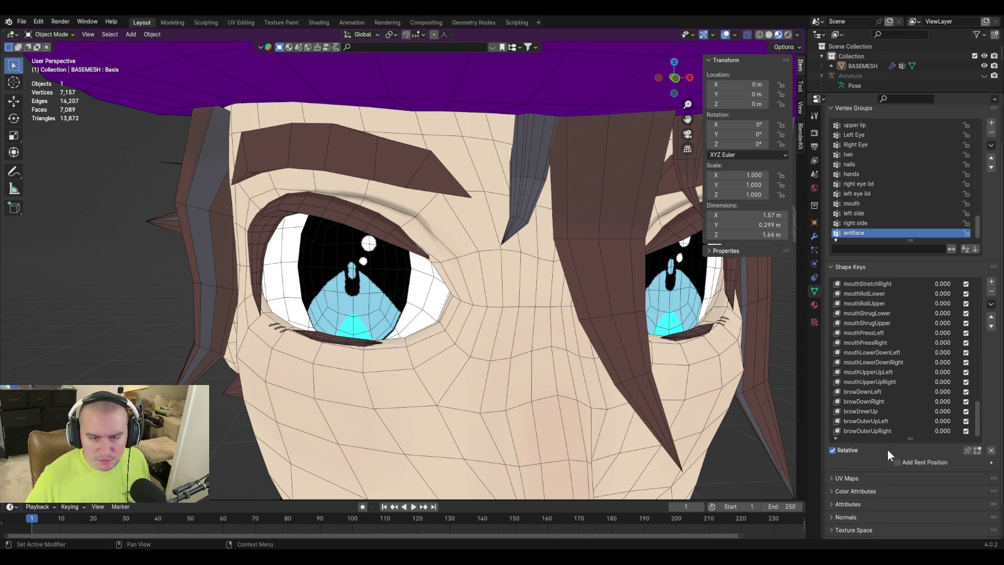
{"action": "left_click", "coordinate": [883, 430]}
{"action": "left_click", "coordinate": [883, 421]}
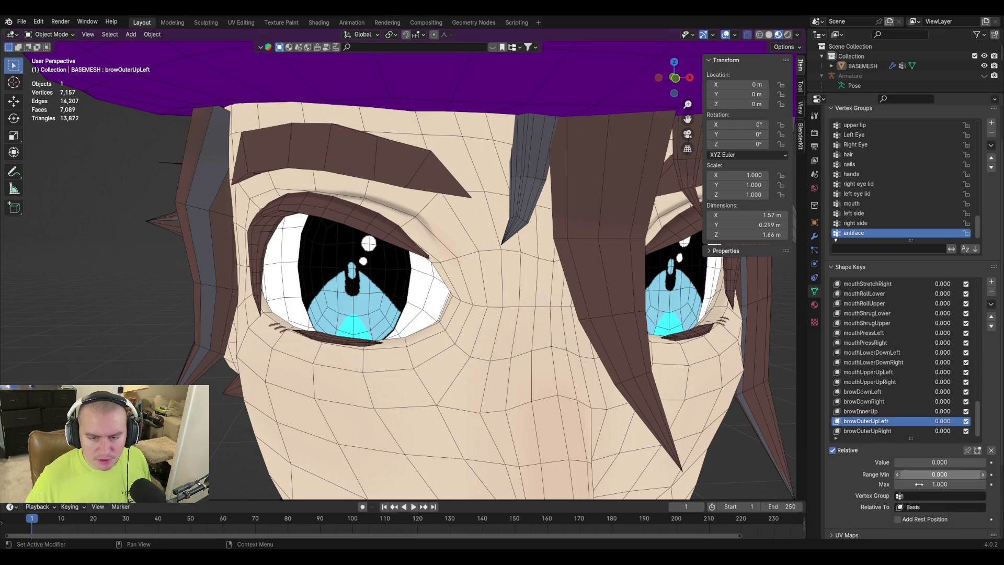
{"action": "mouse_move", "coordinate": [923, 464]}
{"action": "left_mouse_down"}
{"action": "mouse_move", "coordinate": [985, 462]}
{"action": "mouse_move", "coordinate": [897, 462]}
{"action": "left_mouse_up"}
Select one vertex above the left eye and frame it in the view.
{"action": "key", "text": "Tab"}
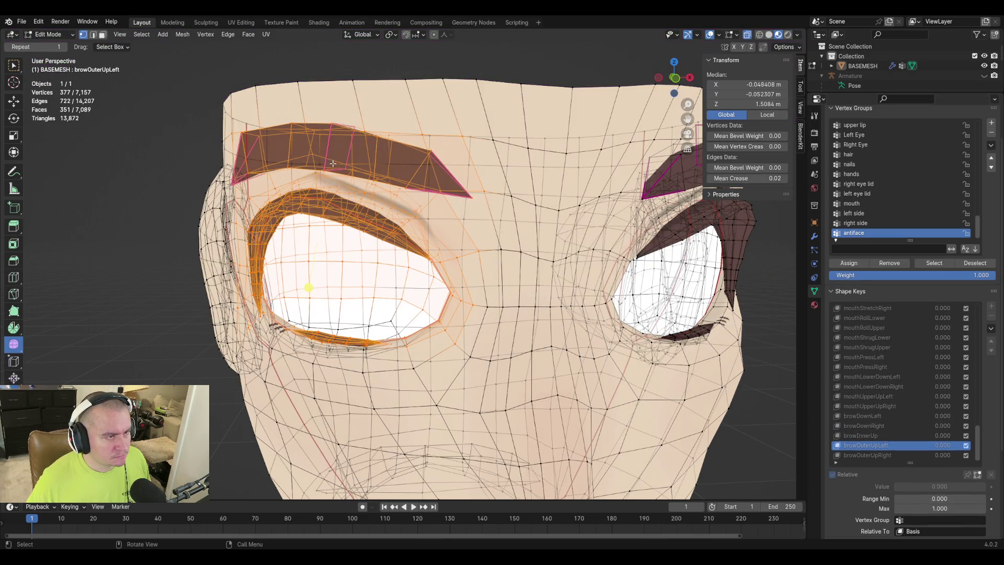
{"action": "left_click", "coordinate": [316, 171]}
{"action": "key", "text": "KP_Decimal"}
{"action": "scroll", "coordinate": [219, 139], "scroll_direction": "down", "scroll_amount": 2}
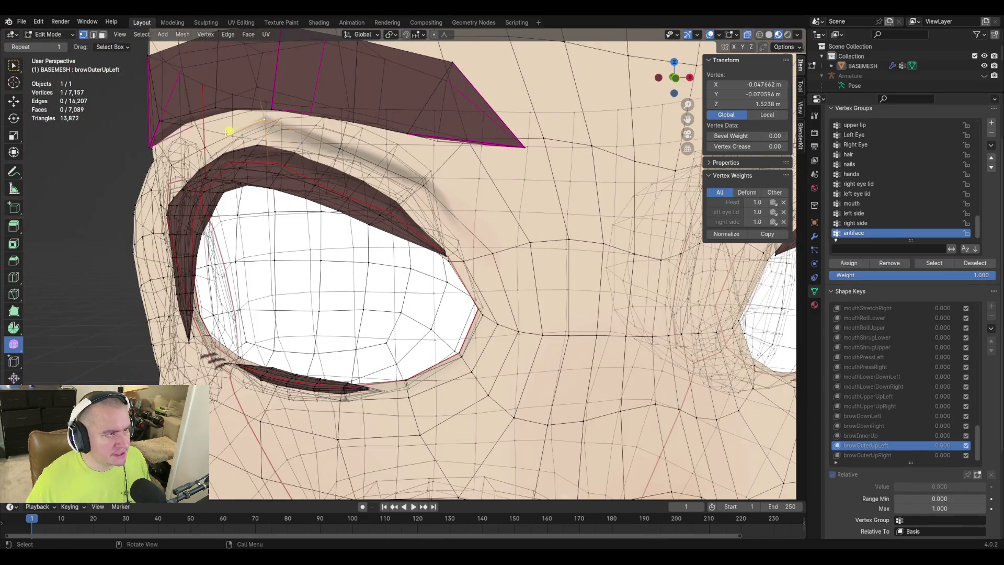
Blend the vertex from another shape key using Vertex > Blend from Shape with a chosen source.
{"action": "left_click", "coordinate": [204, 33]}
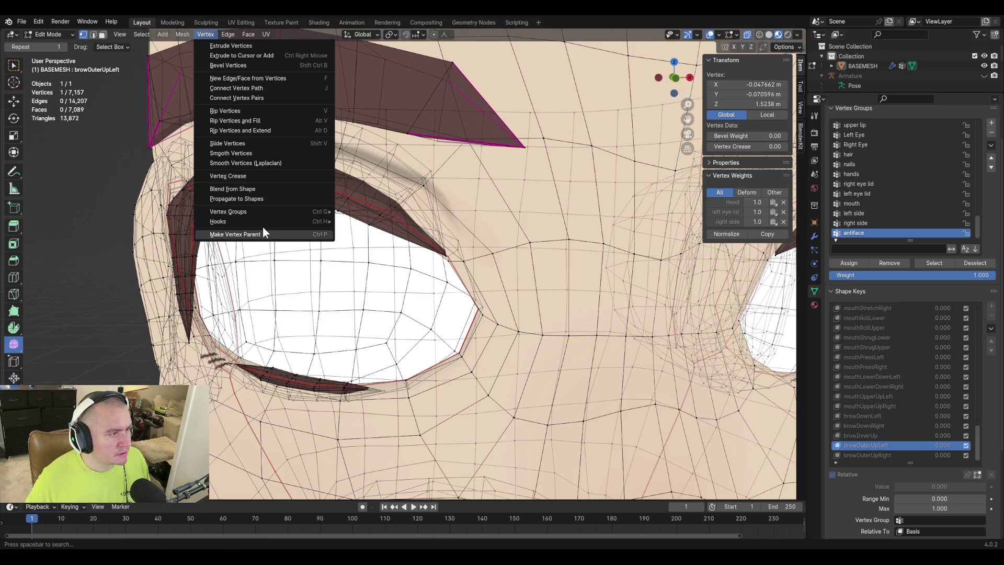
{"action": "left_click", "coordinate": [272, 190]}
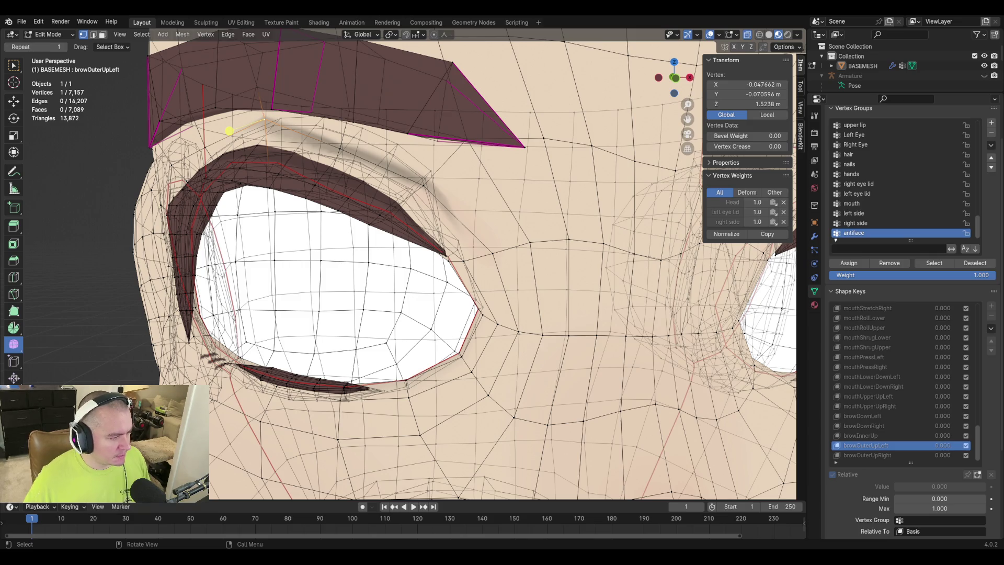
{"action": "left_click", "coordinate": [121, 392]}
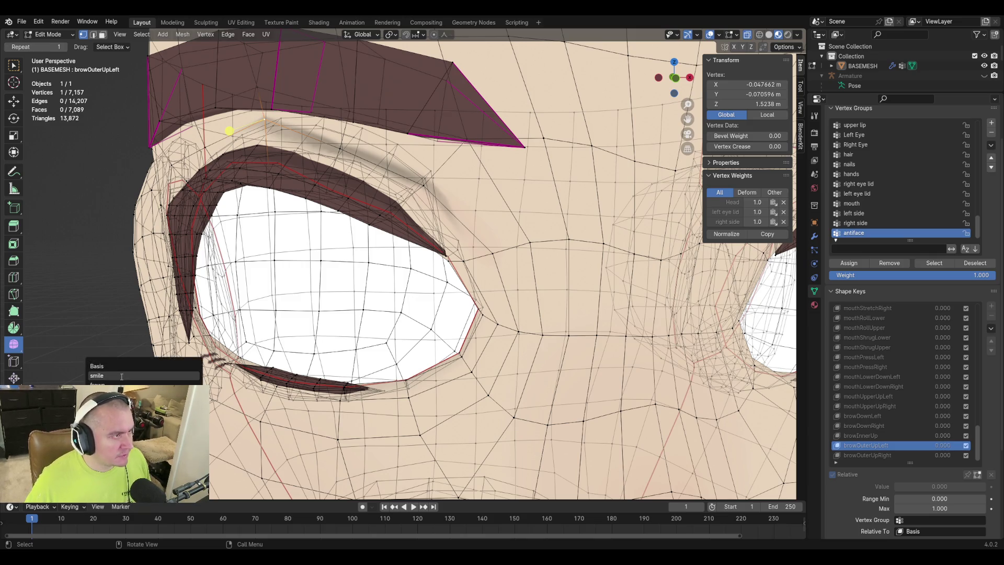
{"action": "left_click", "coordinate": [122, 376]}
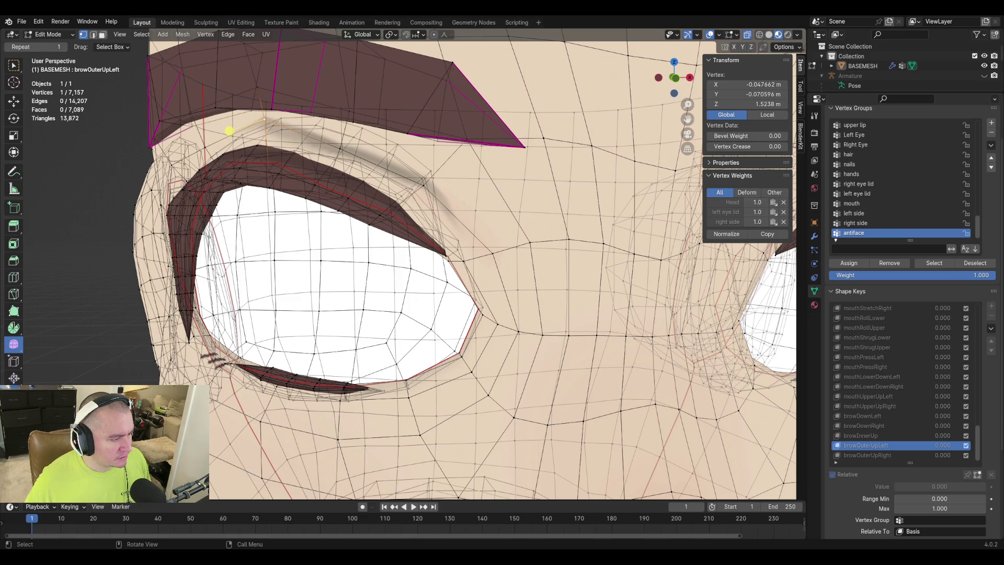
{"action": "left_click", "coordinate": [121, 392]}
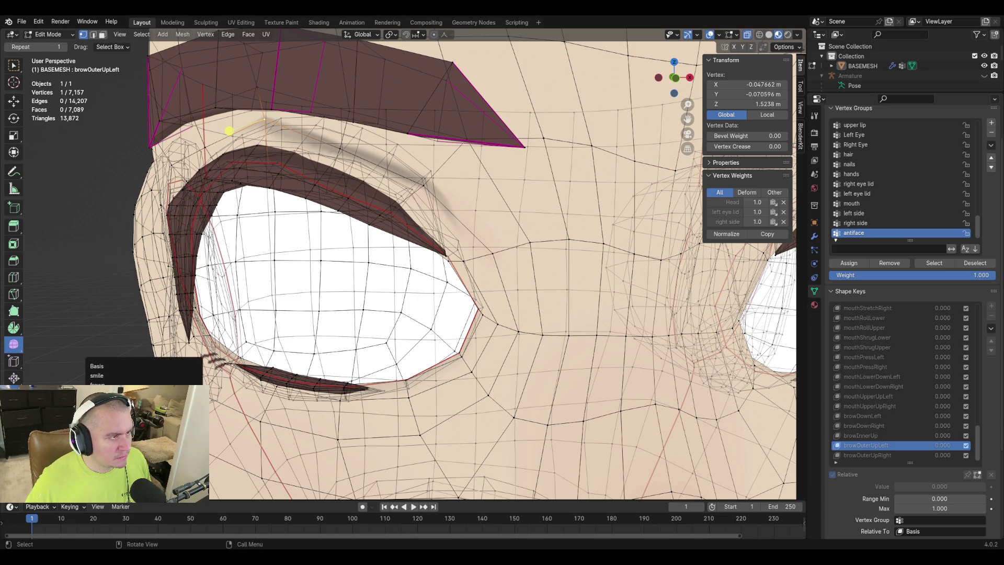
{"action": "left_click", "coordinate": [121, 375]}
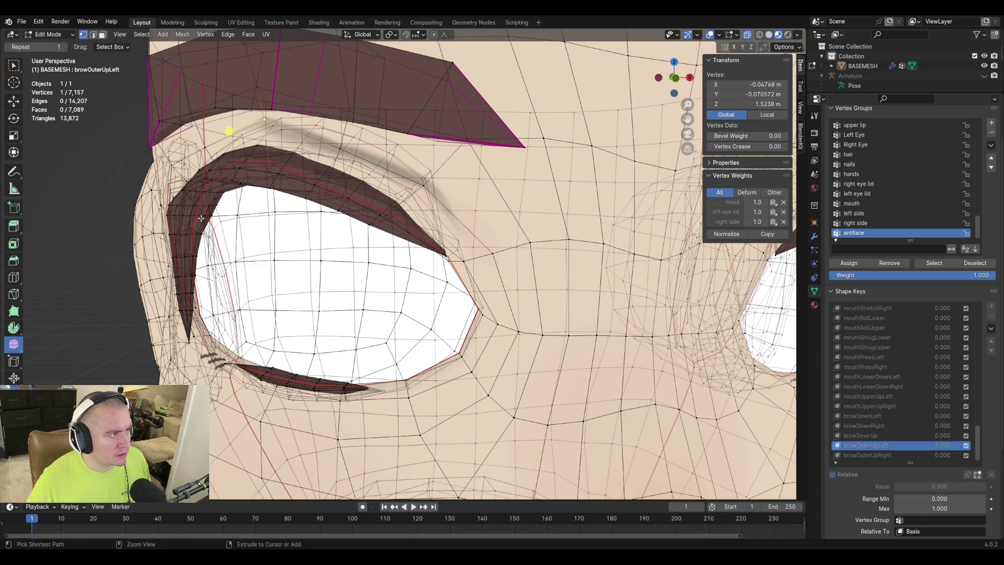
{"action": "key", "text": "ctrl+l"}
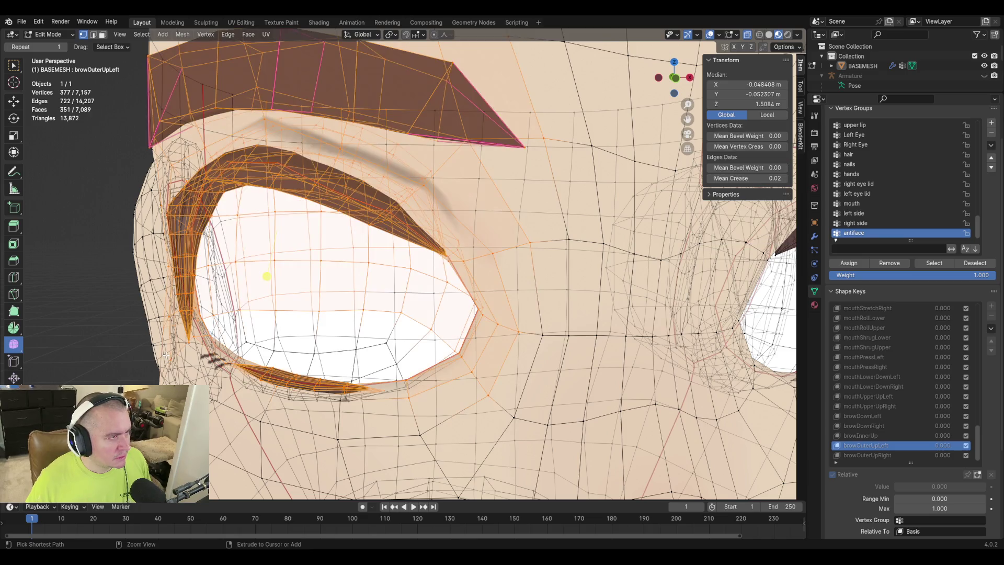
{"action": "key", "text": "ctrl+z"}
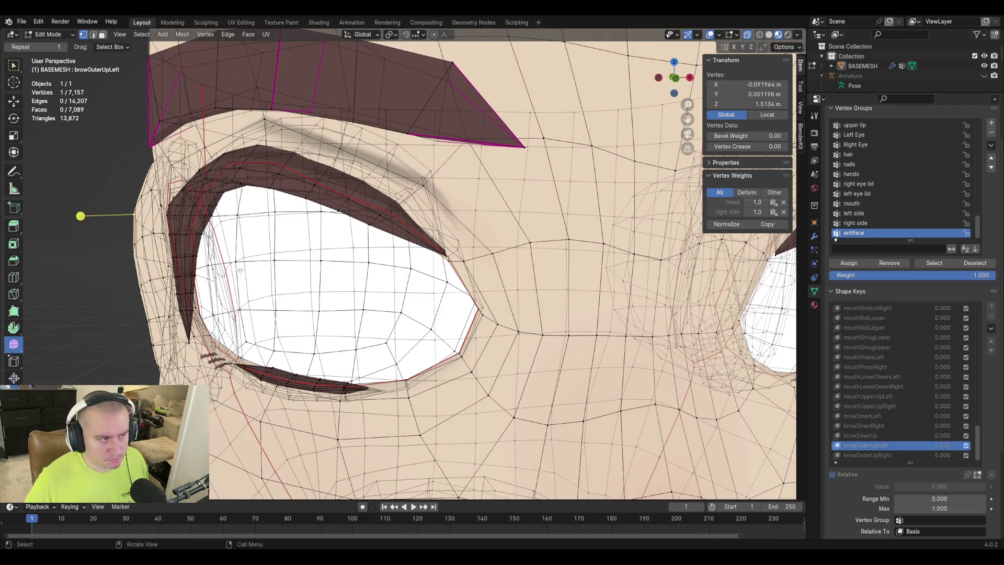
Compare the blended result in both modes and reselect the vertex above the left eye.
{"action": "key", "text": "Tab"}
{"action": "key", "text": "Tab"}
{"action": "key", "text": "Tab"}
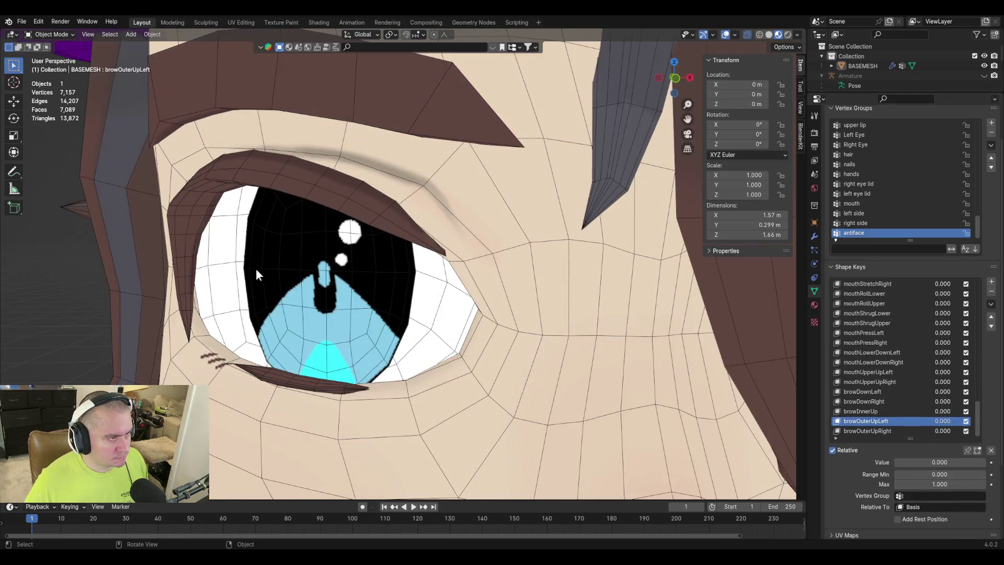
{"action": "key", "text": "Tab"}
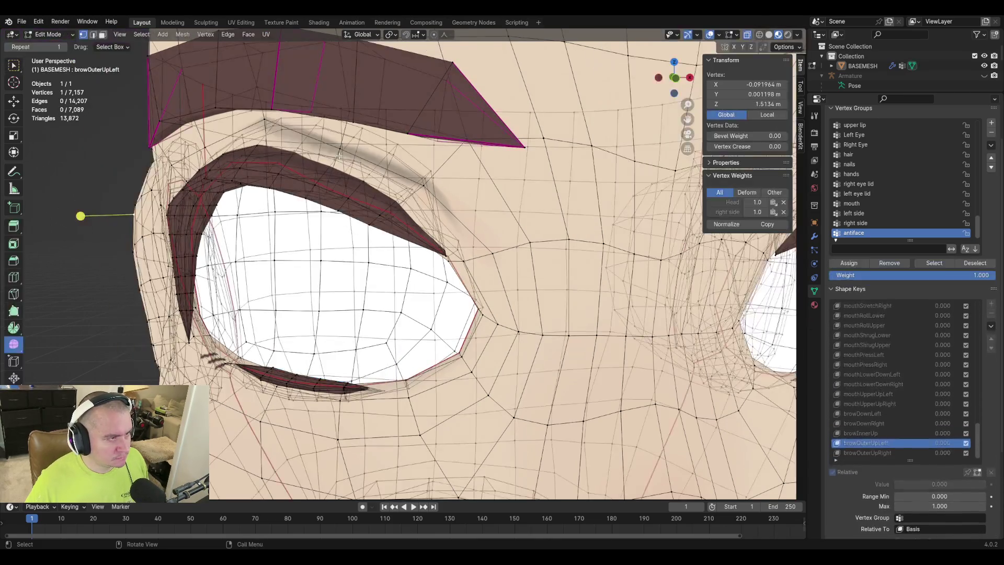
{"action": "key", "text": "Tab"}
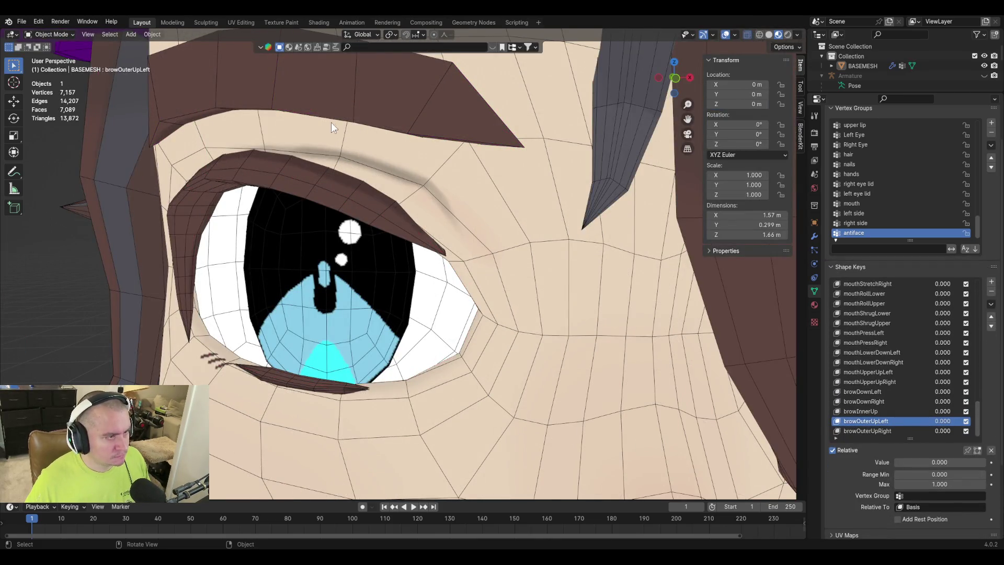
{"action": "key", "text": "Tab"}
{"action": "left_click", "coordinate": [264, 121]}
{"action": "scroll", "coordinate": [264, 120], "scroll_direction": "down", "scroll_amount": 3}
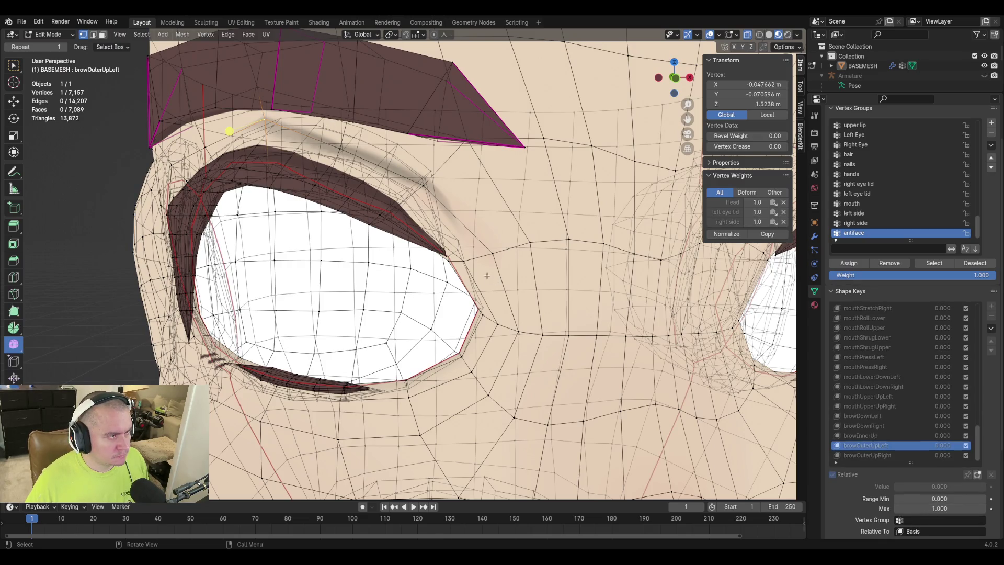
{"action": "middle_click_drag", "start_coordinate": [314, 183], "coordinate": [457, 183]}
{"action": "middle_click_drag", "start_coordinate": [546, 250], "coordinate": [470, 242], "text": "shift"}
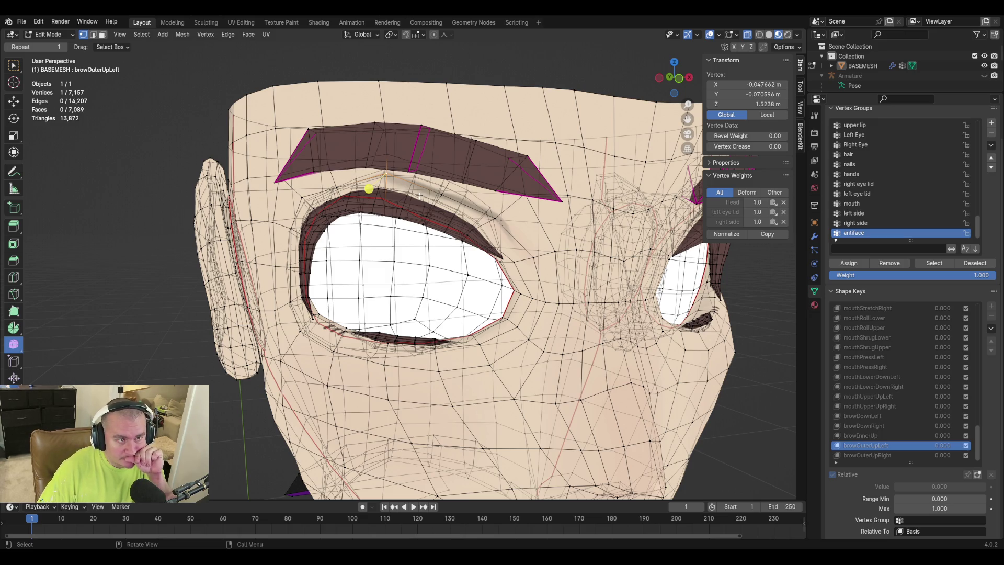
In front orthographic view, lower the vertex slightly along Z and check the shaded brow.
{"action": "key", "text": "KP_1"}
{"action": "scroll", "coordinate": [365, 195], "scroll_direction": "down", "scroll_amount": 3}
{"action": "scroll", "coordinate": [364, 195], "scroll_direction": "up", "scroll_amount": 4}
{"action": "key", "text": "g"}
{"action": "key", "text": "z"}
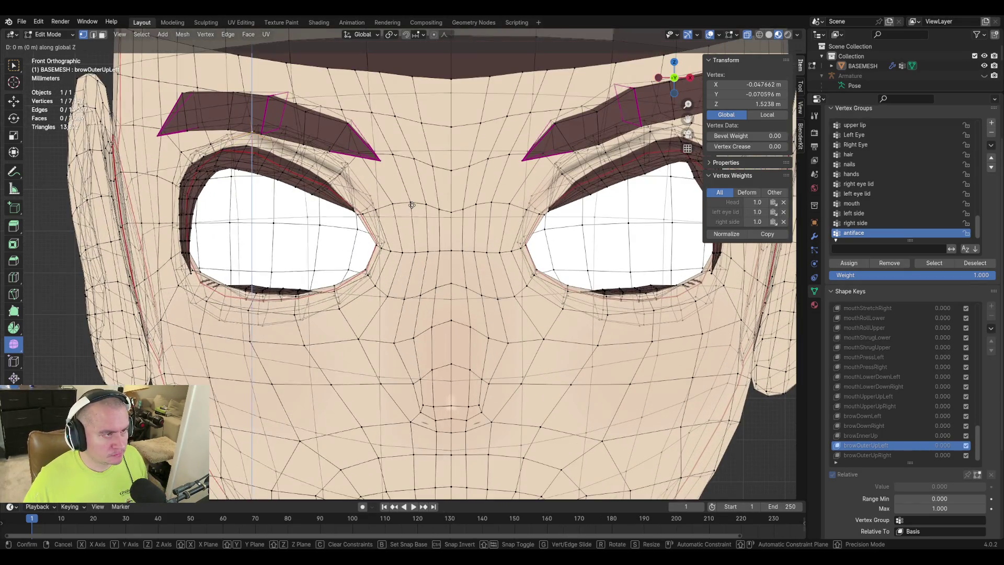
{"action": "left_click", "coordinate": [411, 216]}
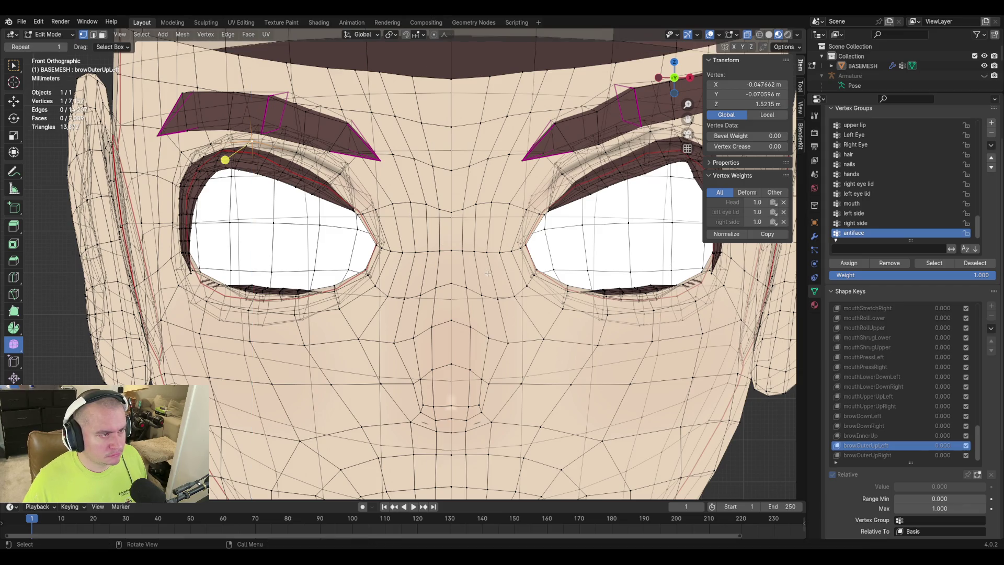
{"action": "key", "text": "Tab"}
{"action": "key", "text": "Tab"}
{"action": "key", "text": "Tab"}
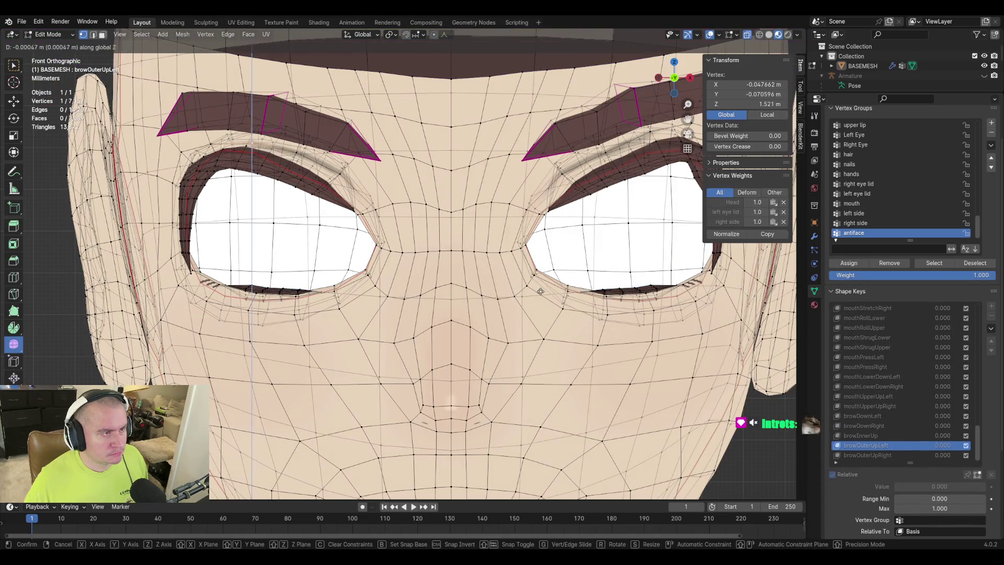
{"action": "key", "text": "Tab"}
{"action": "key", "text": "Tab"}
{"action": "key", "text": "g"}
{"action": "key", "text": "z"}
{"action": "key", "text": "Escape"}
{"action": "key", "text": "Tab"}
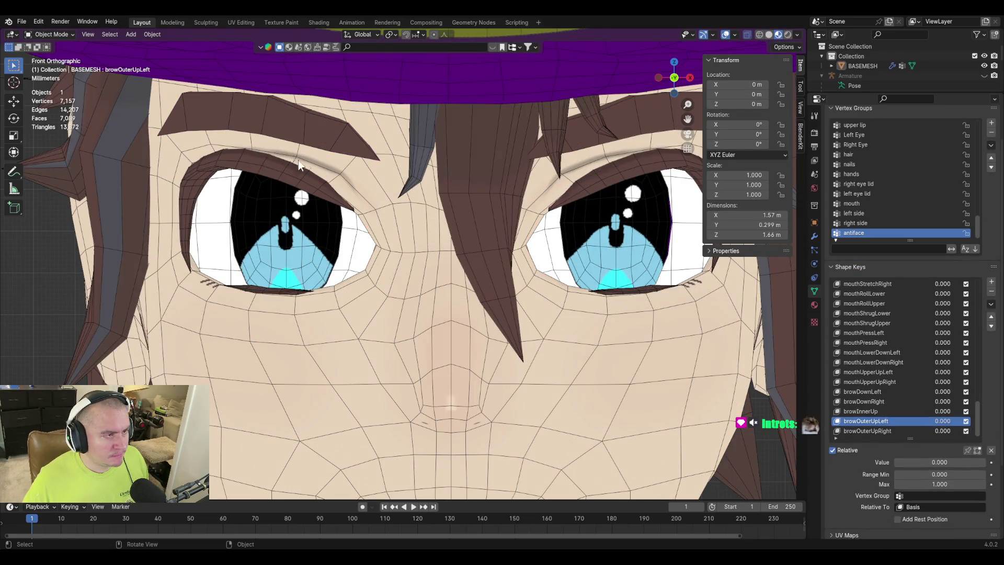
Readjust the vertex height along Z, then return to Object Mode and make Basis active.
{"action": "key", "text": "Tab"}
{"action": "key", "text": "Tab"}
{"action": "key", "text": "Tab"}
{"action": "key", "text": "g"}
{"action": "key", "text": "z"}
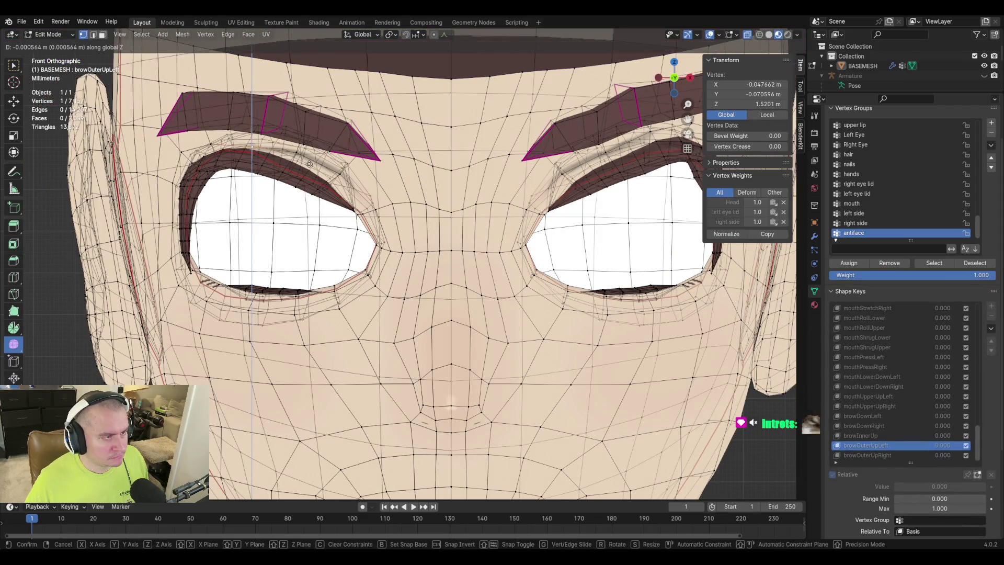
{"action": "left_click", "coordinate": [308, 174]}
{"action": "key", "text": "Tab"}
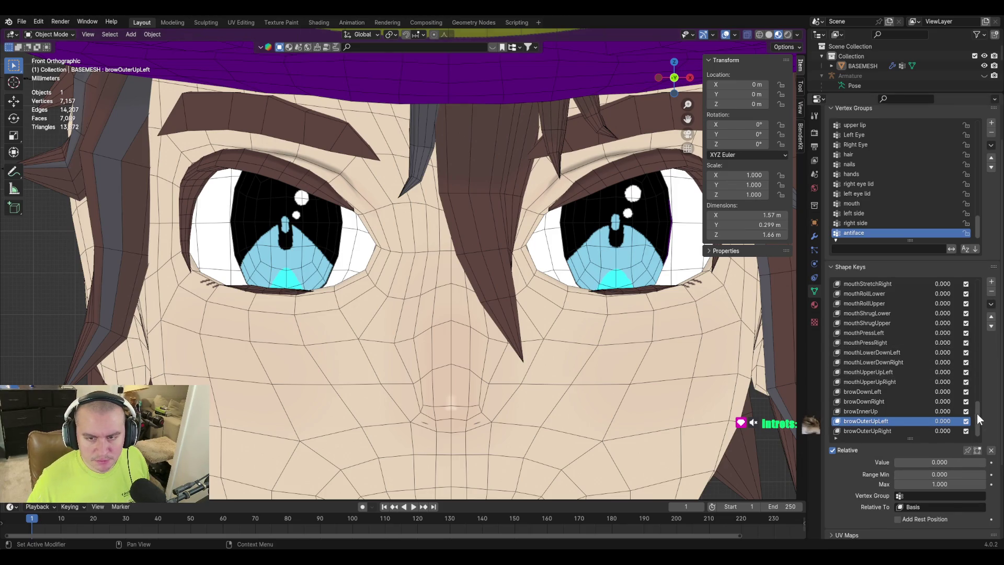
{"action": "left_click_drag", "start_coordinate": [976, 413], "coordinate": [974, 250]}
{"action": "left_click", "coordinate": [847, 283]}
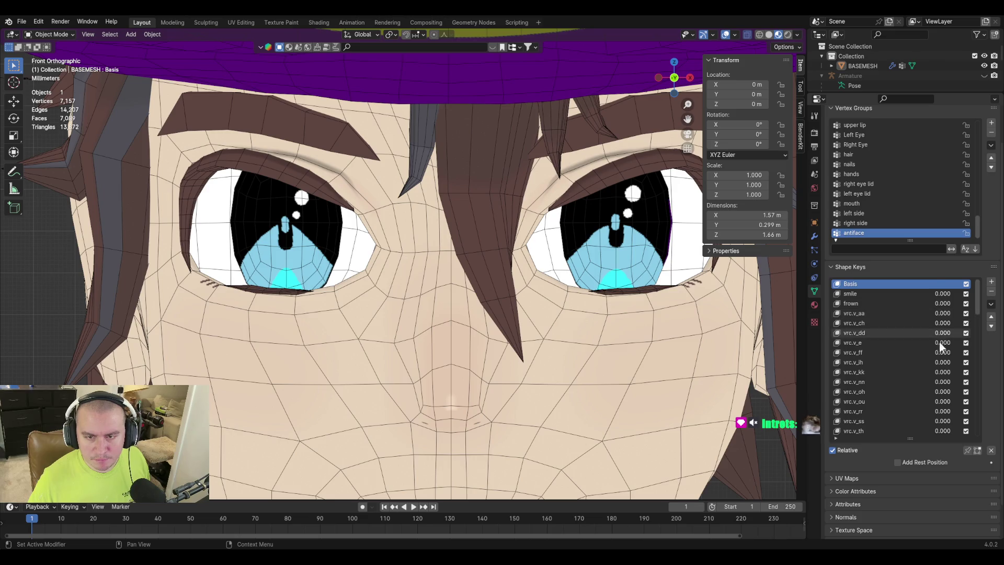
{"action": "scroll", "coordinate": [912, 385], "scroll_direction": "down", "scroll_amount": 15}
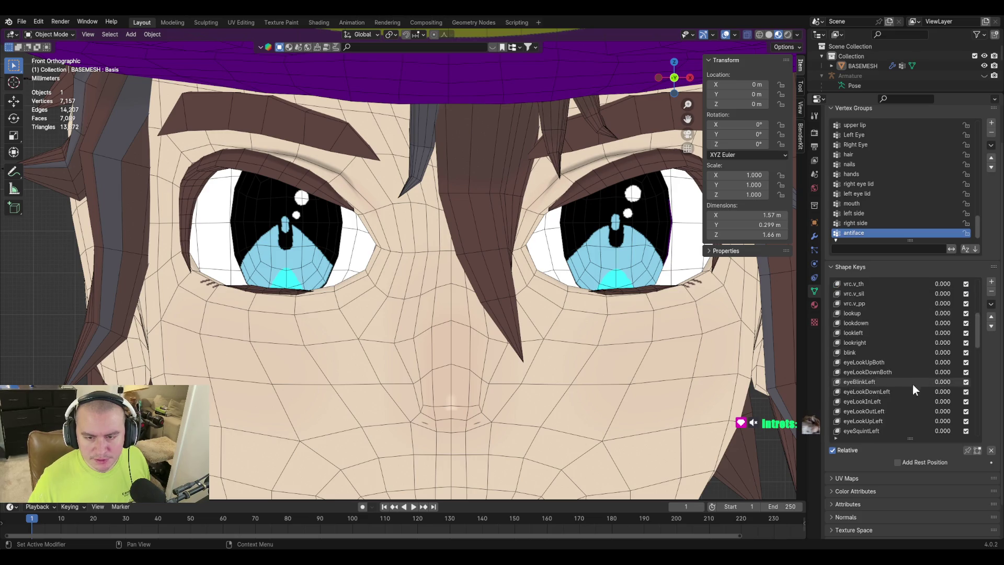
Create a new Key 71 shape key from the current mix and enter Edit Mode.
{"action": "left_click", "coordinate": [990, 304]}
{"action": "left_click", "coordinate": [978, 314]}
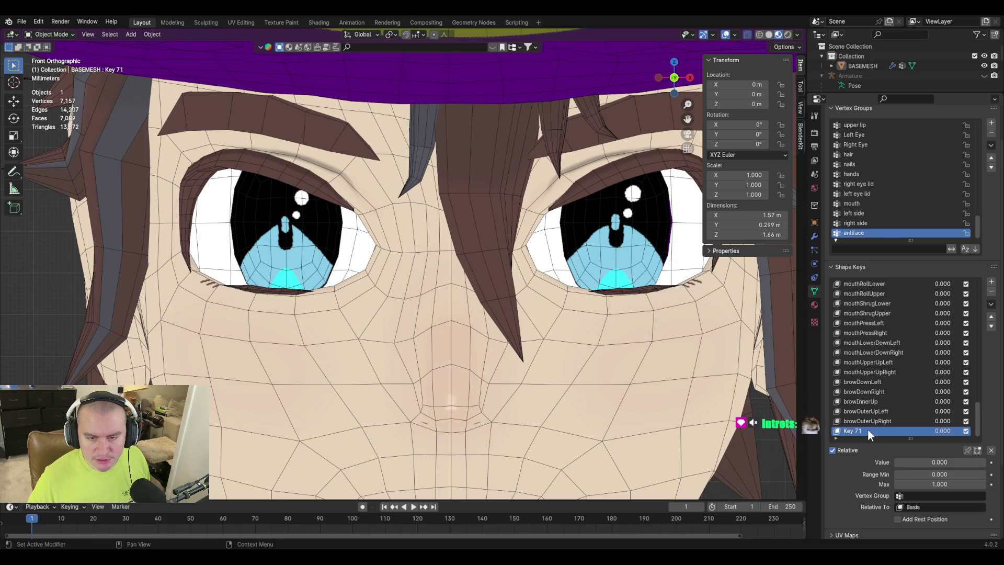
{"action": "left_click", "coordinate": [898, 422]}
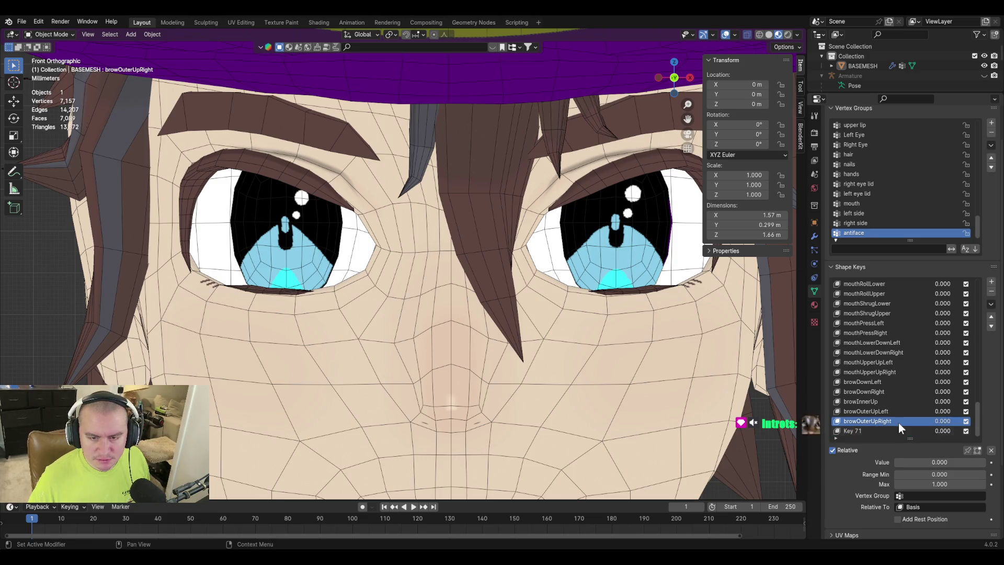
{"action": "left_click", "coordinate": [871, 429]}
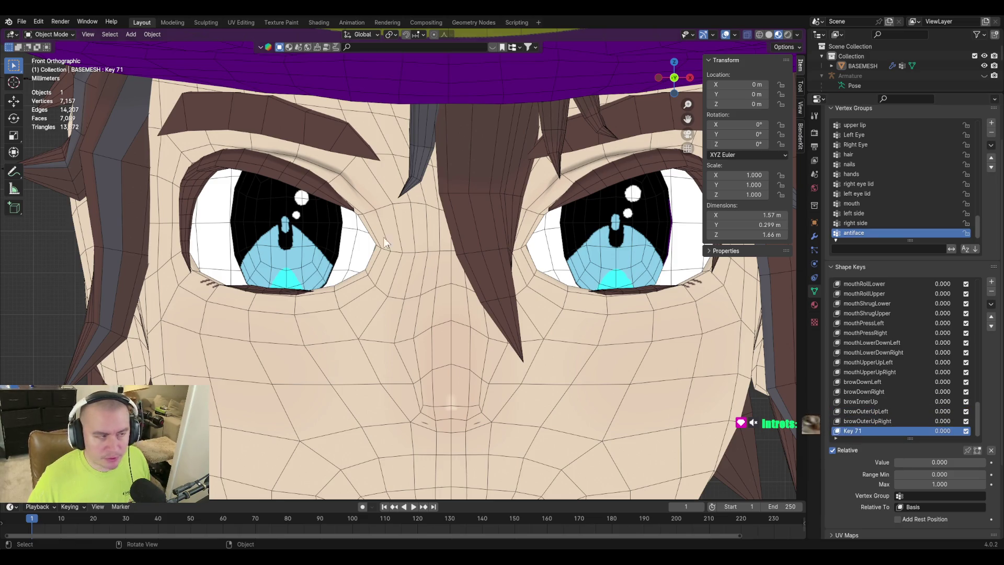
{"action": "key", "text": "Tab"}
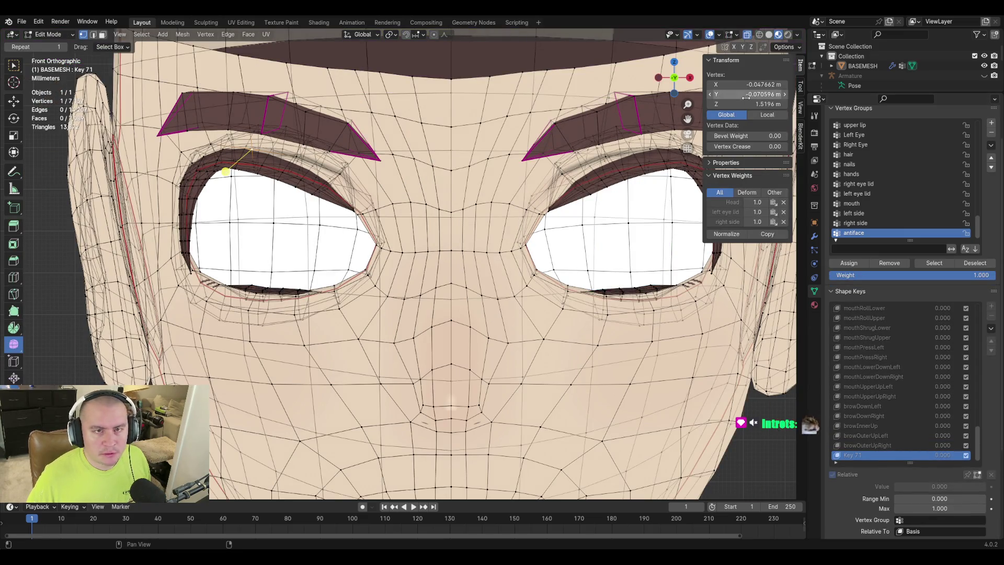
Paste Key 71's brow vertex Z height onto browOuterUpLeft and preview the key near full strength.
{"action": "left_click", "coordinate": [746, 104]}
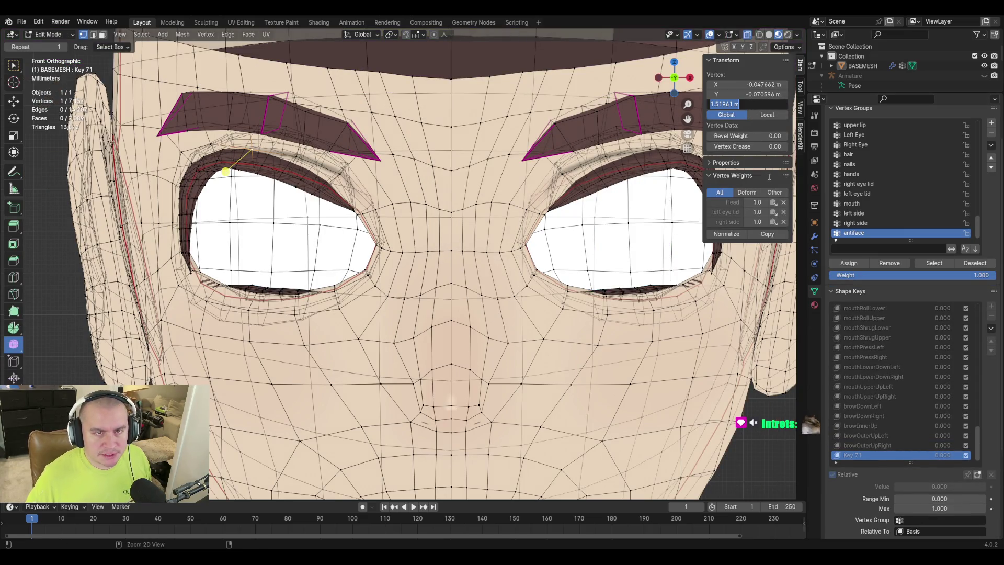
{"action": "key", "text": "Return"}
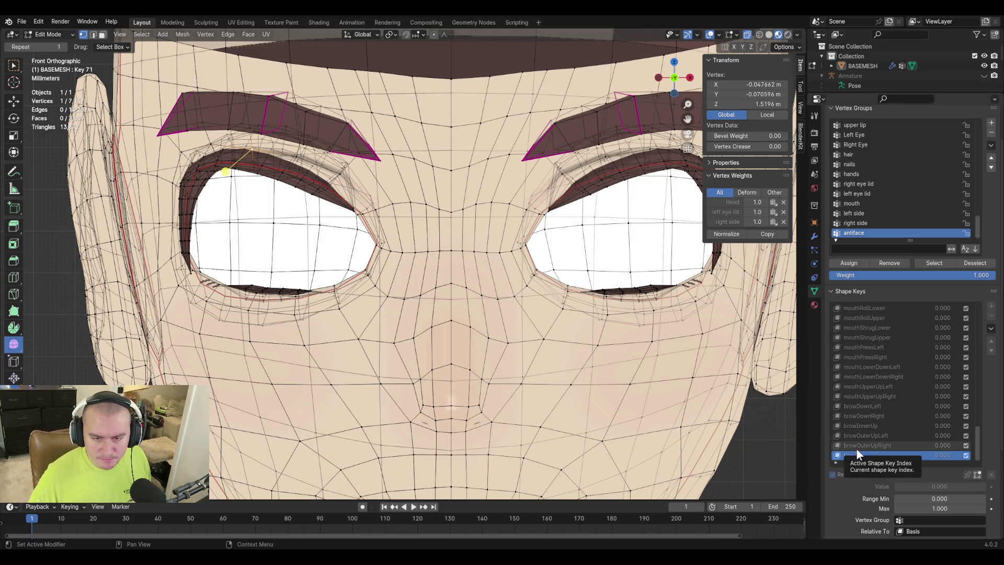
{"action": "left_click", "coordinate": [862, 434]}
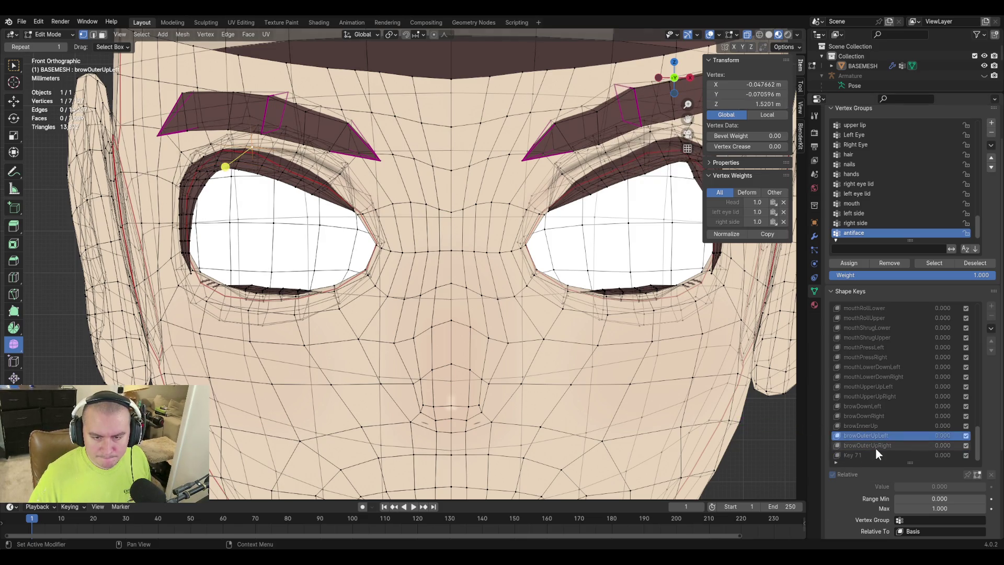
{"action": "left_click", "coordinate": [875, 444]}
{"action": "left_click", "coordinate": [874, 438]}
{"action": "left_click", "coordinate": [754, 103]}
{"action": "key", "text": "ctrl+v"}
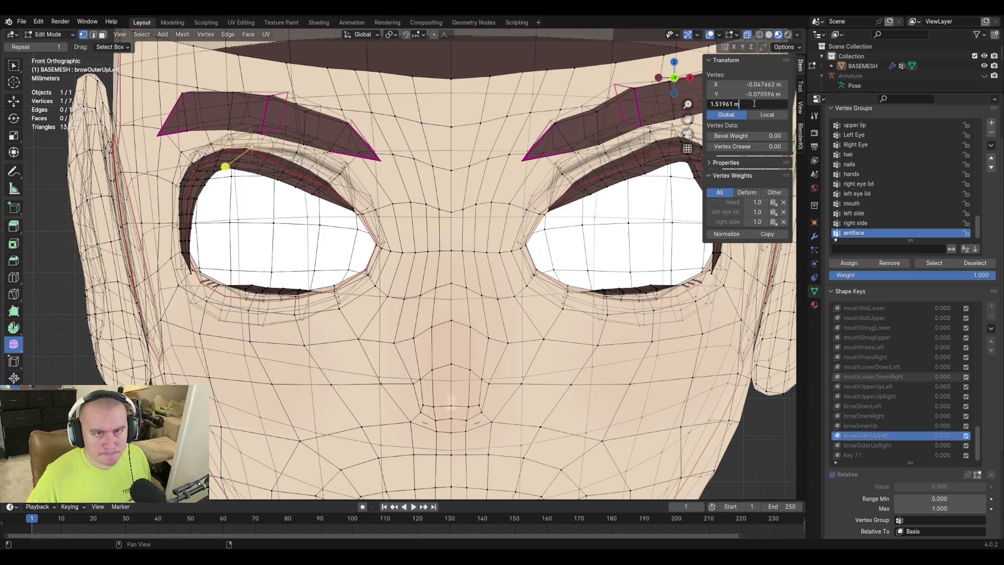
{"action": "key", "text": "Return"}
{"action": "key", "text": "Tab"}
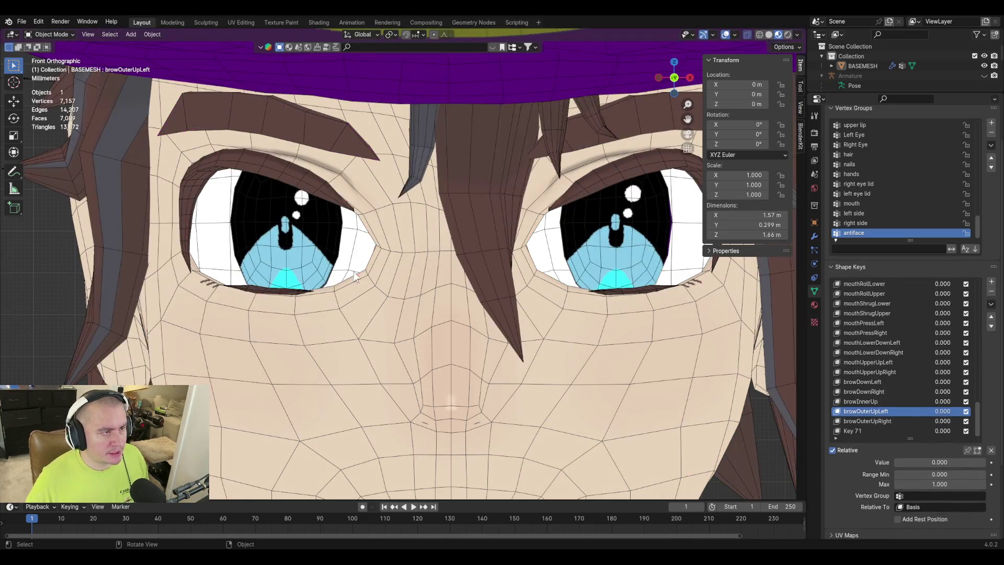
{"action": "mouse_move", "coordinate": [914, 463]}
{"action": "left_mouse_down"}
{"action": "mouse_move", "coordinate": [996, 464]}
{"action": "mouse_move", "coordinate": [895, 463]}
{"action": "left_mouse_up"}
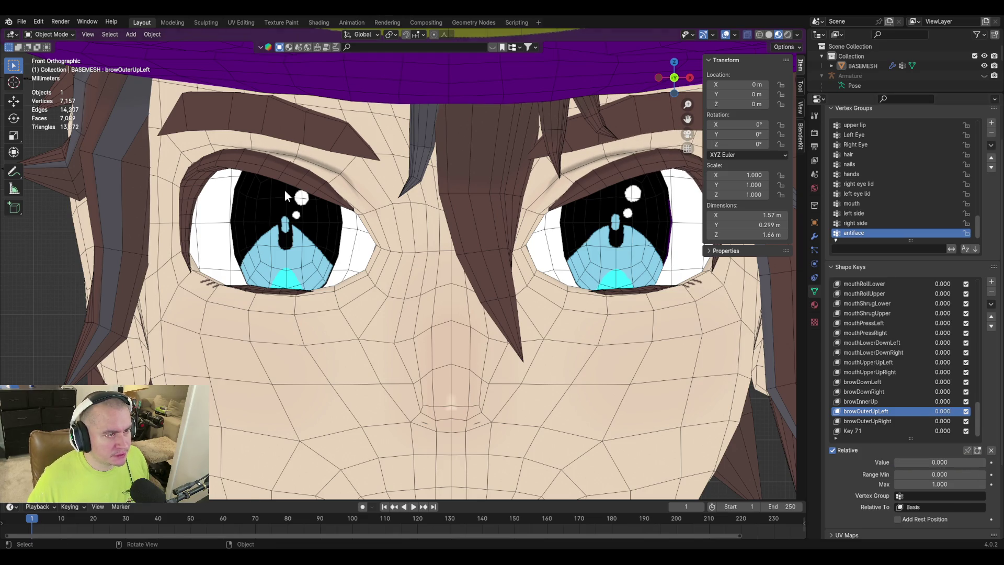
Set the next vertex above the left eye to Z 1.5178 m on browOuterUpLeft and preview it.
{"action": "key", "text": "Tab"}
{"action": "left_click", "coordinate": [296, 152]}
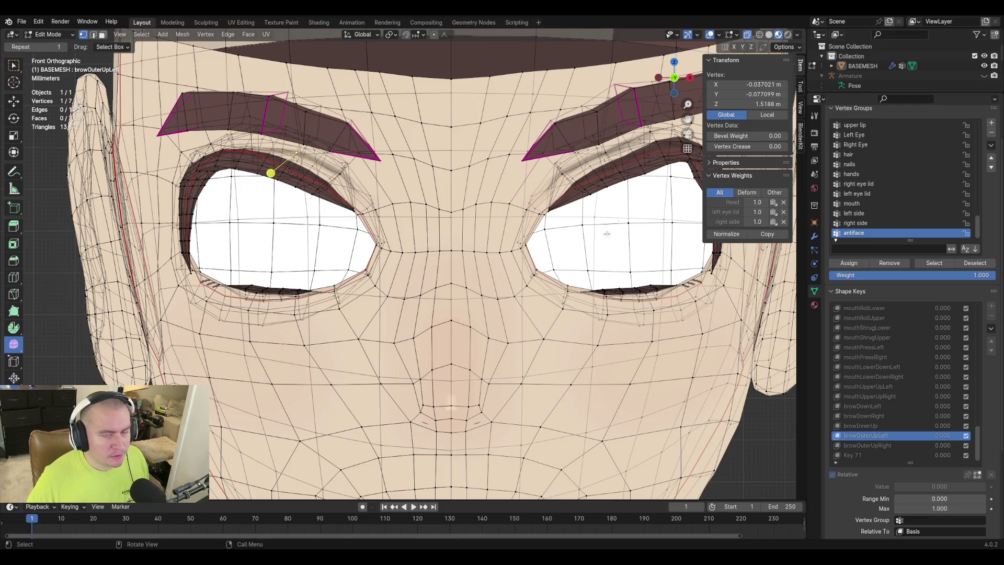
{"action": "left_click", "coordinate": [880, 456]}
{"action": "left_click", "coordinate": [753, 104]}
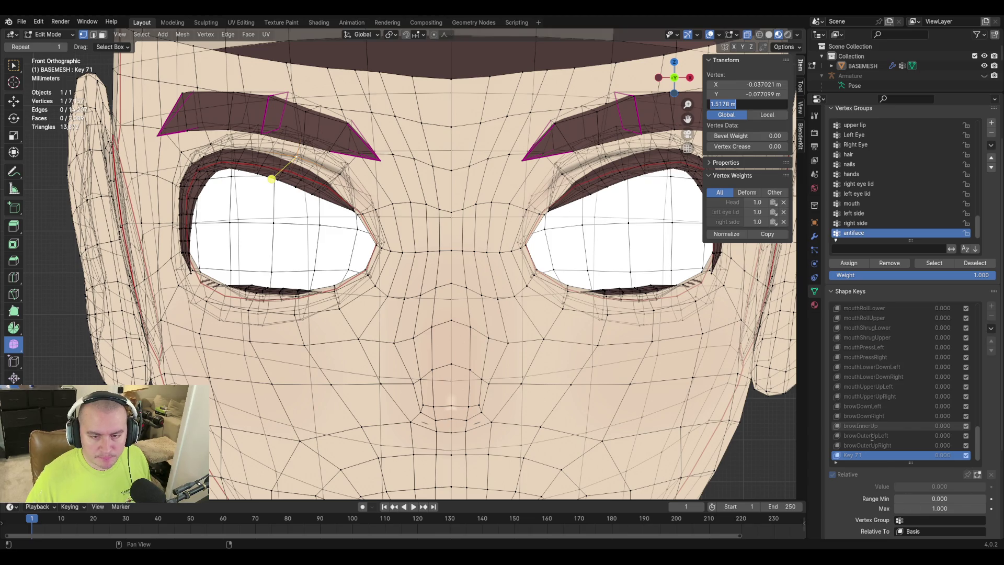
{"action": "left_click", "coordinate": [871, 437]}
{"action": "left_click", "coordinate": [873, 436]}
{"action": "left_click", "coordinate": [757, 105]}
{"action": "type", "text": "1.5178"}
{"action": "key", "text": "Return"}
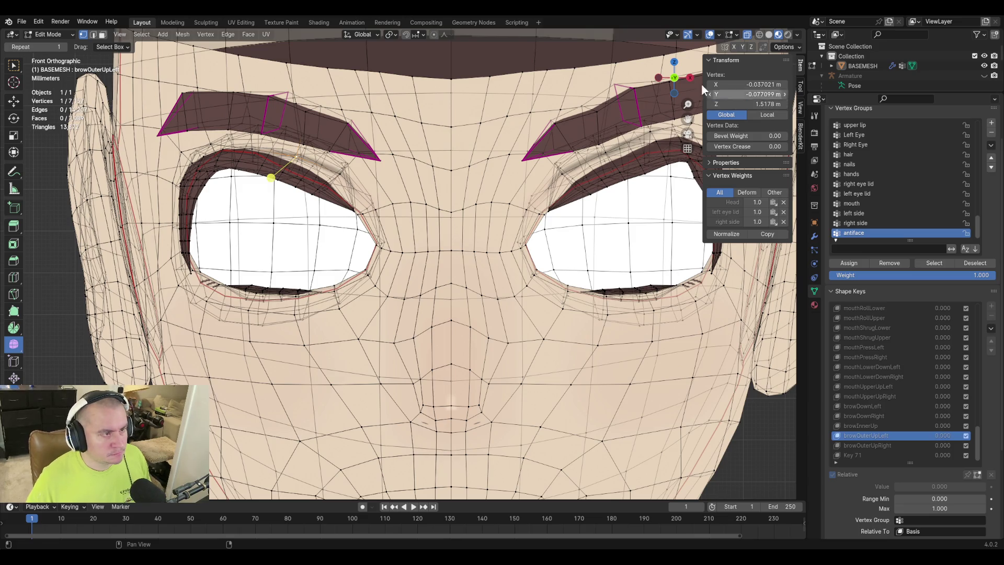
{"action": "key", "text": "Tab"}
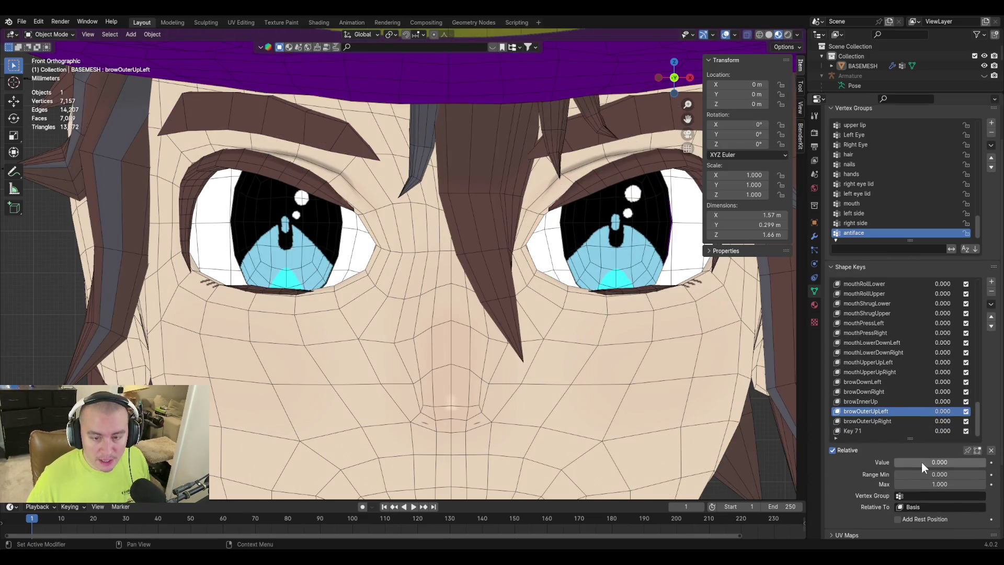
{"action": "mouse_move", "coordinate": [920, 463]}
{"action": "left_mouse_down"}
{"action": "mouse_move", "coordinate": [962, 463]}
{"action": "mouse_move", "coordinate": [895, 462]}
{"action": "left_mouse_up"}
{"action": "key", "text": "Tab"}
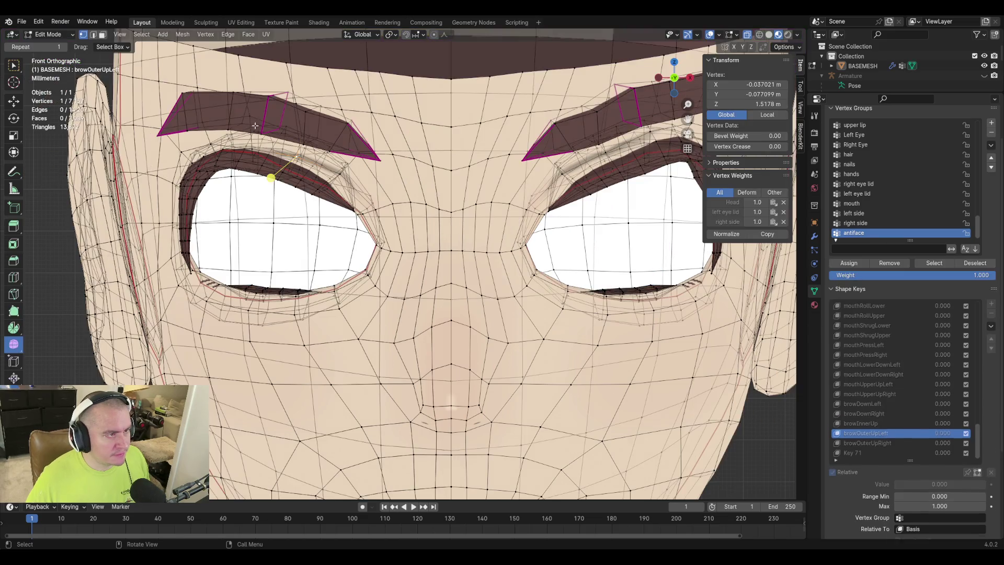
Fly the view close to the left brow and compare it in Edit and Object Mode.
{"action": "key", "text": "shift+grave"}
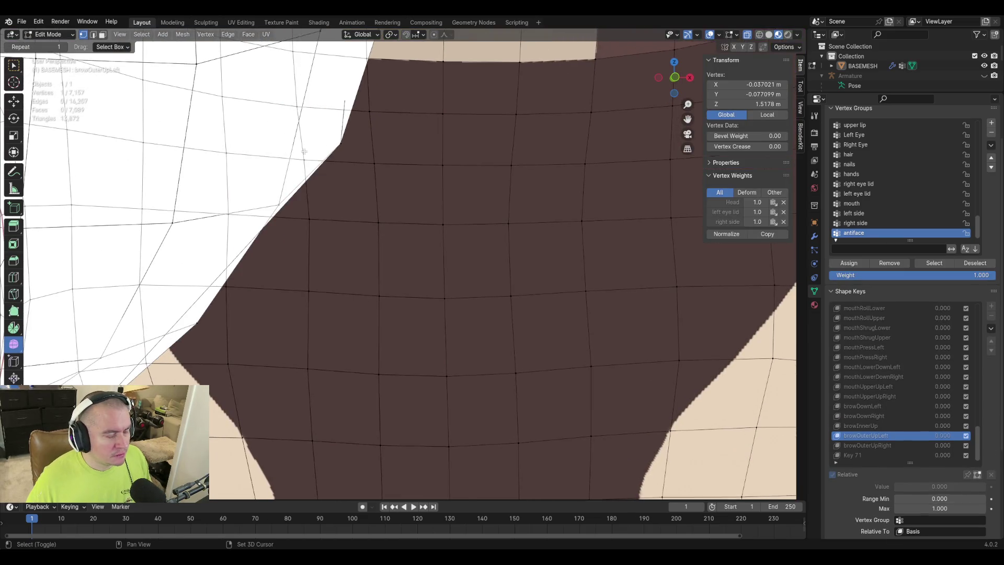
{"action": "key", "text": "s"}
{"action": "key", "text": "w"}
{"action": "key", "text": "s"}
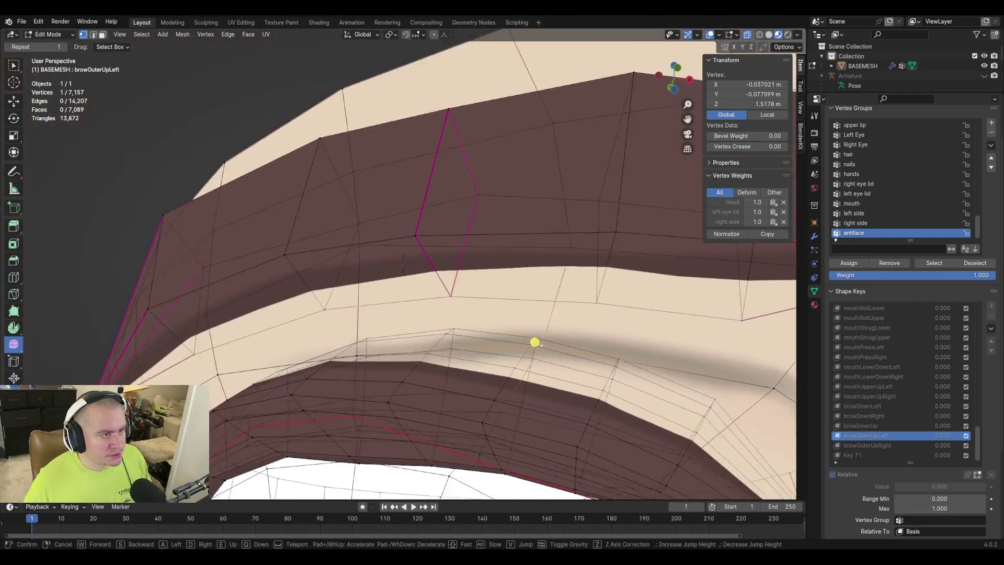
{"action": "key", "text": "Return"}
{"action": "key", "text": "Tab"}
{"action": "key", "text": "Tab"}
{"action": "key", "text": "Tab"}
{"action": "key", "text": "Tab"}
{"action": "key", "text": "Tab"}
{"action": "key", "text": "Tab"}
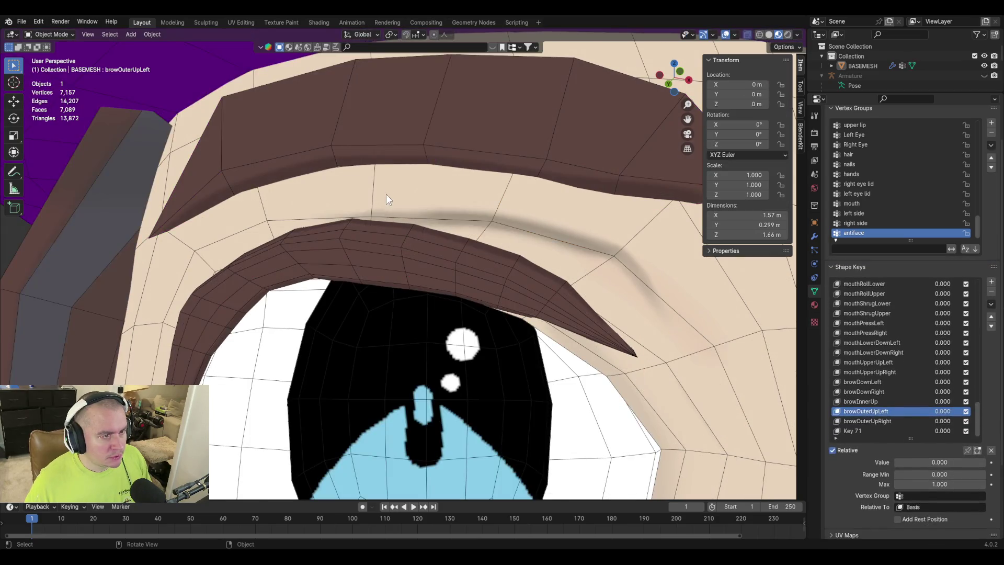
{"action": "key", "text": "Tab"}
Lower a brow vertex on browOuterUpLeft to Key 71's Z of 1.5246 m and preview it.
{"action": "left_click", "coordinate": [357, 125]}
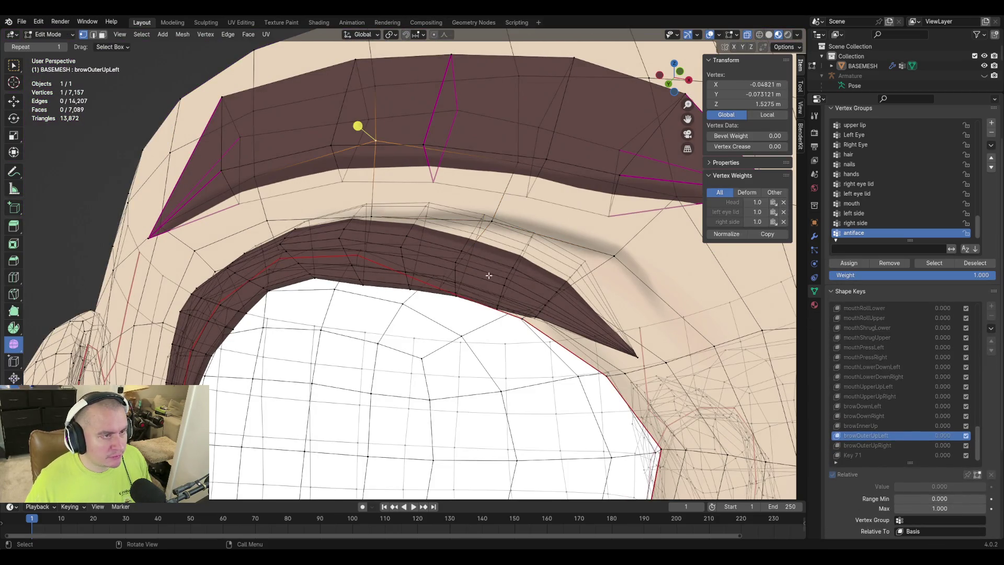
{"action": "left_click", "coordinate": [864, 453]}
{"action": "left_click", "coordinate": [747, 104]}
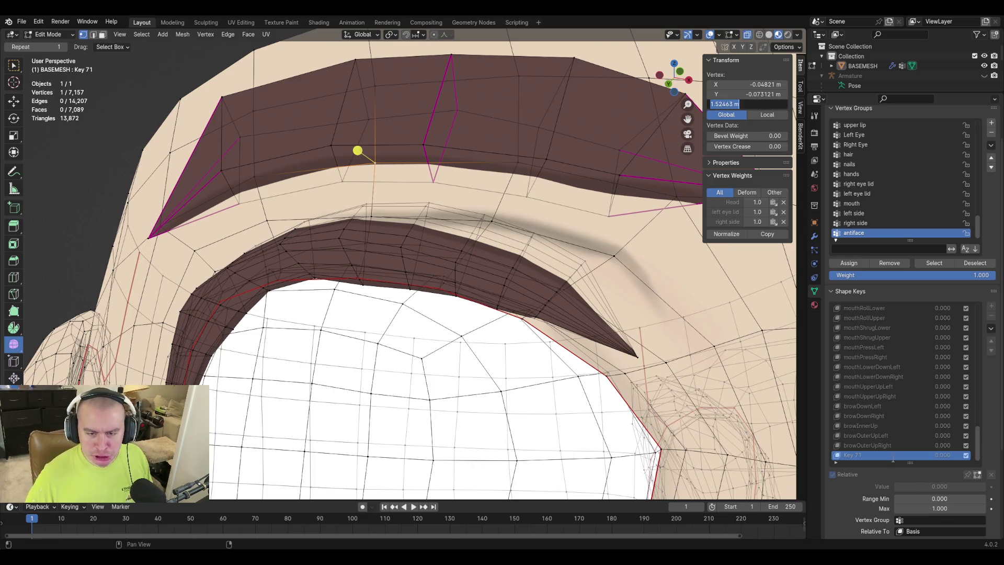
{"action": "left_click", "coordinate": [877, 437]}
{"action": "left_click", "coordinate": [879, 436]}
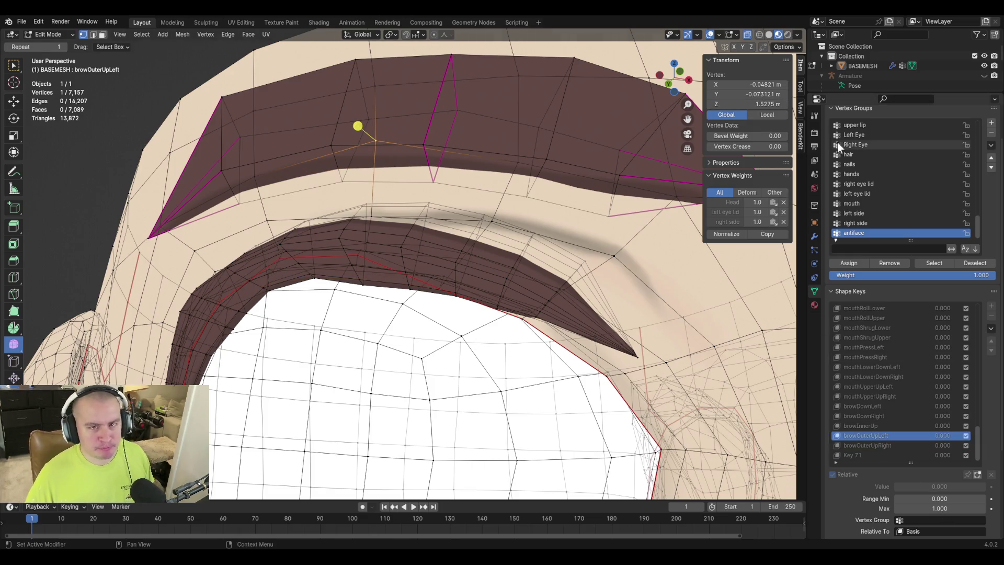
{"action": "key", "text": "ctrl+v"}
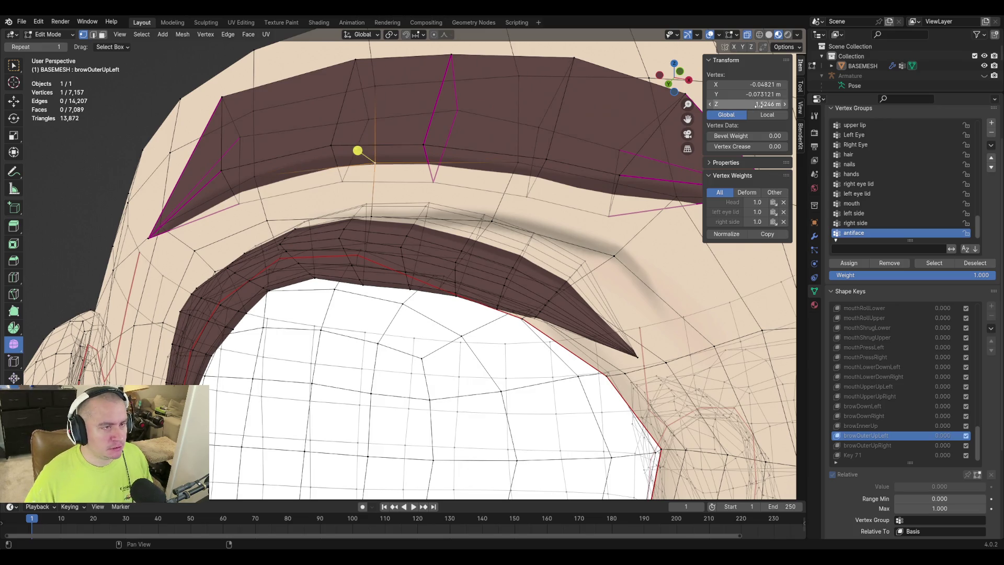
{"action": "key", "text": "Tab"}
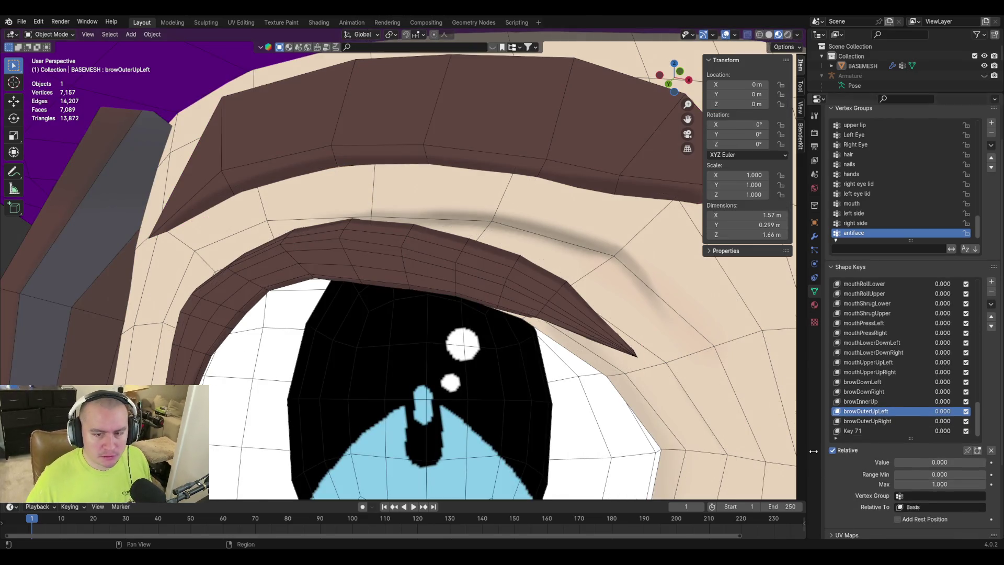
{"action": "left_click_drag", "start_coordinate": [914, 462], "coordinate": [924, 461]}
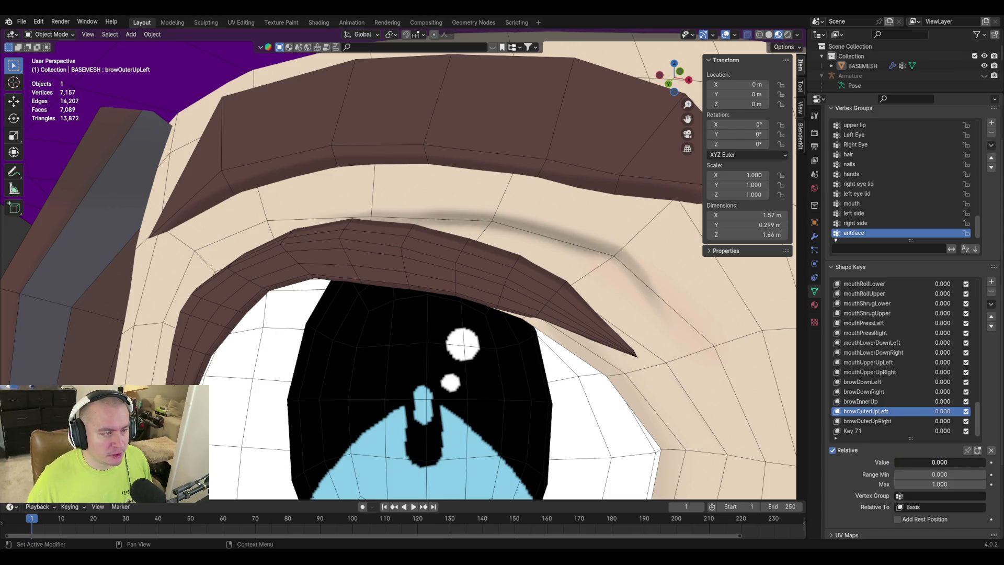
{"action": "mouse_move", "coordinate": [920, 462]}
{"action": "left_mouse_down"}
{"action": "mouse_move", "coordinate": [986, 462]}
{"action": "mouse_move", "coordinate": [895, 462]}
{"action": "left_mouse_up"}
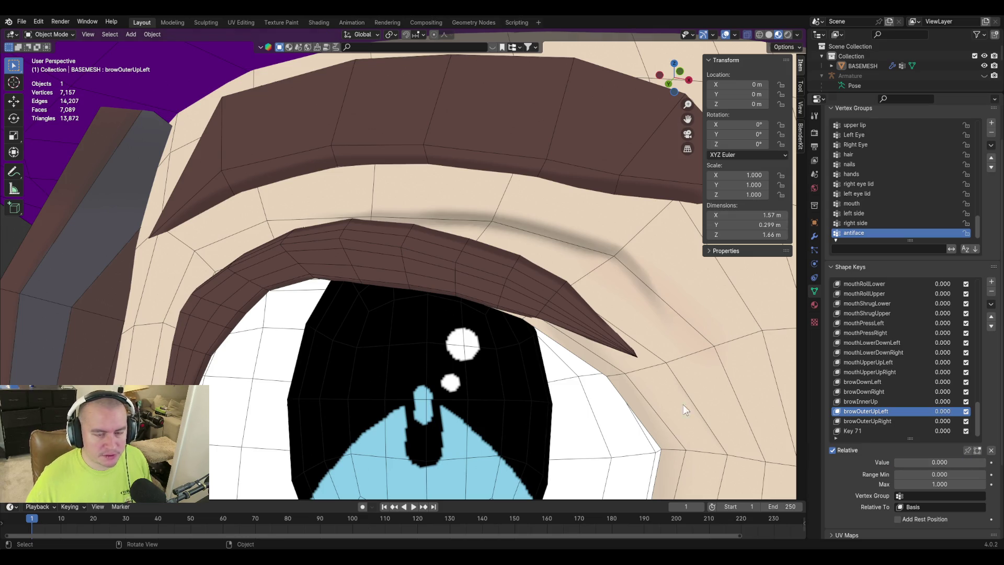
{"action": "key", "text": "Tab"}
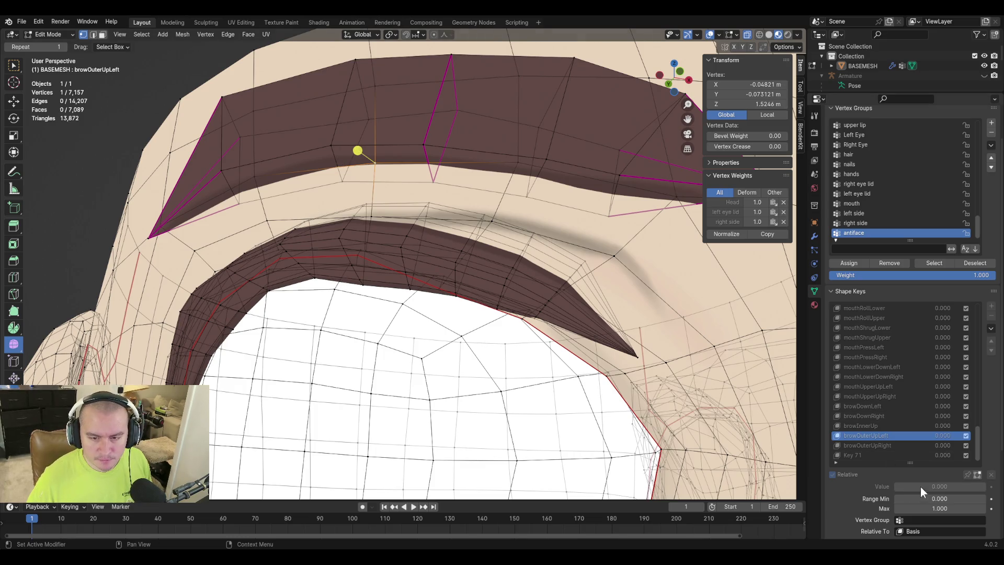
Keep browOuterUpLeft's Range Min at 0.000 and return to the shaded head in Object Mode.
{"action": "key", "text": "Tab"}
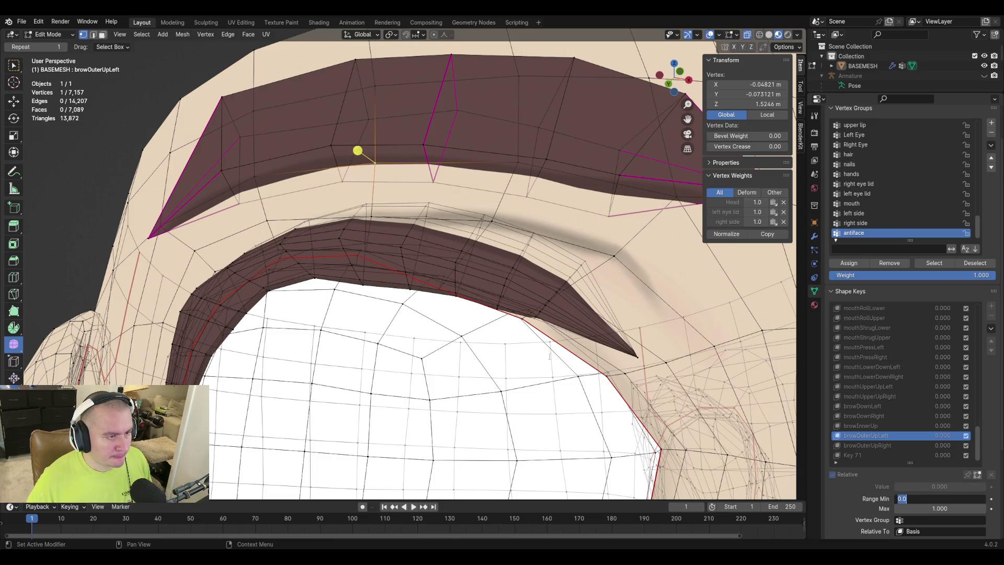
{"action": "key", "text": "Return"}
{"action": "key", "text": "Tab"}
{"action": "key", "text": "Tab"}
{"action": "key", "text": "Tab"}
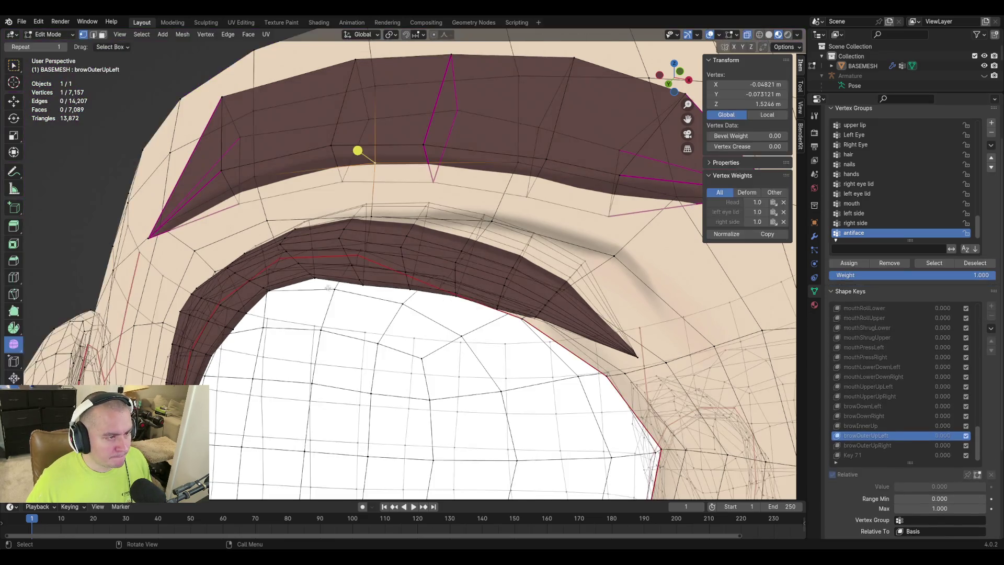
{"action": "key", "text": "Tab"}
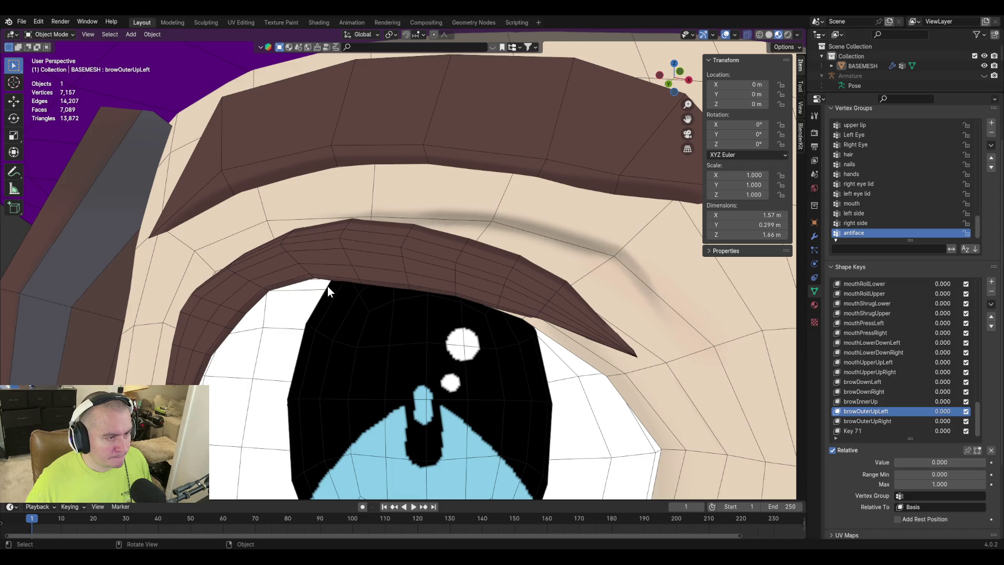
{"action": "key", "text": "shift+grave"}
{"action": "key", "text": "w"}
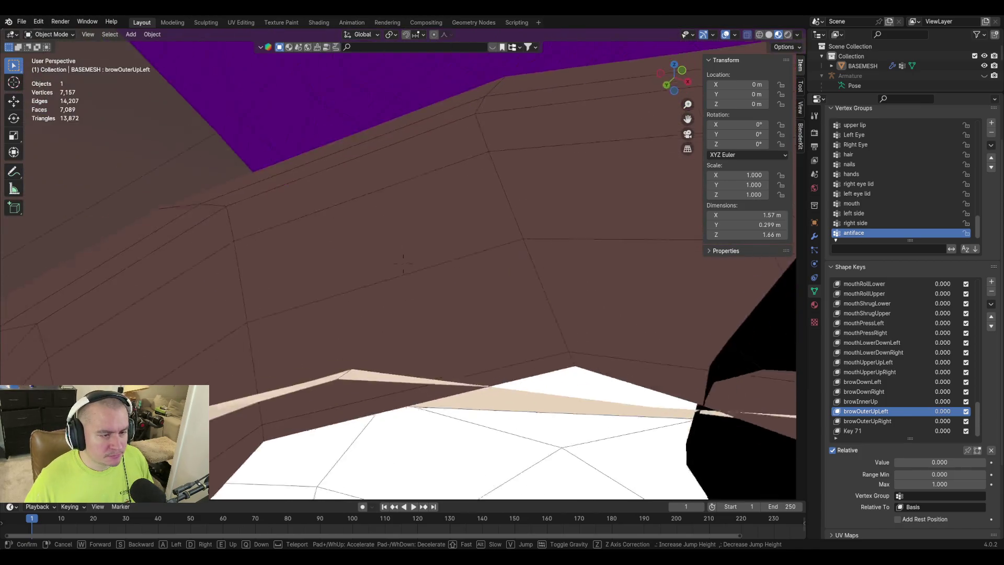
Slide the upper eyelid vertex along its edge to close the gap with the skin.
{"action": "left_click", "coordinate": [403, 261]}
{"action": "key", "text": "Tab"}
{"action": "key", "text": "Tab"}
{"action": "key", "text": "Tab"}
{"action": "key", "text": "Tab"}
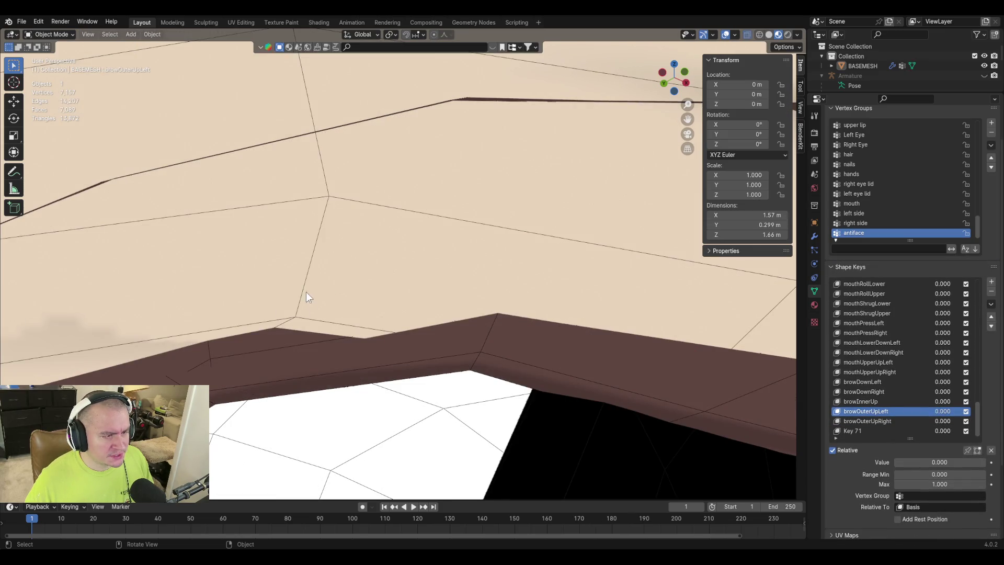
{"action": "key", "text": "Tab"}
{"action": "key", "text": "Tab"}
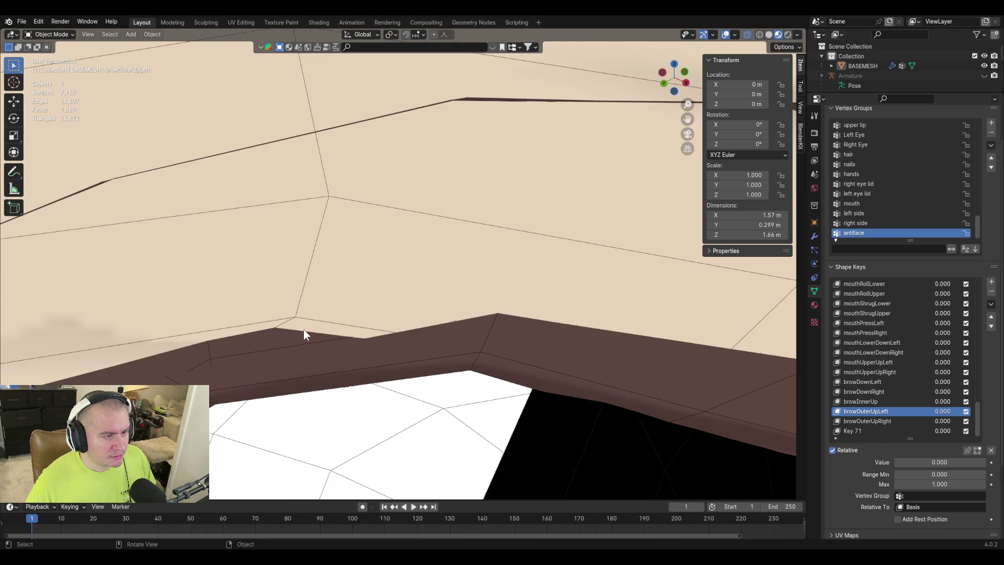
{"action": "key", "text": "Tab"}
{"action": "key", "text": "shift+v"}
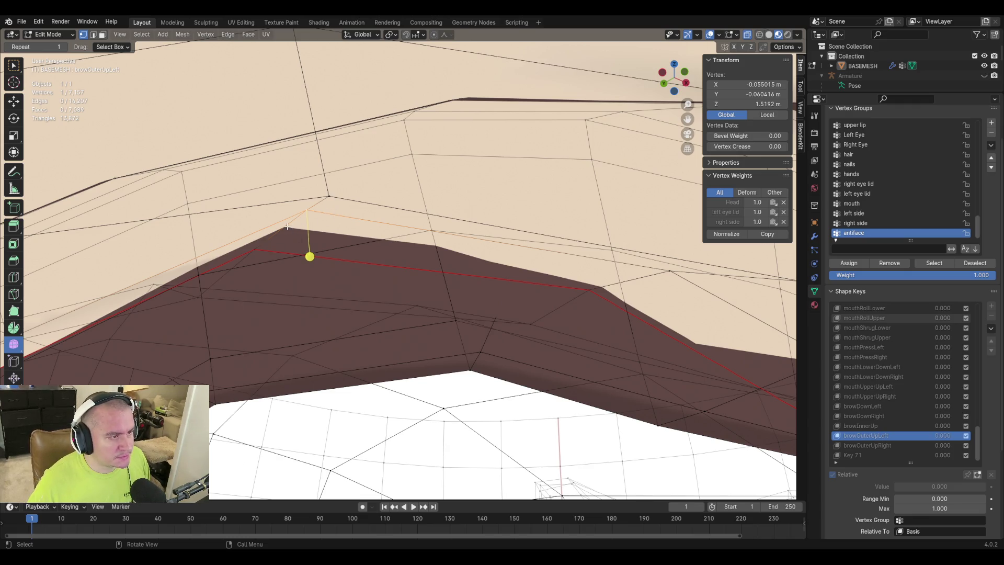
Nudge the raised eyelid-corner vertex and add a neighbouring eyelid vertex to the selection.
{"action": "left_click", "coordinate": [268, 192]}
{"action": "left_click", "coordinate": [310, 218]}
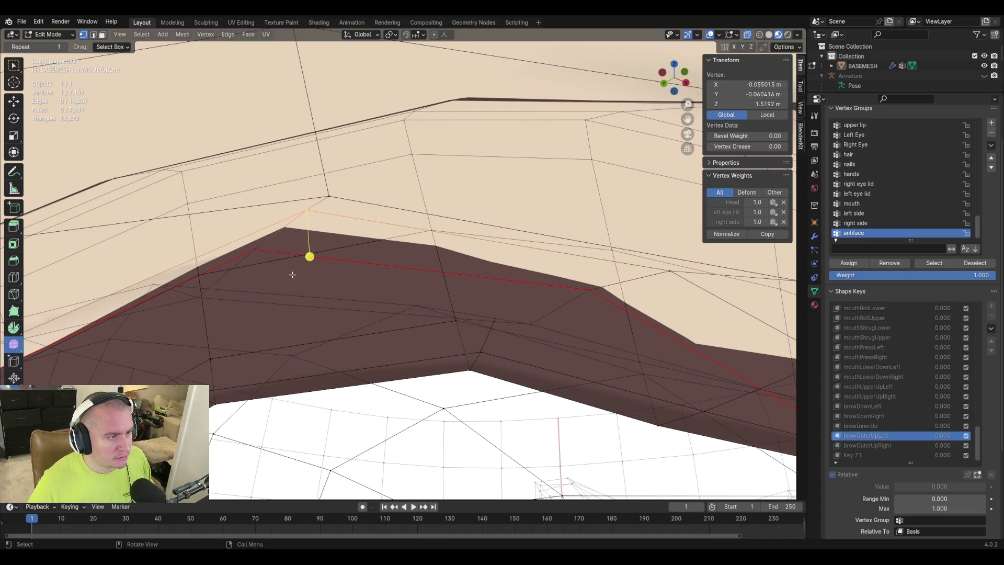
{"action": "key", "text": "Tab"}
{"action": "key", "text": "Tab"}
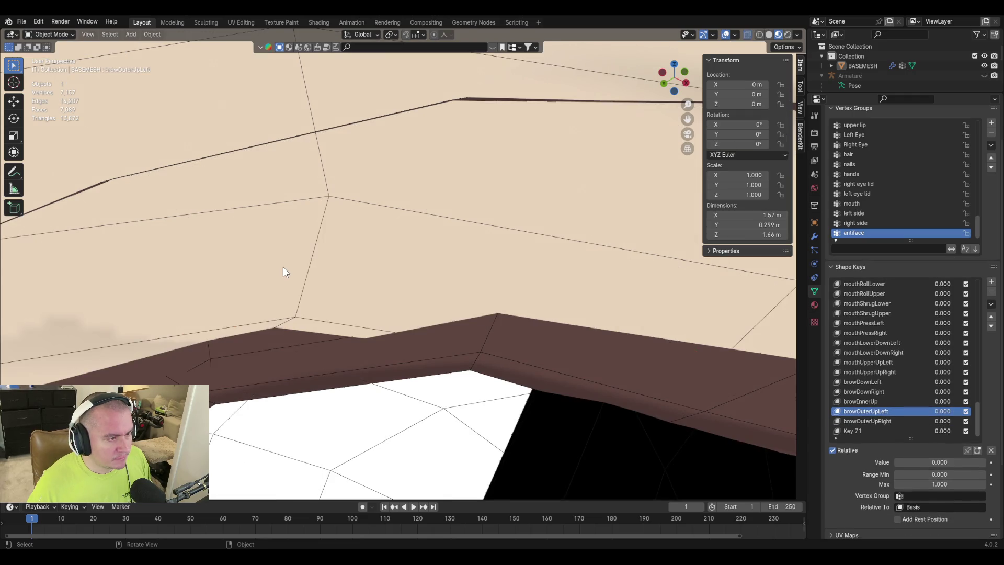
{"action": "left_click", "coordinate": [313, 259]}
{"action": "key", "text": "ctrl+z"}
{"action": "key", "text": "ctrl+z"}
{"action": "key", "text": "ctrl+z"}
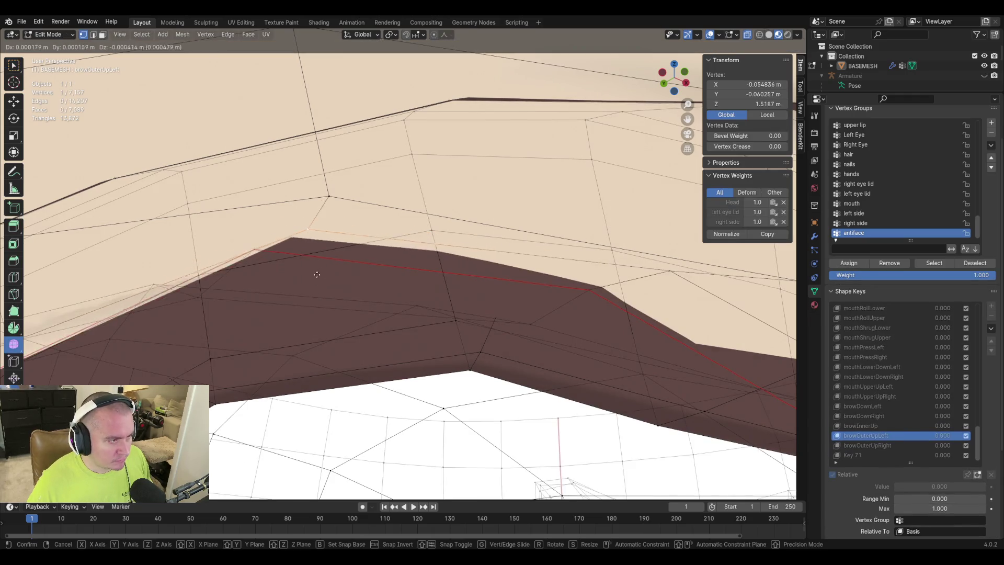
{"action": "key", "text": "Tab"}
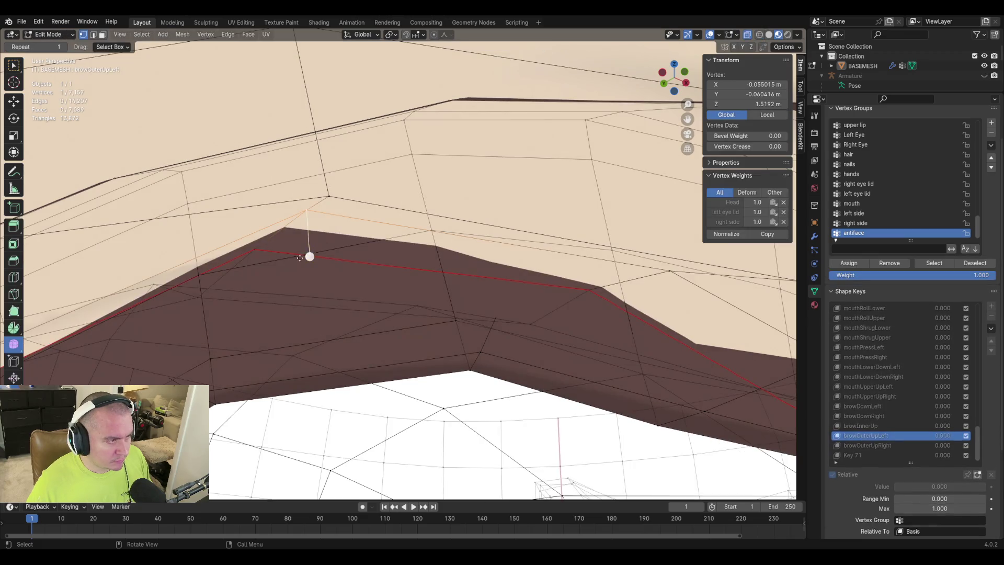
{"action": "left_click", "coordinate": [313, 205], "text": "shift"}
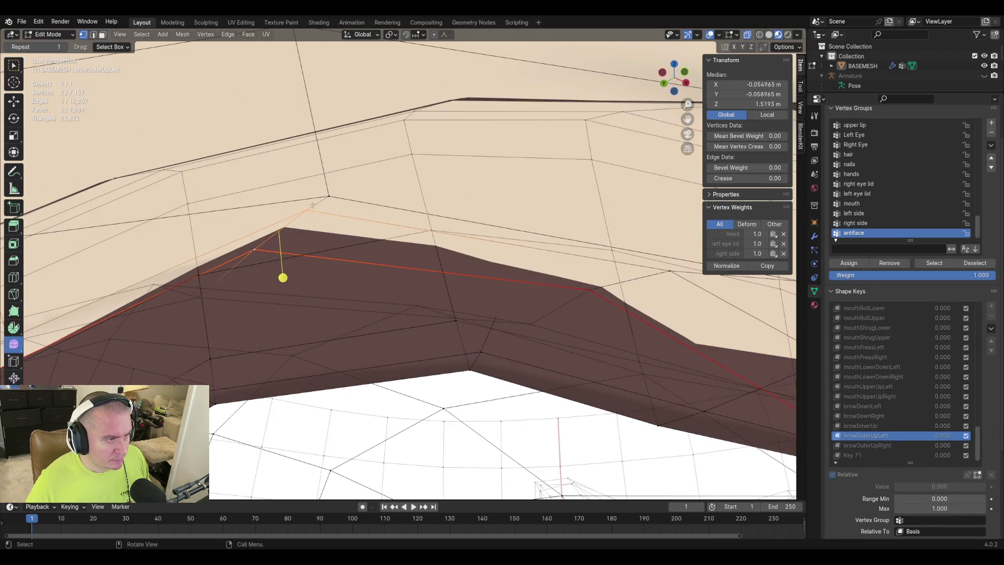
{"action": "scroll", "coordinate": [312, 205], "scroll_direction": "down", "scroll_amount": 6}
{"action": "middle_click_drag", "start_coordinate": [312, 204], "coordinate": [336, 283]}
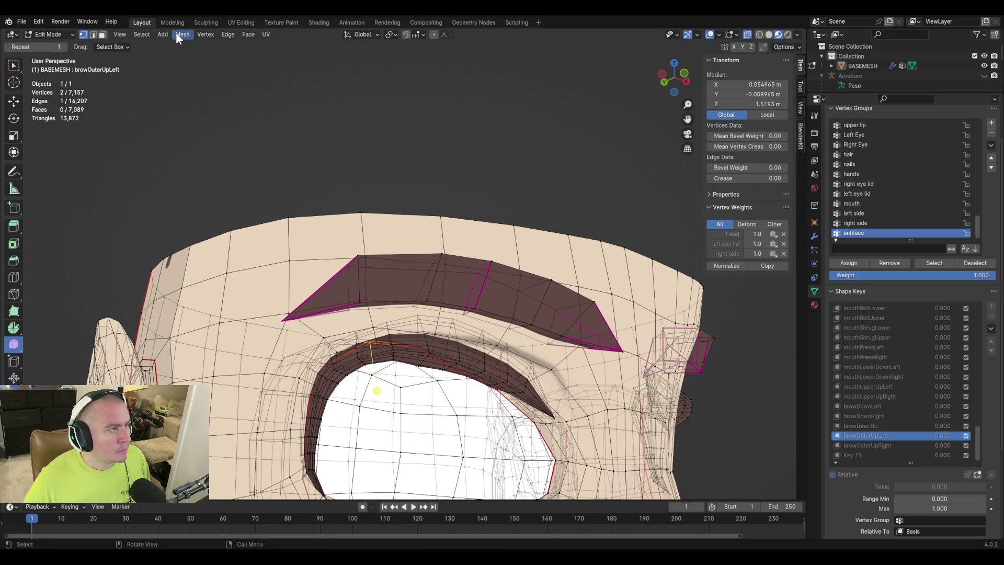
In Object Mode, drag browOuterUpLeft's value to 1.000 to preview the lifted outer brow.
{"action": "left_click", "coordinate": [212, 35]}
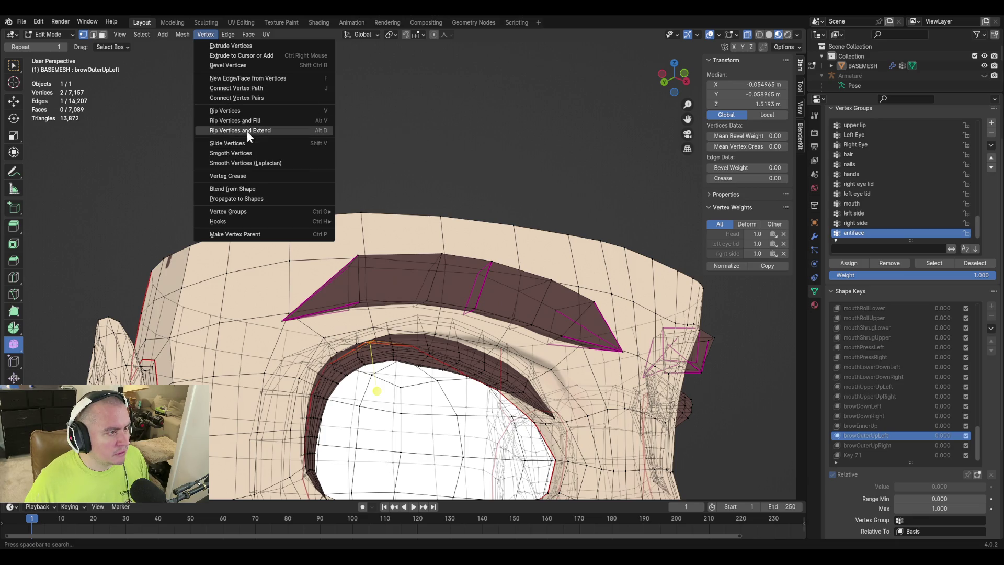
{"action": "left_click", "coordinate": [239, 197]}
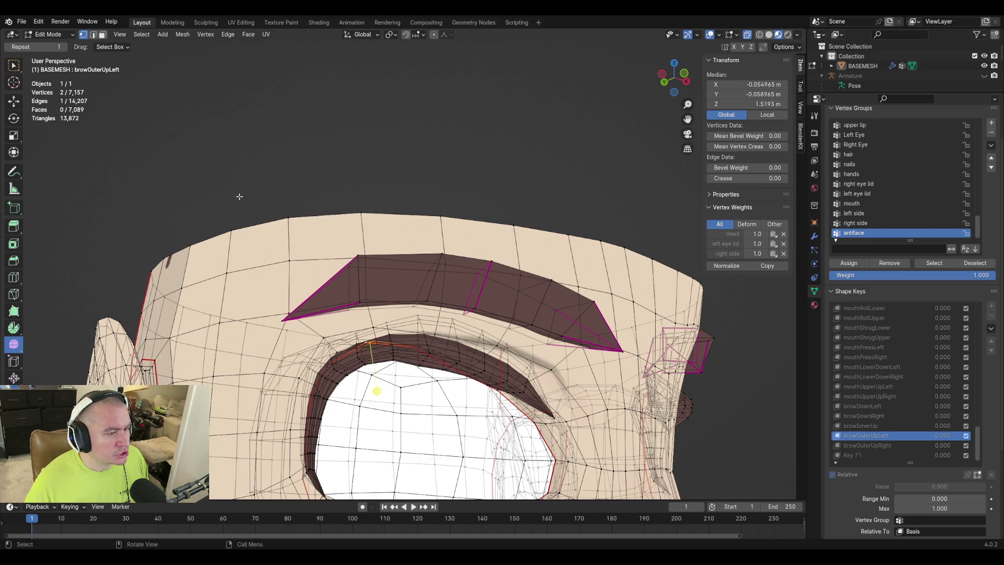
{"action": "key", "text": "Tab"}
{"action": "mouse_move", "coordinate": [371, 256]}
{"action": "middle_mouse_down"}
{"action": "mouse_move", "coordinate": [347, 256]}
{"action": "mouse_move", "coordinate": [363, 256]}
{"action": "middle_mouse_up"}
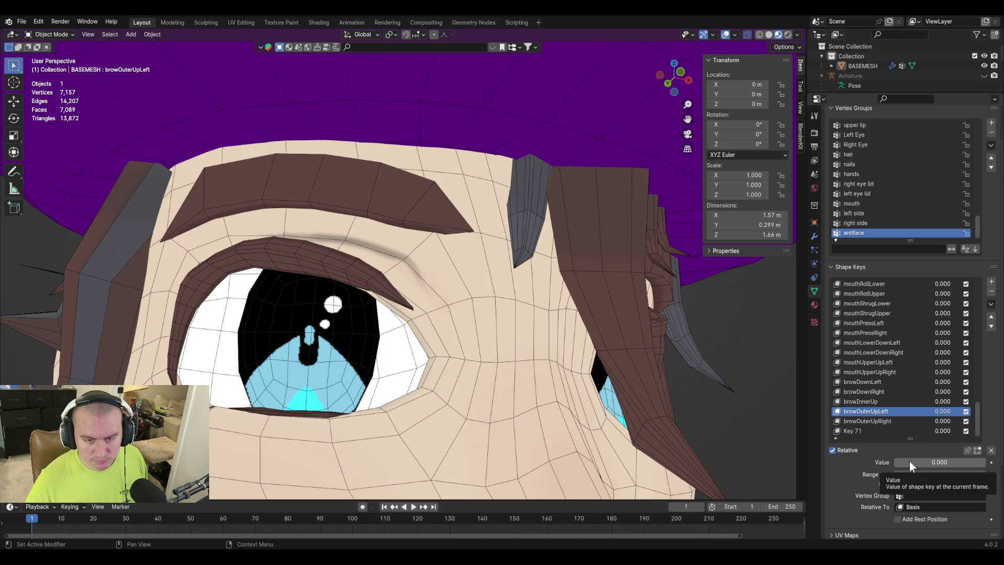
{"action": "mouse_move", "coordinate": [910, 462]}
{"action": "left_mouse_down"}
{"action": "mouse_move", "coordinate": [935, 461]}
{"action": "mouse_move", "coordinate": [895, 461]}
{"action": "mouse_move", "coordinate": [986, 461]}
{"action": "mouse_move", "coordinate": [895, 462]}
{"action": "mouse_move", "coordinate": [965, 457]}
{"action": "left_mouse_up"}
{"action": "mouse_move", "coordinate": [601, 332]}
{"action": "middle_mouse_down"}
{"action": "mouse_move", "coordinate": [541, 318]}
{"action": "mouse_move", "coordinate": [542, 309]}
{"action": "middle_mouse_up"}
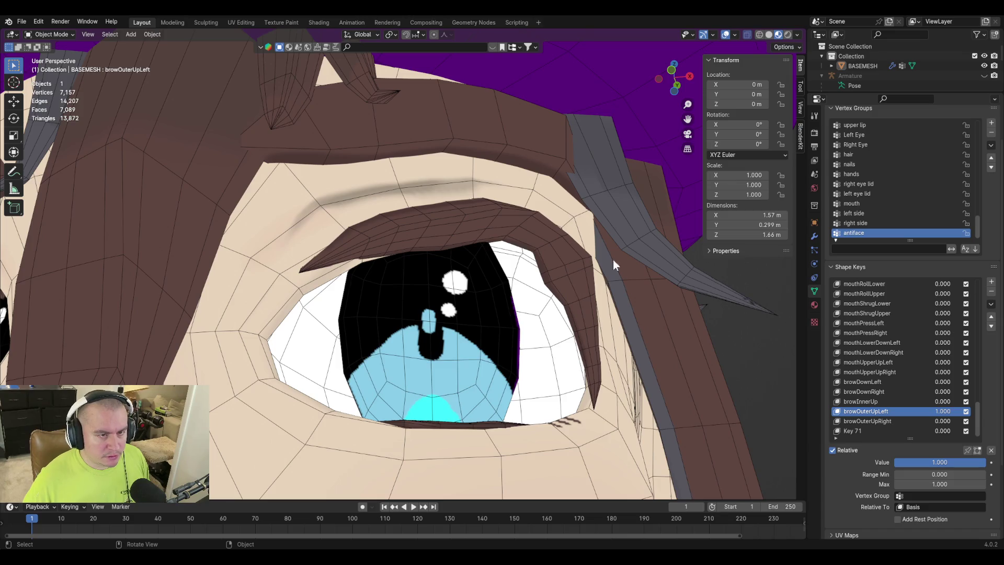
{"action": "mouse_move", "coordinate": [924, 458]}
{"action": "left_mouse_down"}
{"action": "mouse_move", "coordinate": [895, 457]}
{"action": "mouse_move", "coordinate": [986, 462]}
{"action": "mouse_move", "coordinate": [895, 462]}
{"action": "mouse_move", "coordinate": [985, 463]}
{"action": "left_mouse_up"}
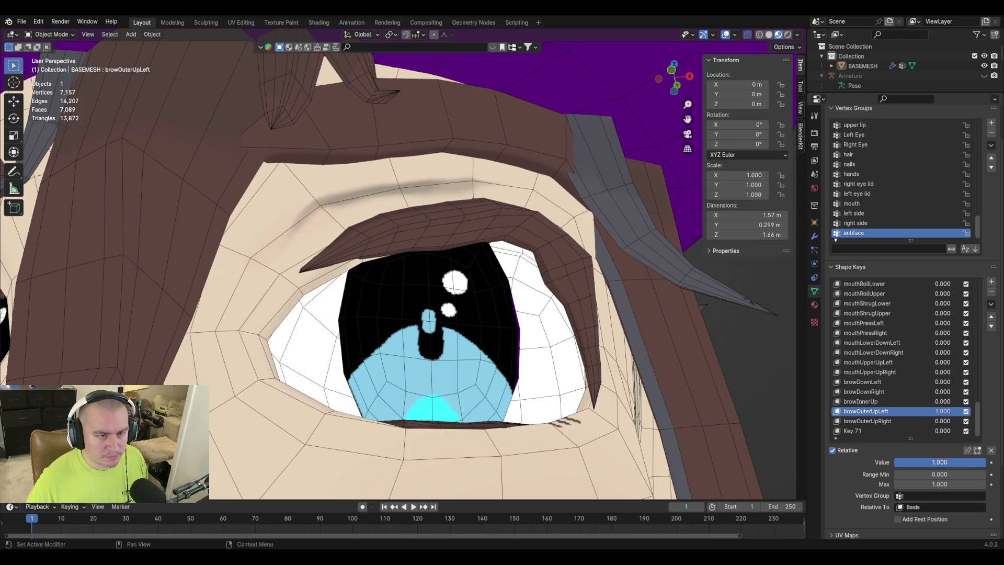
Remove the browOuterUpRight and Key 71 shape keys from the list.
{"action": "left_click", "coordinate": [991, 291]}
{"action": "left_click", "coordinate": [869, 423]}
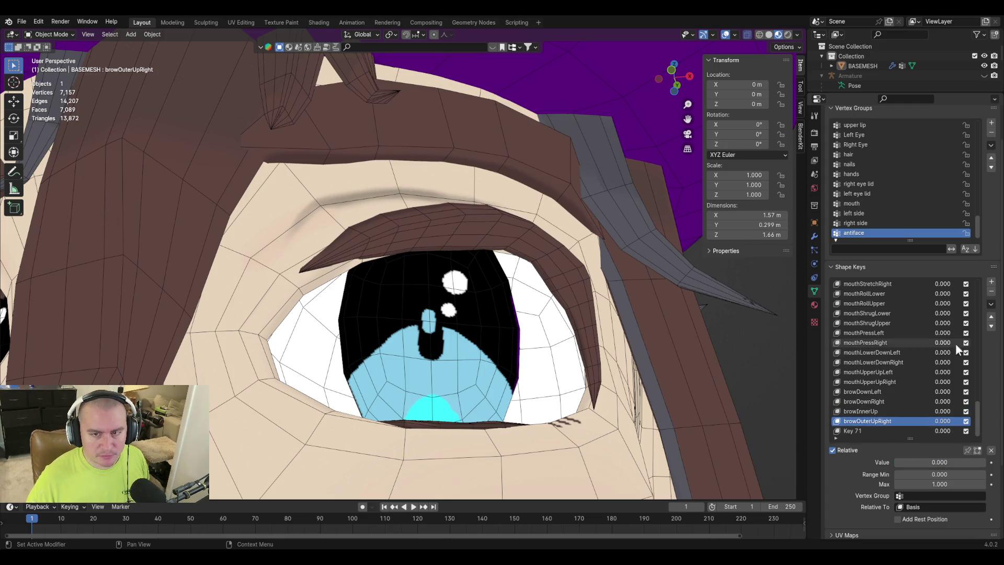
{"action": "left_click", "coordinate": [993, 296]}
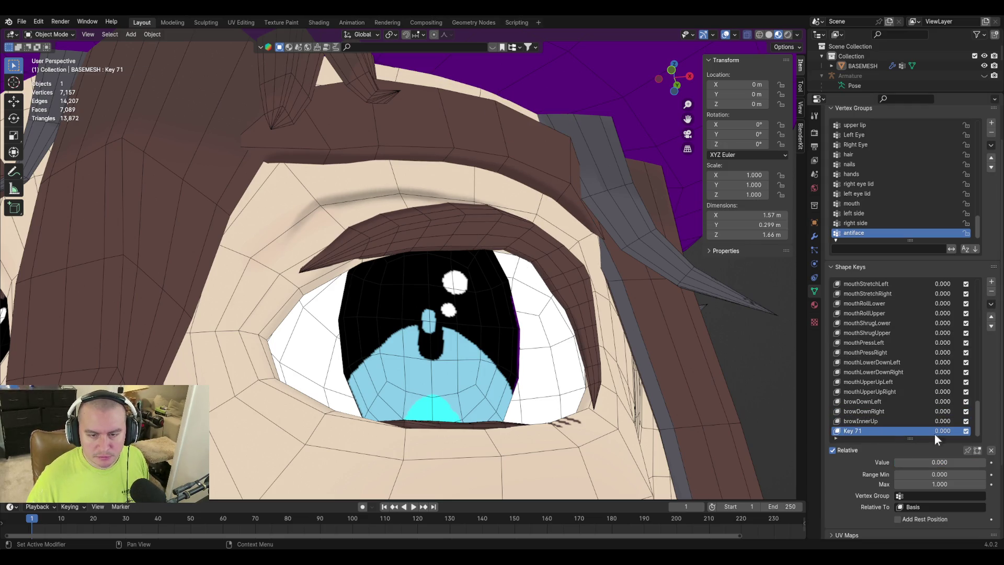
{"action": "left_click", "coordinate": [992, 297]}
{"action": "scroll", "coordinate": [619, 338], "scroll_direction": "down", "scroll_amount": 5}
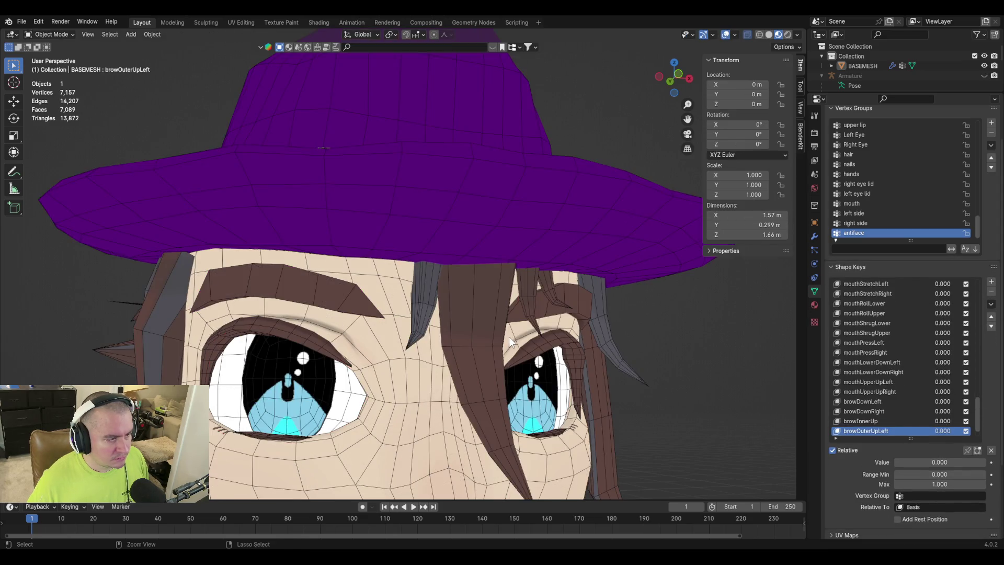
Inspect the brow vertices in Edit Mode, then return to the shaded head in Object Mode.
{"action": "key", "text": "Tab"}
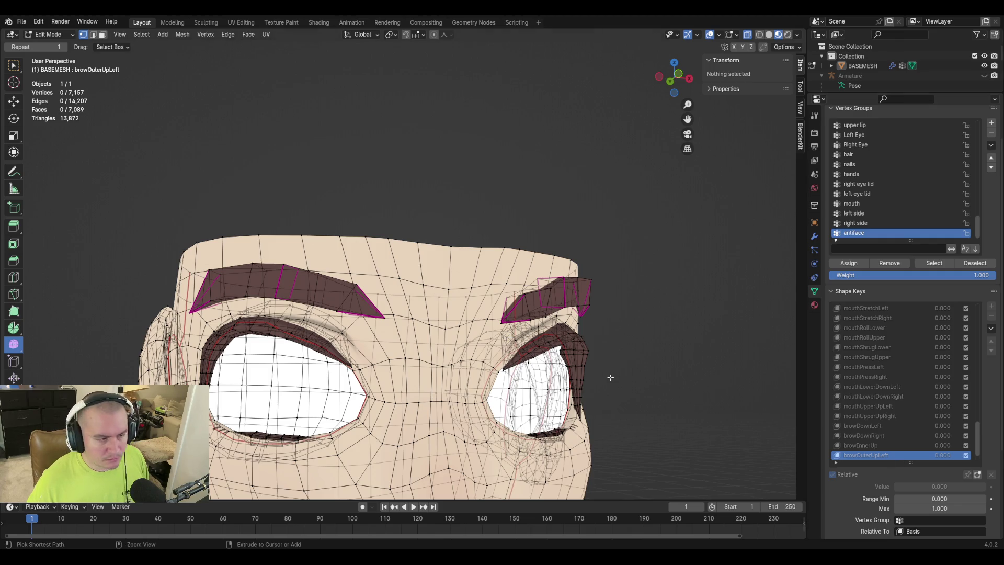
{"action": "left_click", "coordinate": [247, 370]}
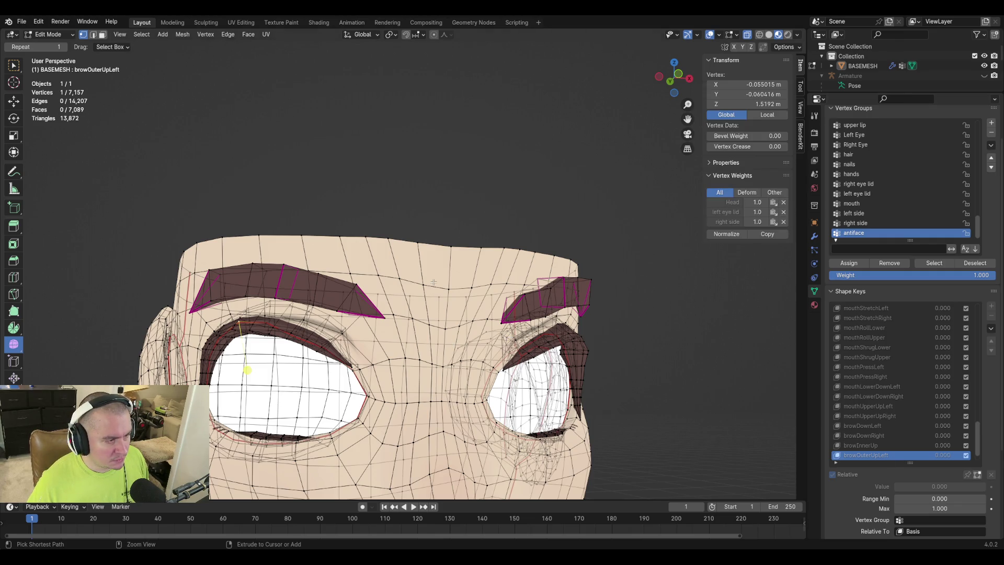
{"action": "left_click", "coordinate": [436, 235]}
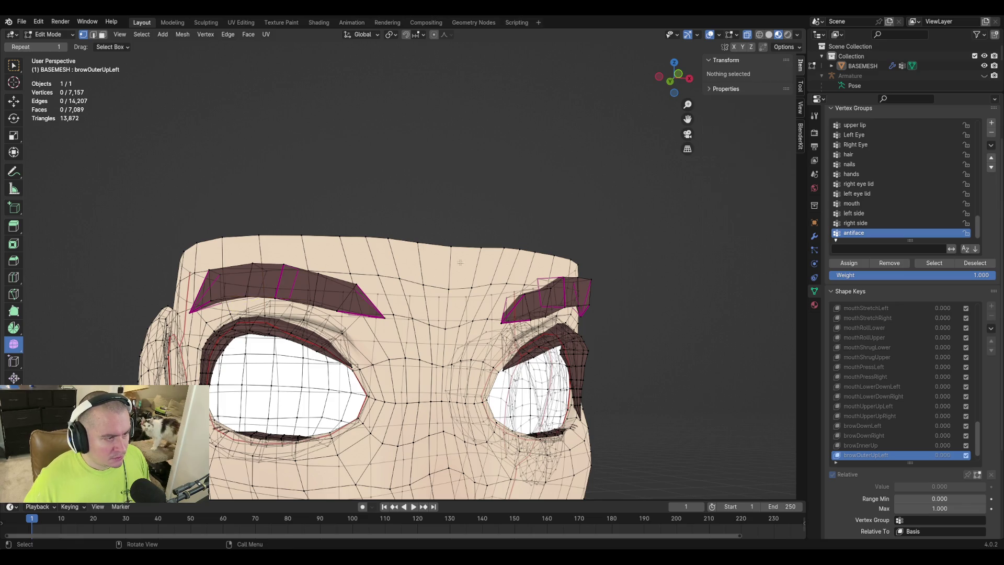
{"action": "key", "text": "Tab"}
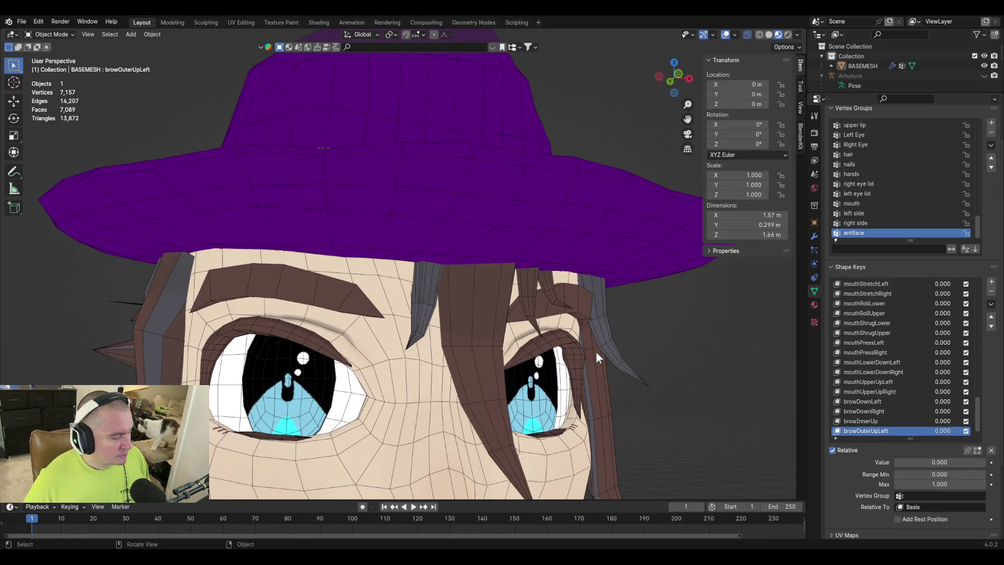
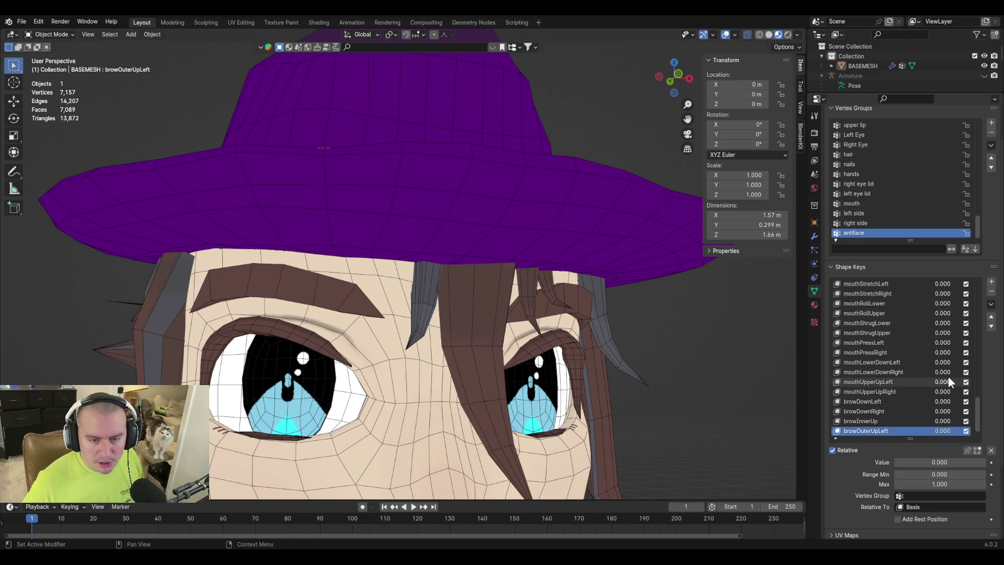
Delete the browOuterUpLeft, Key 71 and browOuterUpRight shape keys, then add a new shape key.
{"action": "mouse_move", "coordinate": [587, 290]}
{"action": "middle_mouse_down"}
{"action": "mouse_move", "coordinate": [621, 286]}
{"action": "mouse_move", "coordinate": [598, 290]}
{"action": "mouse_move", "coordinate": [606, 290]}
{"action": "mouse_move", "coordinate": [588, 247]}
{"action": "mouse_move", "coordinate": [589, 276]}
{"action": "mouse_move", "coordinate": [631, 294]}
{"action": "middle_mouse_up"}
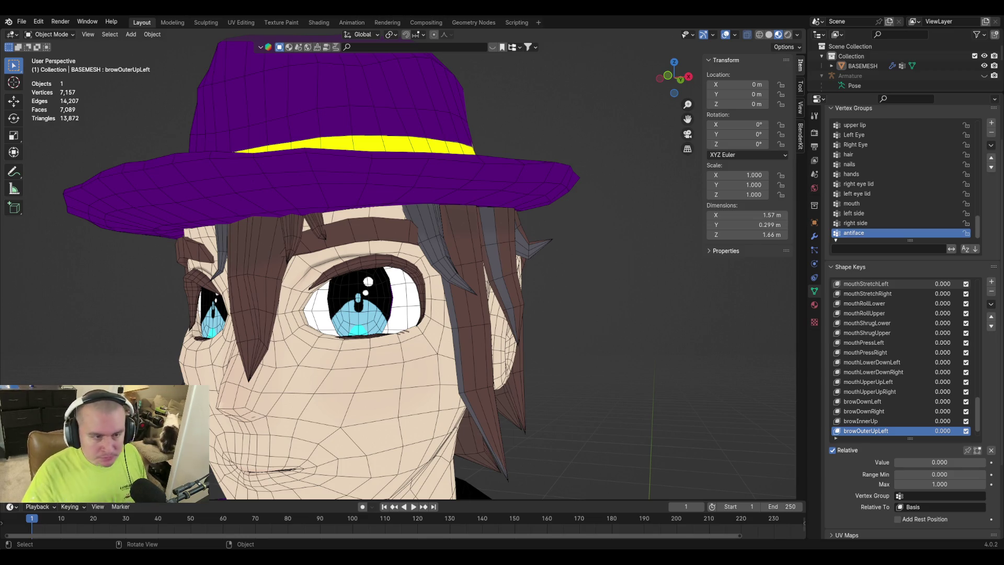
{"action": "scroll", "coordinate": [413, 279], "scroll_direction": "up", "scroll_amount": 4}
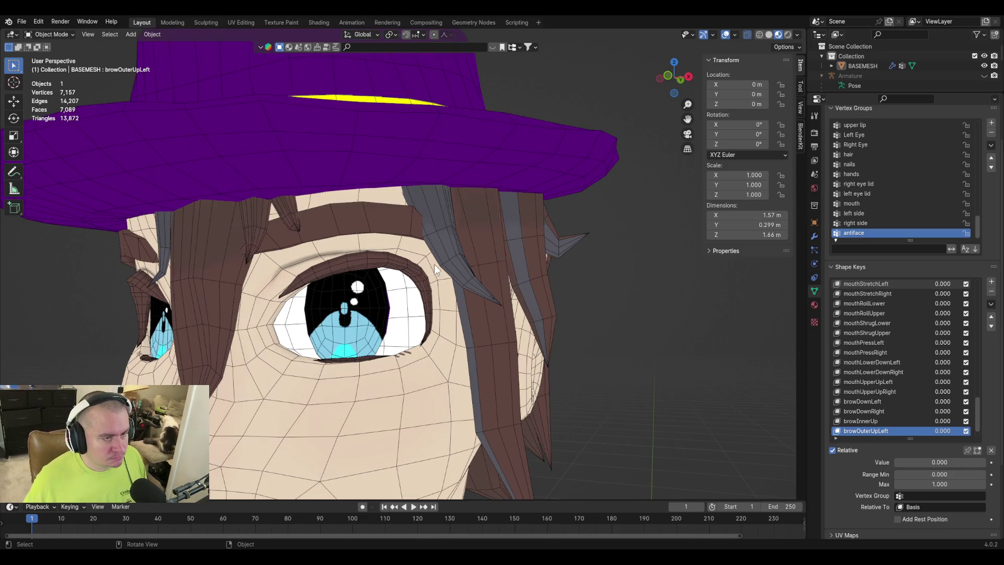
{"action": "key", "text": "Tab"}
{"action": "key", "text": "Tab"}
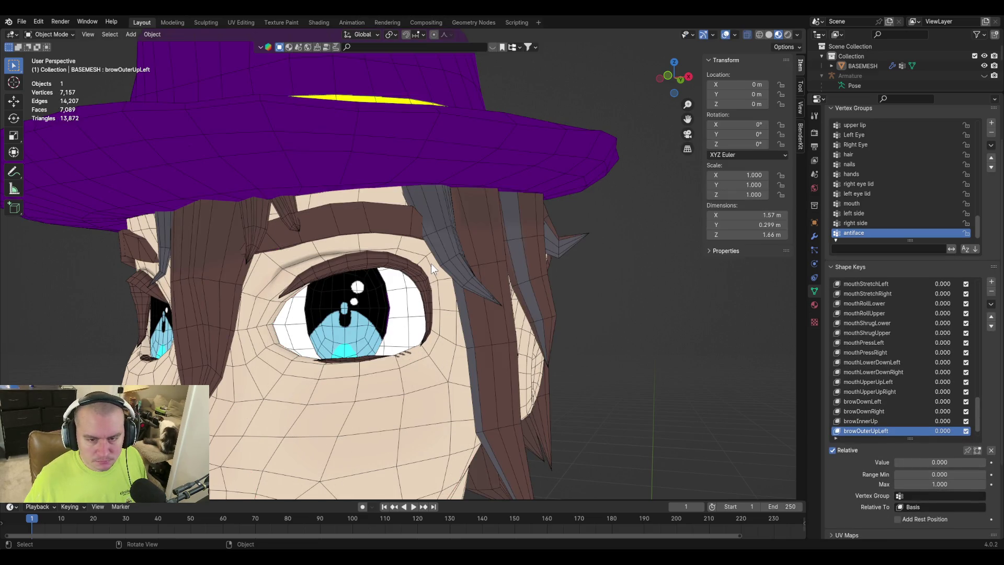
{"action": "scroll", "coordinate": [873, 387], "scroll_direction": "down", "scroll_amount": 2}
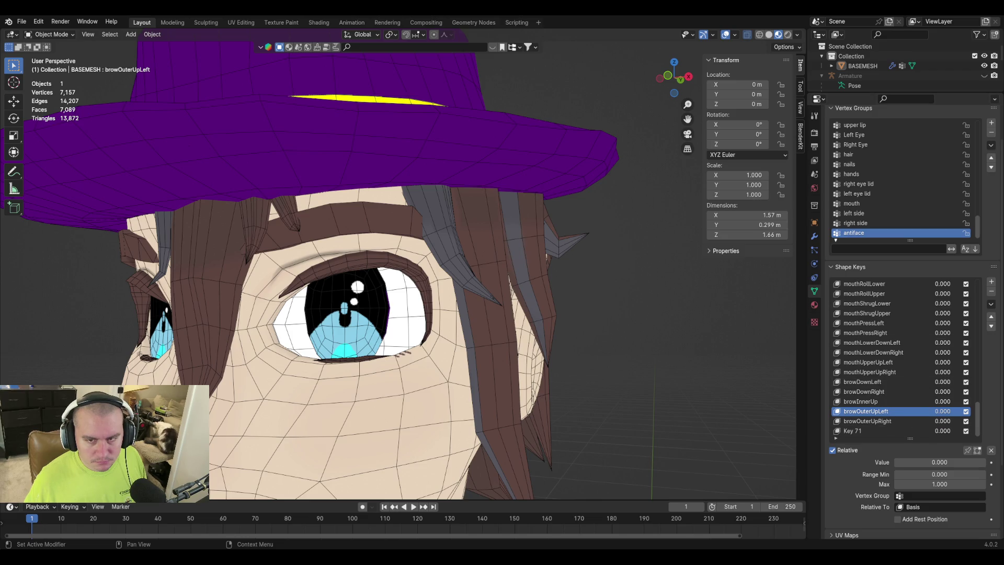
{"action": "left_click", "coordinate": [992, 291]}
{"action": "left_click", "coordinate": [854, 432]}
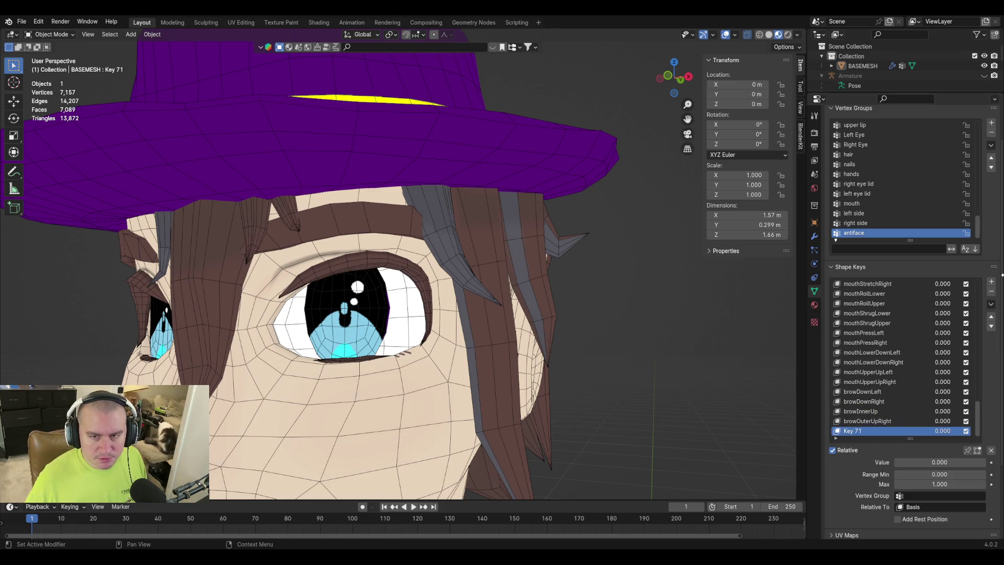
{"action": "left_click", "coordinate": [991, 291]}
{"action": "left_click", "coordinate": [992, 292]}
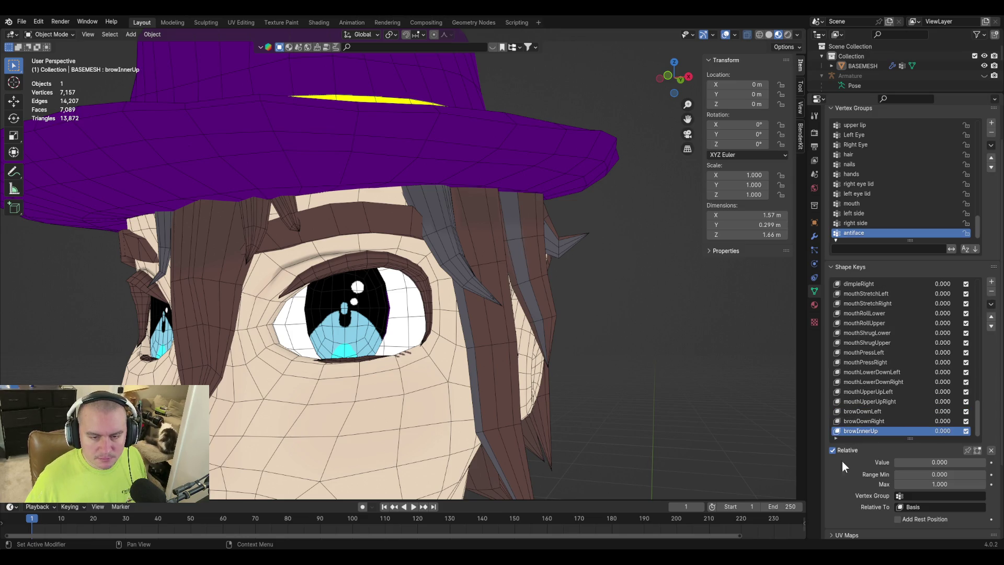
{"action": "left_click", "coordinate": [991, 281]}
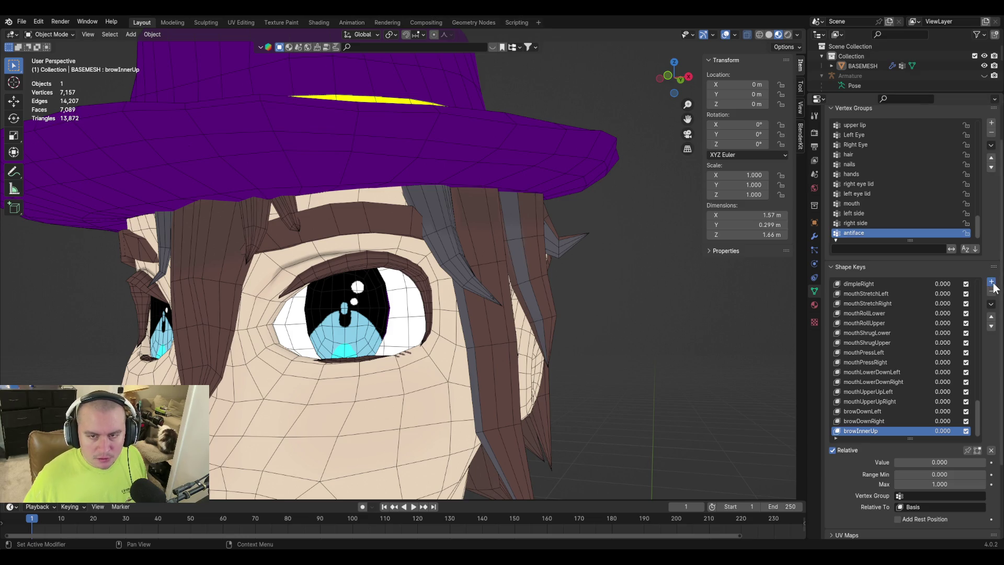
Enter Edit Mode on the head, turn X-Ray off and switch to face select mode.
{"action": "middle_click_drag", "start_coordinate": [576, 366], "coordinate": [508, 349]}
{"action": "key", "text": "Tab"}
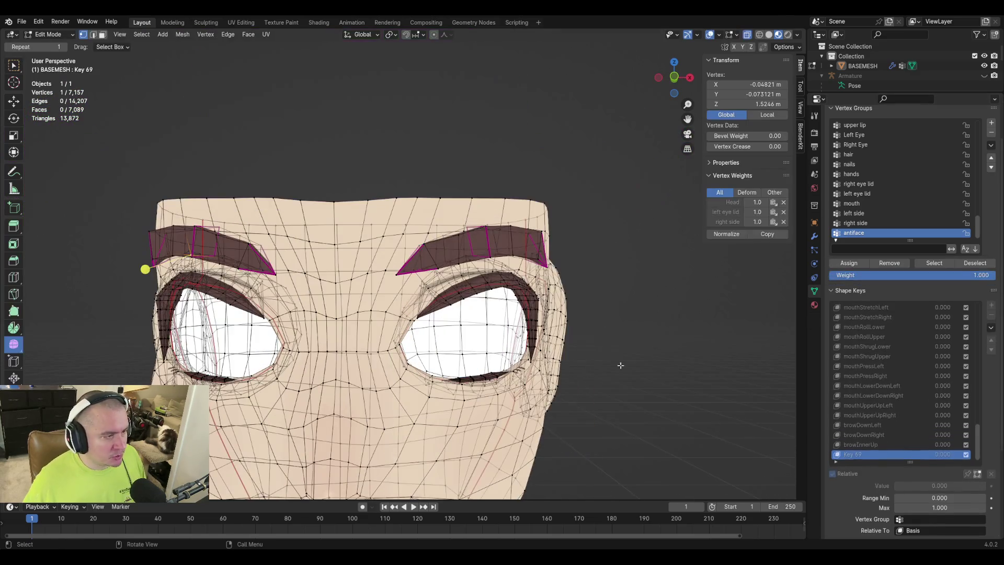
{"action": "middle_click_drag", "start_coordinate": [600, 367], "coordinate": [439, 293]}
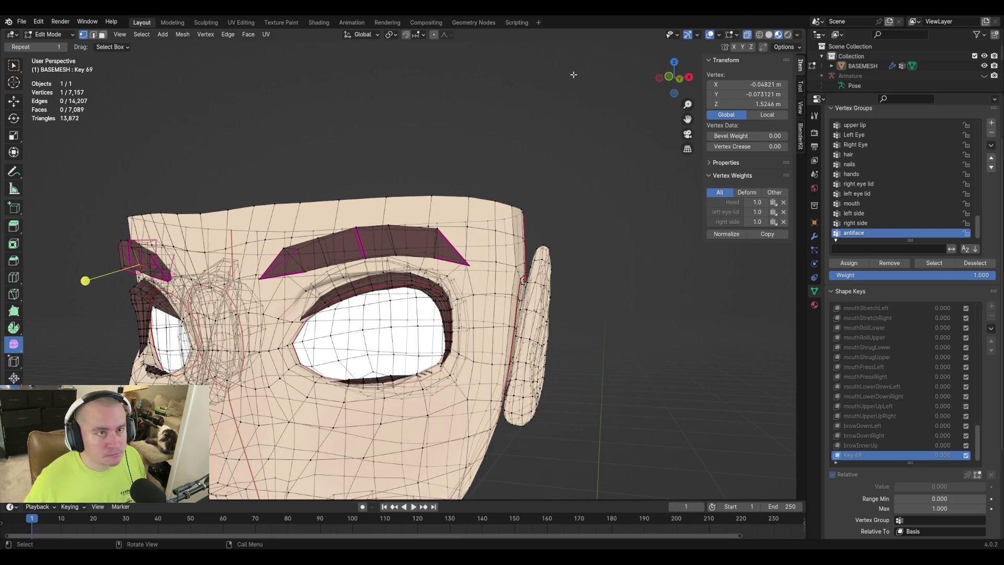
{"action": "left_click", "coordinate": [746, 35]}
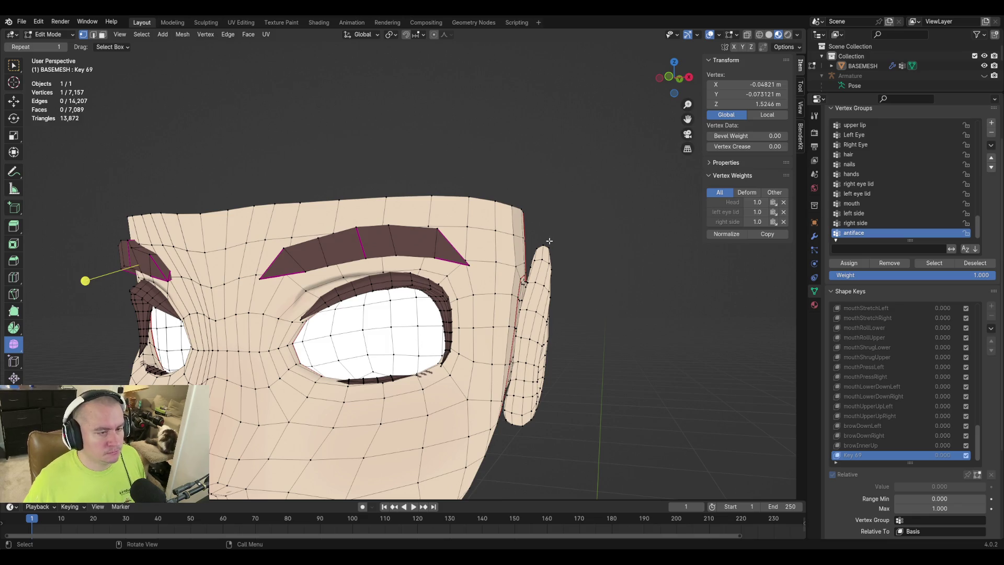
{"action": "key", "text": "3"}
{"action": "middle_click_drag", "start_coordinate": [439, 271], "coordinate": [463, 249]}
Select the faces along the outer right brow, including the brow tip triangle.
{"action": "left_click", "coordinate": [515, 217]}
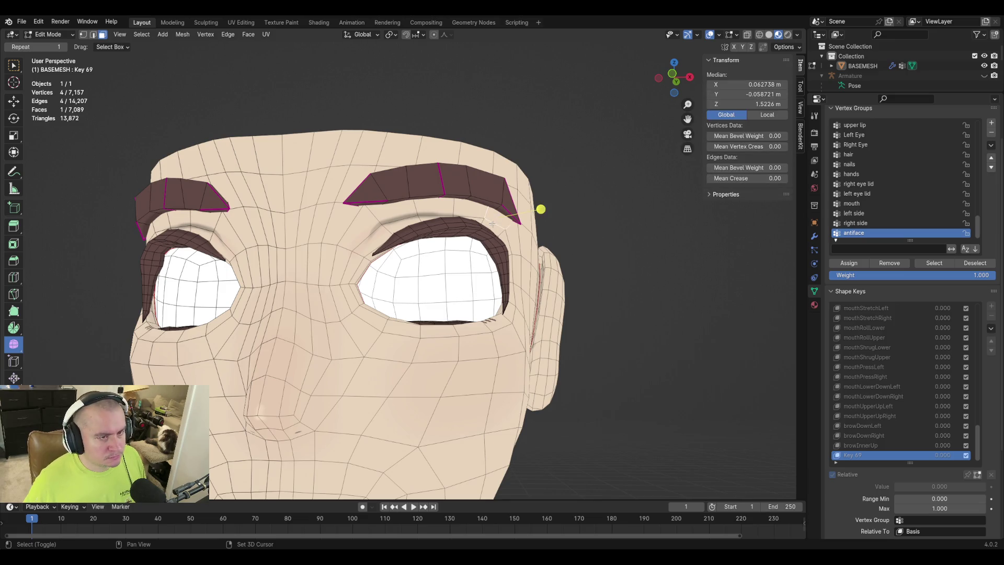
{"action": "left_click", "coordinate": [482, 222], "text": "ctrl"}
{"action": "left_click", "coordinate": [516, 223], "text": "shift"}
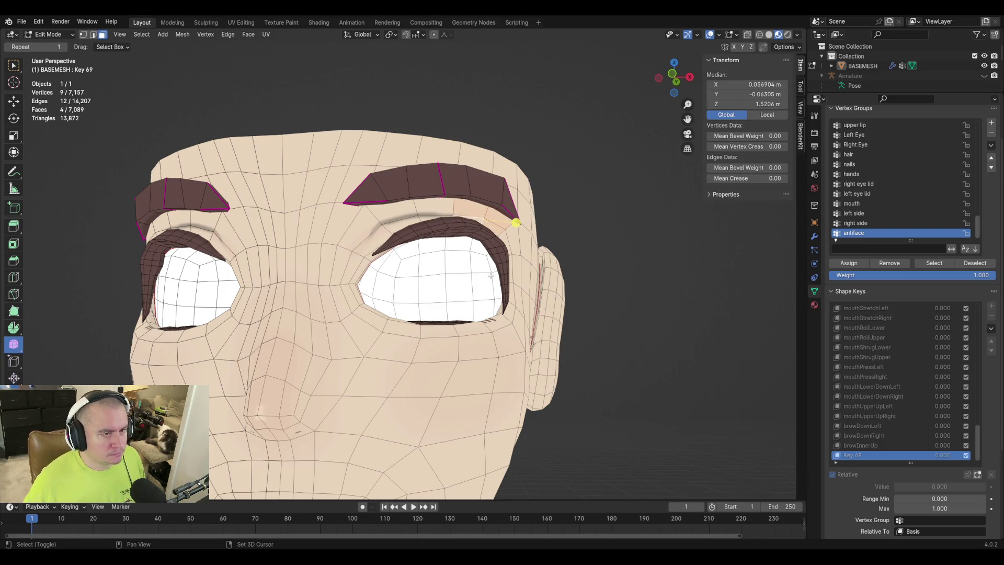
{"action": "left_click", "coordinate": [489, 181], "text": "ctrl"}
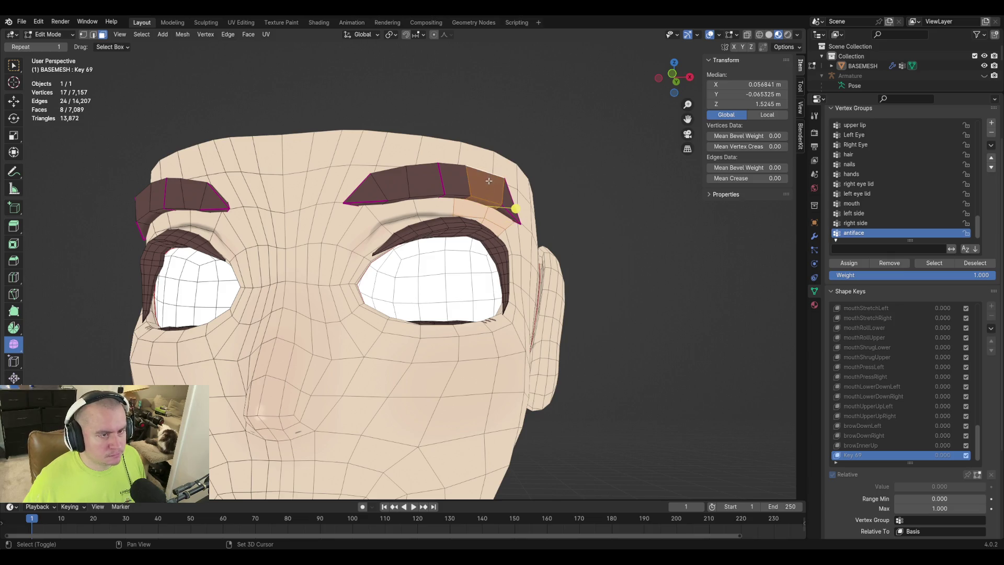
{"action": "left_click", "coordinate": [507, 199], "text": "shift"}
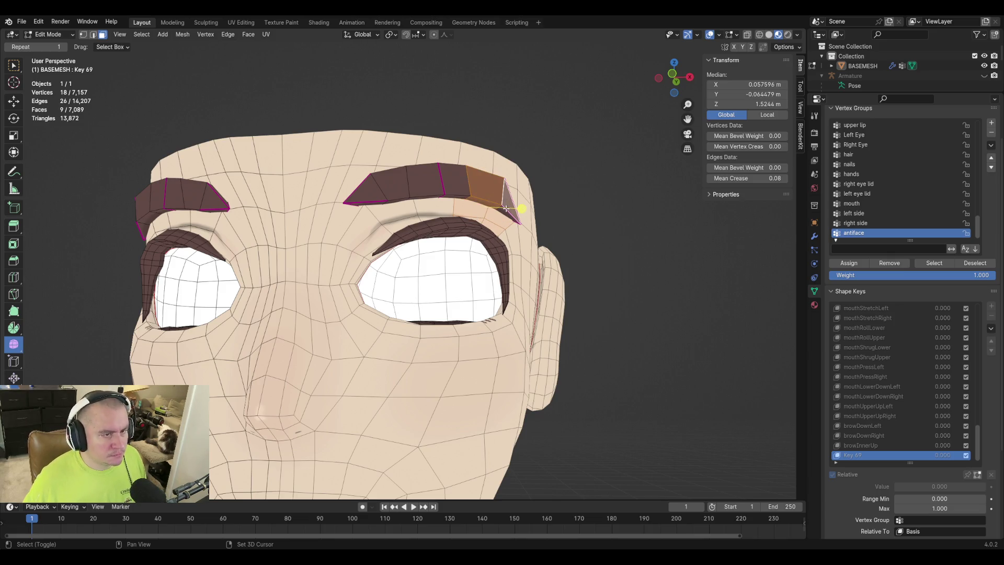
{"action": "left_click", "coordinate": [511, 210], "text": "ctrl"}
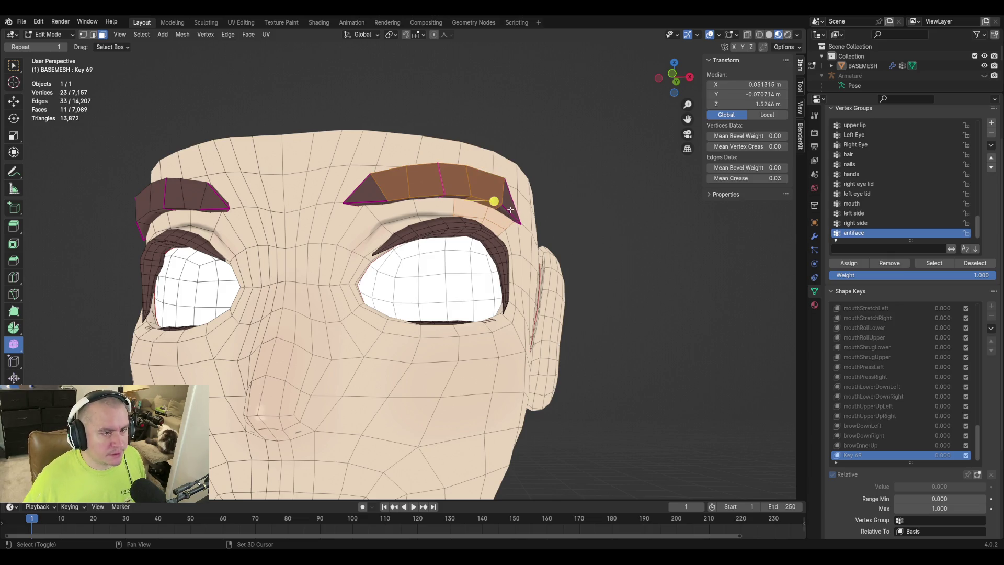
{"action": "left_click", "coordinate": [489, 182]}
{"action": "left_click", "coordinate": [506, 201], "text": "ctrl"}
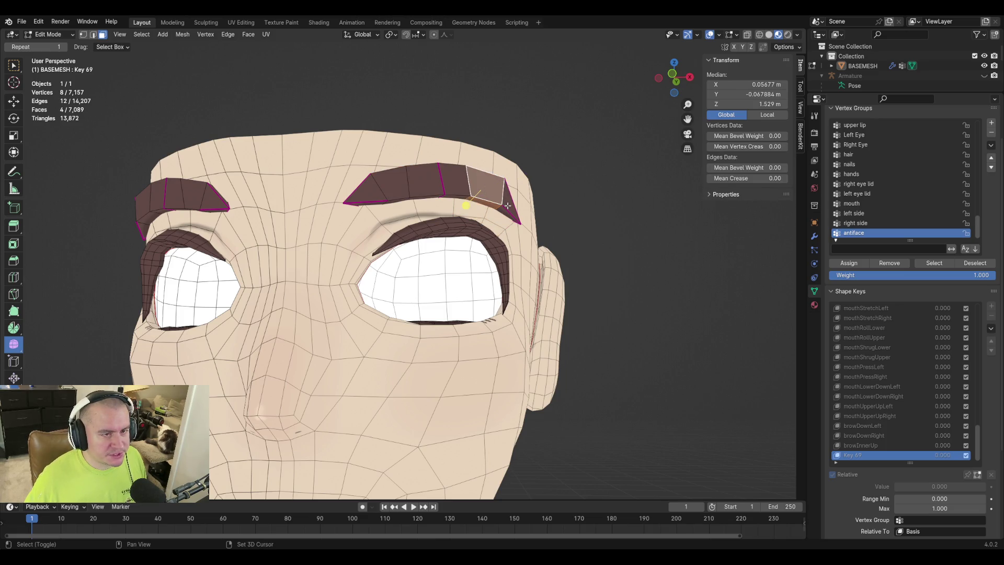
{"action": "left_click", "coordinate": [492, 197], "text": "alt+shift"}
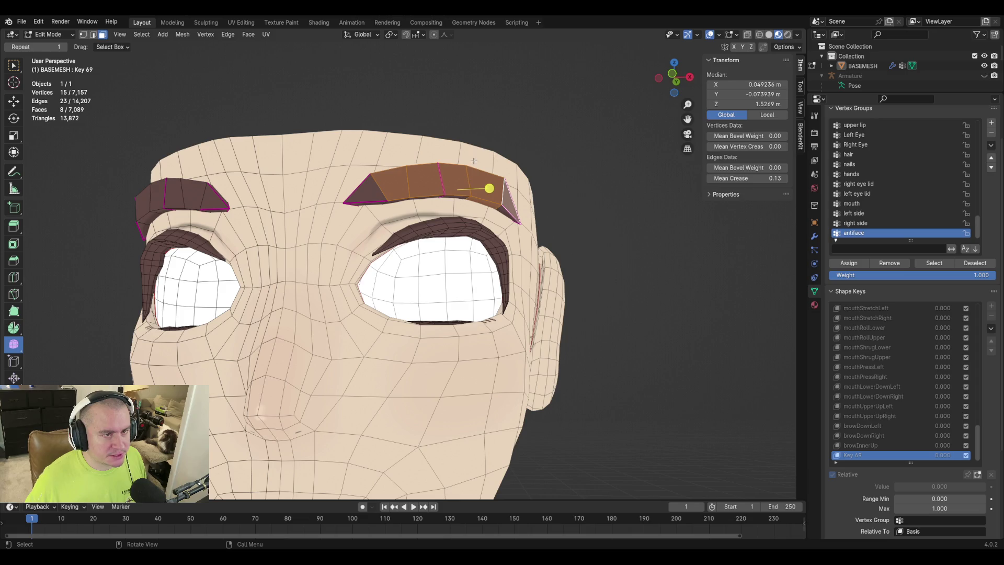
Reselect the outer brow face loop, dropping the tip triangle from the selection.
{"action": "left_click", "coordinate": [480, 171]}
{"action": "left_click", "coordinate": [494, 207], "text": "alt+shift"}
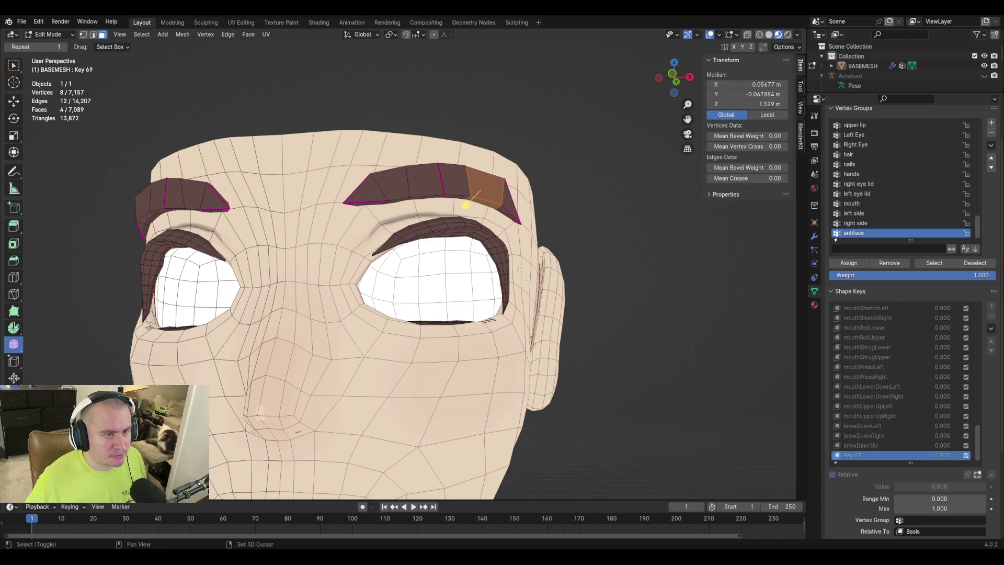
{"action": "left_click", "coordinate": [510, 205], "text": "shift"}
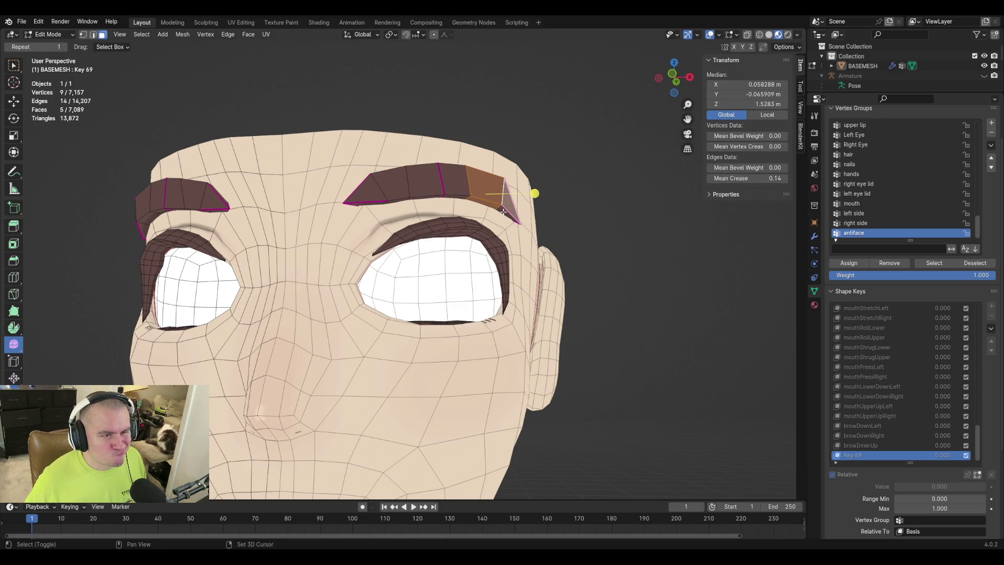
{"action": "left_click", "coordinate": [504, 211], "text": "alt+shift"}
{"action": "left_click", "coordinate": [504, 211], "text": "alt+shift"}
{"action": "left_click", "coordinate": [505, 210], "text": "alt+shift"}
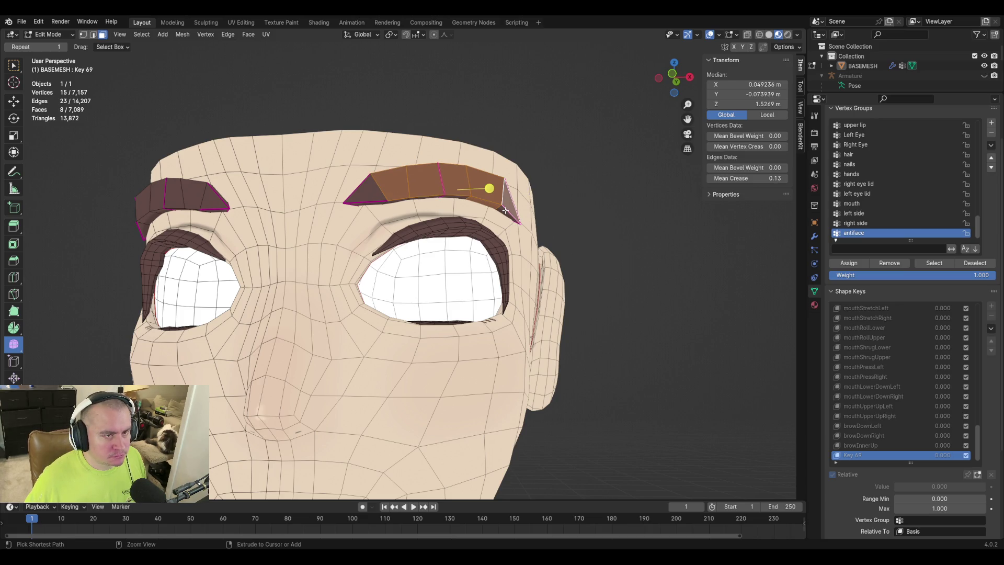
{"action": "left_click", "coordinate": [505, 210], "text": "alt+shift"}
{"action": "left_click", "coordinate": [509, 212], "text": "alt+shift"}
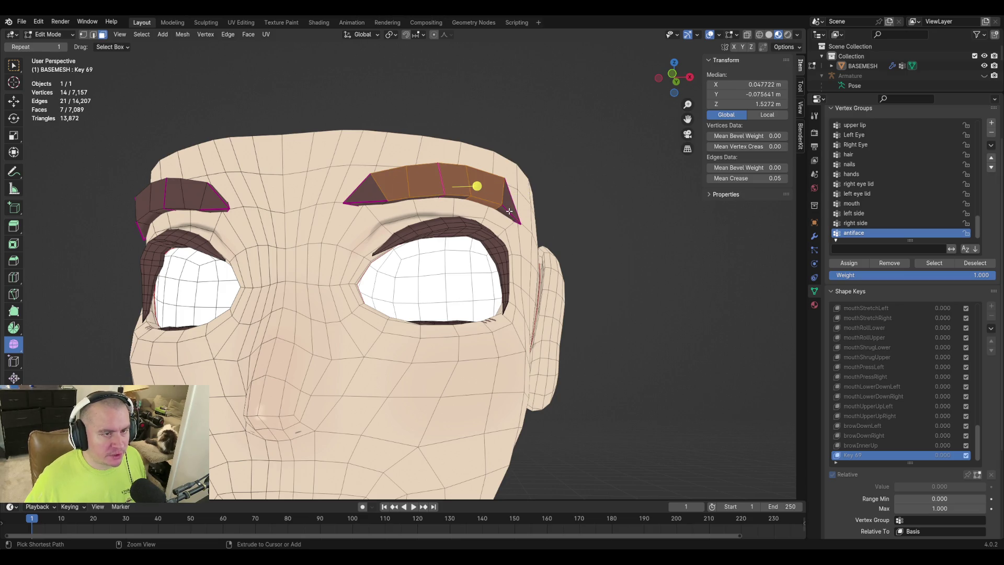
{"action": "left_click", "coordinate": [509, 212], "text": "alt+shift"}
{"action": "middle_click_drag", "start_coordinate": [549, 161], "coordinate": [322, 273]}
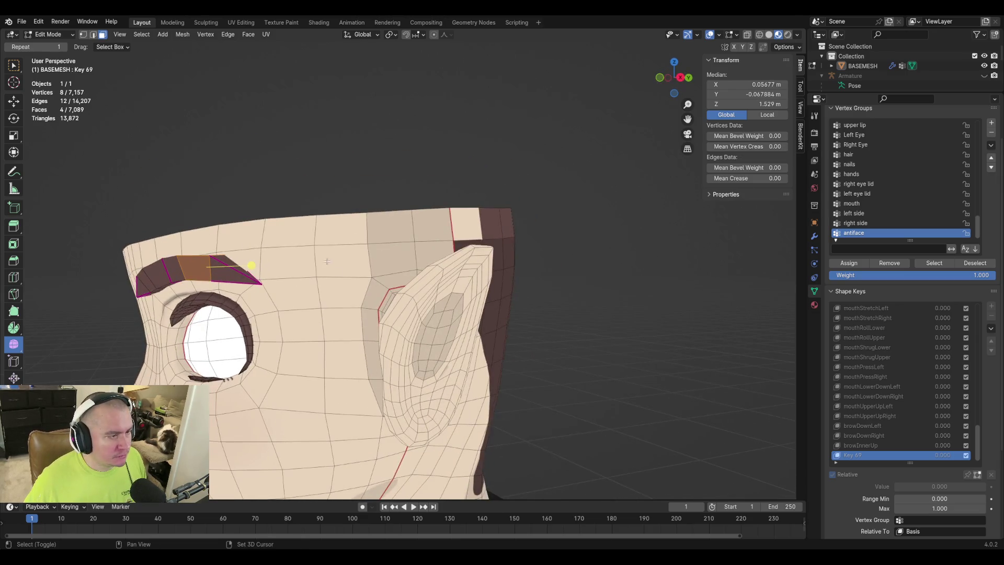
Switch to vertex select and pick outer brow vertices, leaving out the forehead loop.
{"action": "left_click", "coordinate": [242, 271], "text": "shift"}
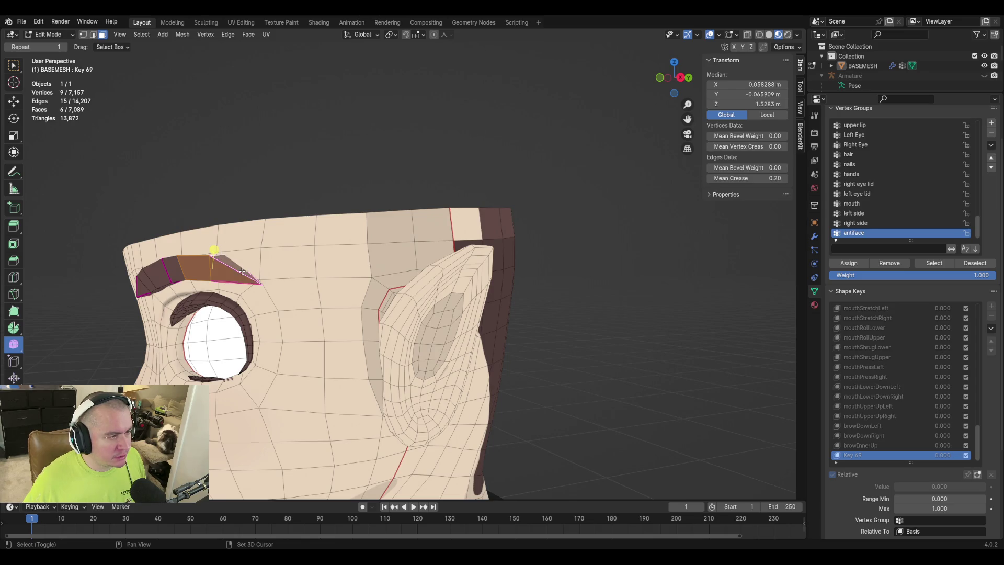
{"action": "mouse_move", "coordinate": [241, 271]}
{"action": "middle_mouse_down"}
{"action": "mouse_move", "coordinate": [386, 216]}
{"action": "mouse_move", "coordinate": [356, 226]}
{"action": "mouse_move", "coordinate": [364, 223]}
{"action": "middle_mouse_up"}
{"action": "key", "text": "1"}
{"action": "left_click", "coordinate": [380, 197], "text": "alt+shift"}
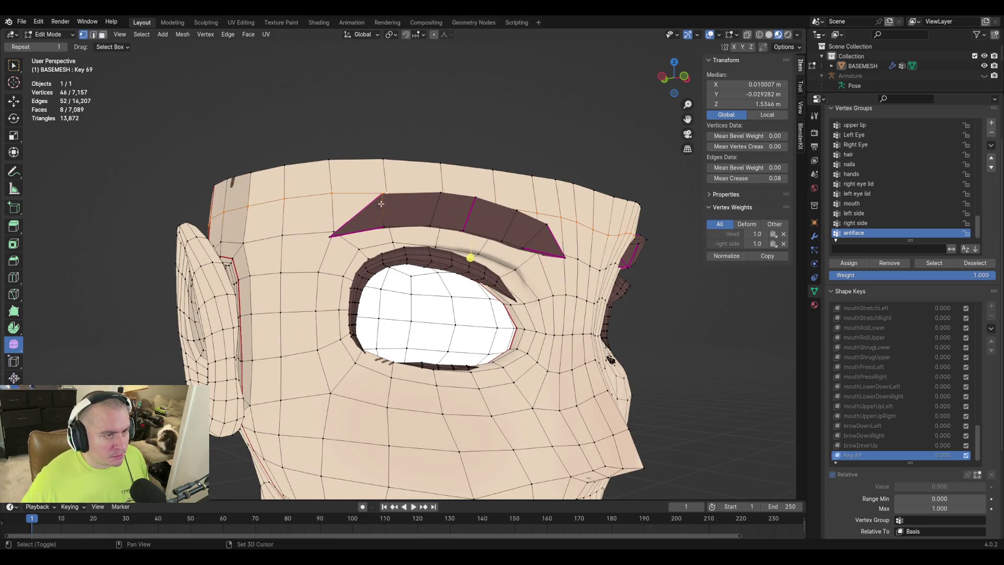
{"action": "left_click", "coordinate": [384, 227], "text": "alt+shift"}
{"action": "left_click", "coordinate": [329, 236], "text": "shift"}
{"action": "middle_click_drag", "start_coordinate": [335, 238], "coordinate": [468, 299]}
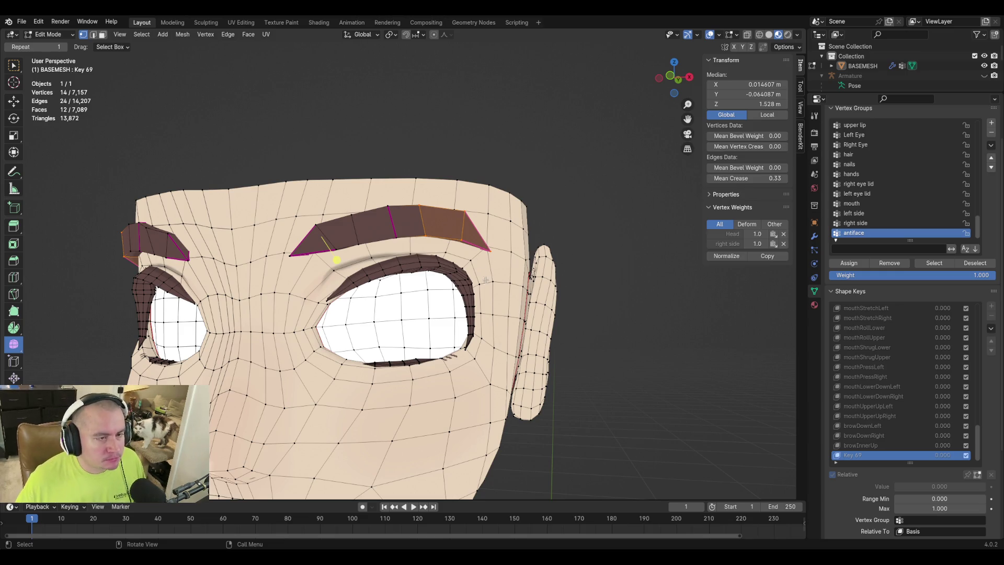
Turn X-Ray on and add vertices along and beneath both brows.
{"action": "scroll", "coordinate": [470, 249], "scroll_direction": "up", "scroll_amount": 4}
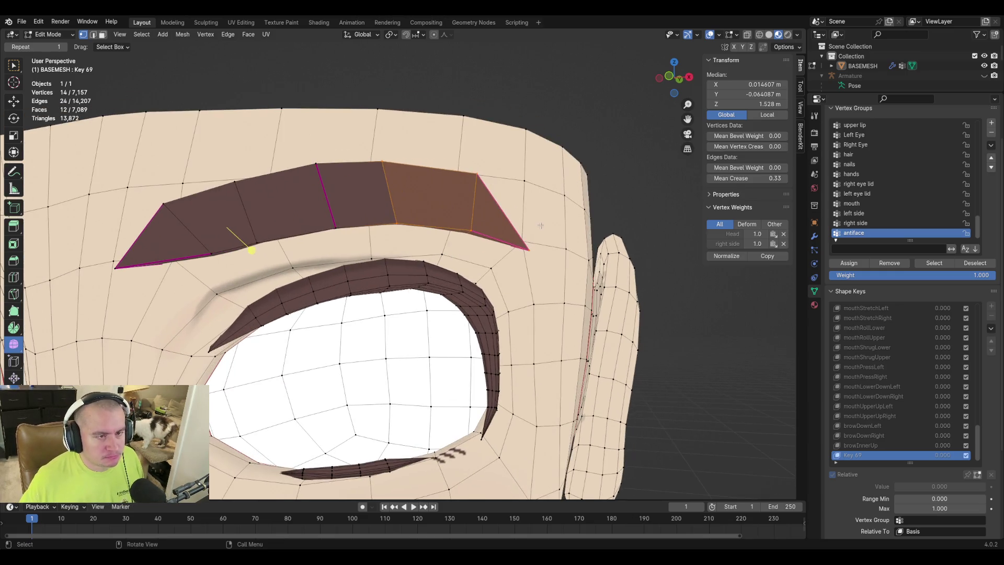
{"action": "left_click", "coordinate": [747, 34]}
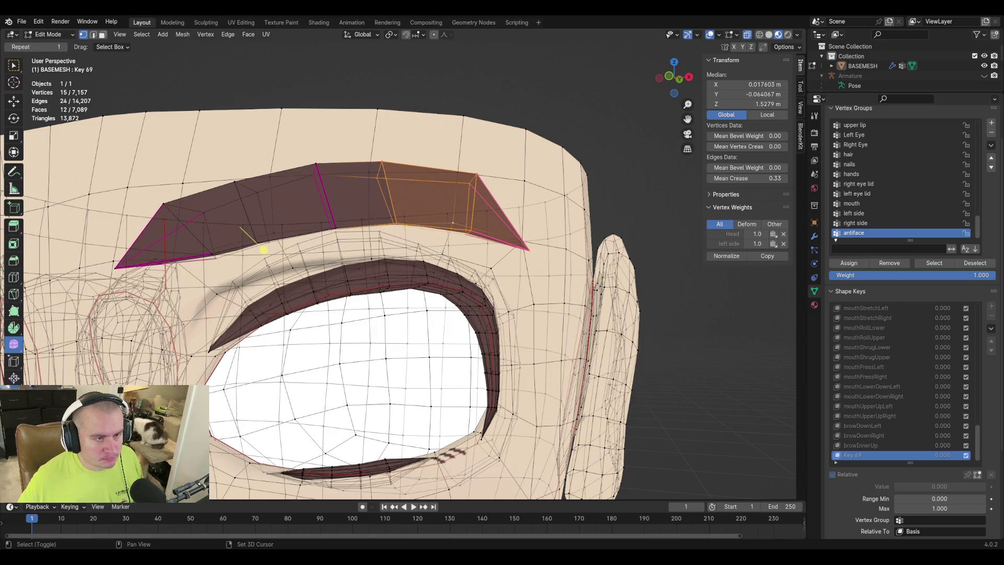
{"action": "left_click", "coordinate": [443, 255], "text": "shift"}
{"action": "left_click", "coordinate": [490, 268], "text": "shift"}
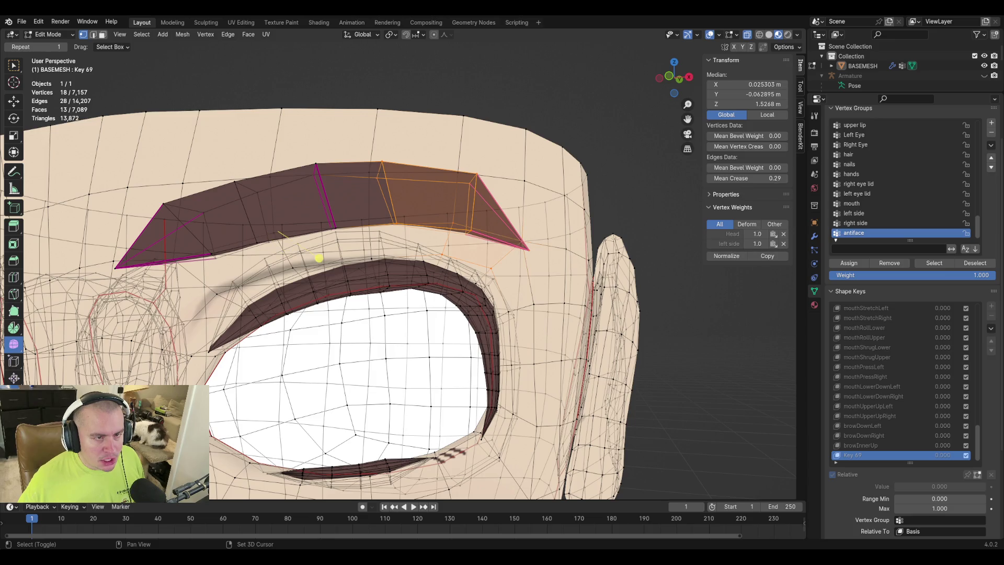
{"action": "left_click", "coordinate": [525, 180], "text": "shift"}
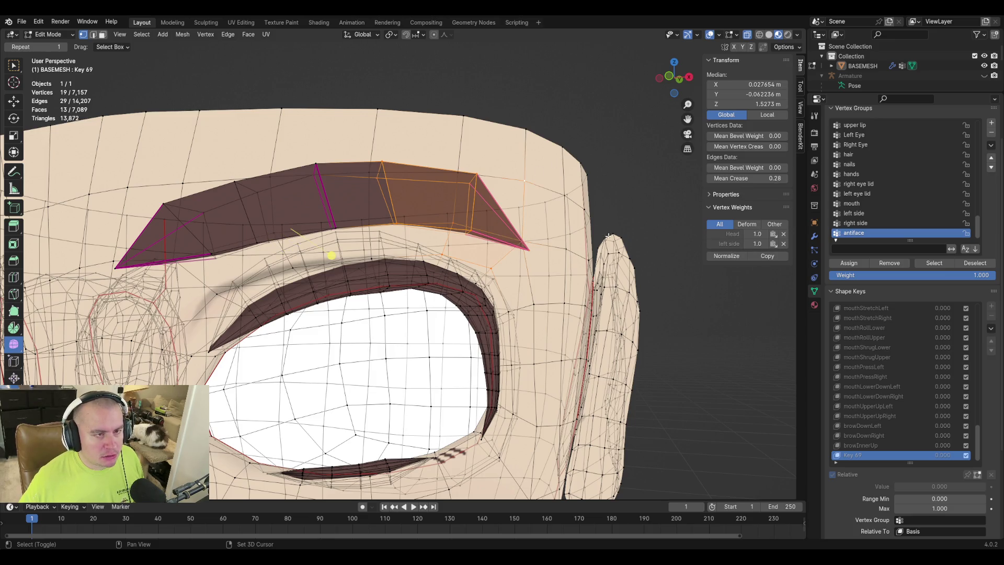
{"action": "left_click", "coordinate": [369, 172], "text": "shift"}
{"action": "scroll", "coordinate": [335, 198], "scroll_direction": "down", "scroll_amount": 3}
{"action": "mouse_move", "coordinate": [334, 199]}
{"action": "middle_mouse_down"}
{"action": "mouse_move", "coordinate": [384, 202]}
{"action": "mouse_move", "coordinate": [327, 202]}
{"action": "middle_mouse_up"}
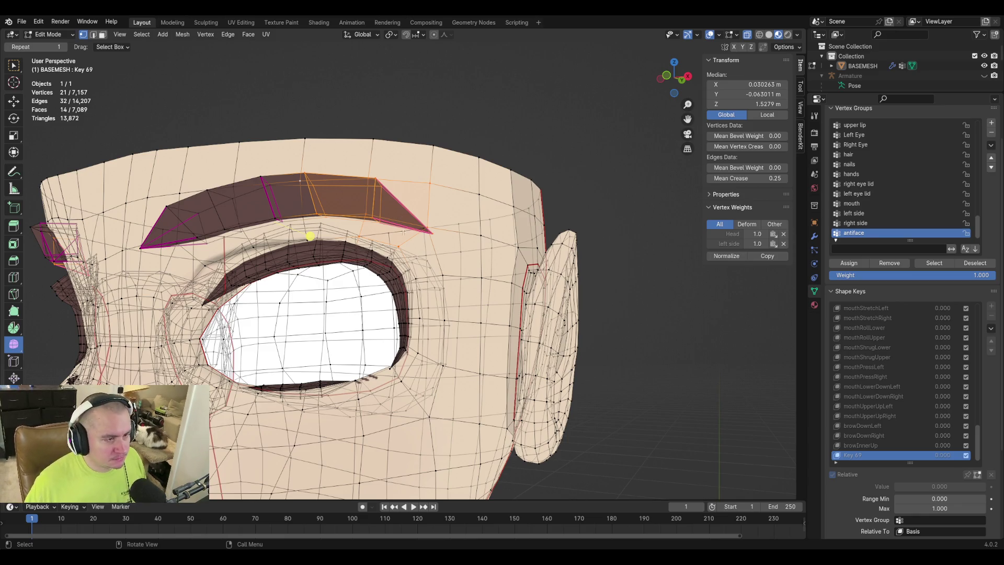
Add the upper eyelid loop and eye-corner vertex, grow the selection, and switch to front view.
{"action": "scroll", "coordinate": [366, 185], "scroll_direction": "up", "scroll_amount": 5}
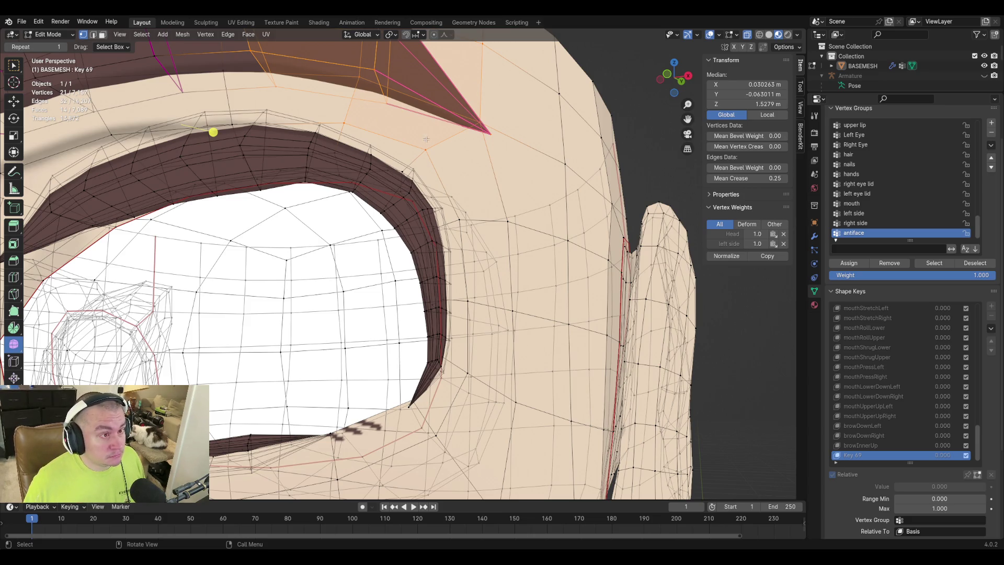
{"action": "left_click", "coordinate": [370, 156], "text": "alt+shift"}
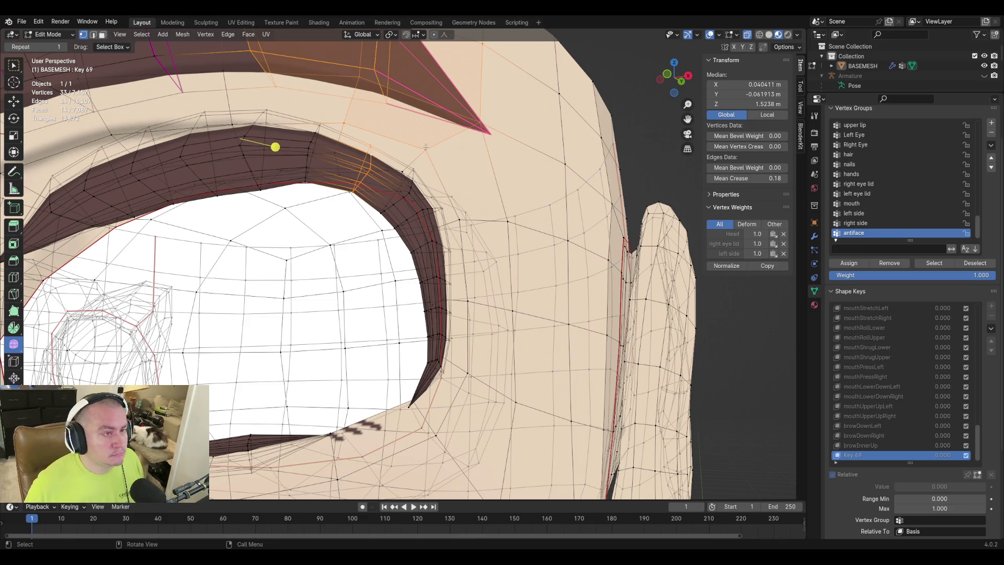
{"action": "left_click", "coordinate": [411, 183], "text": "shift"}
{"action": "key", "text": "ctrl+KP_Add"}
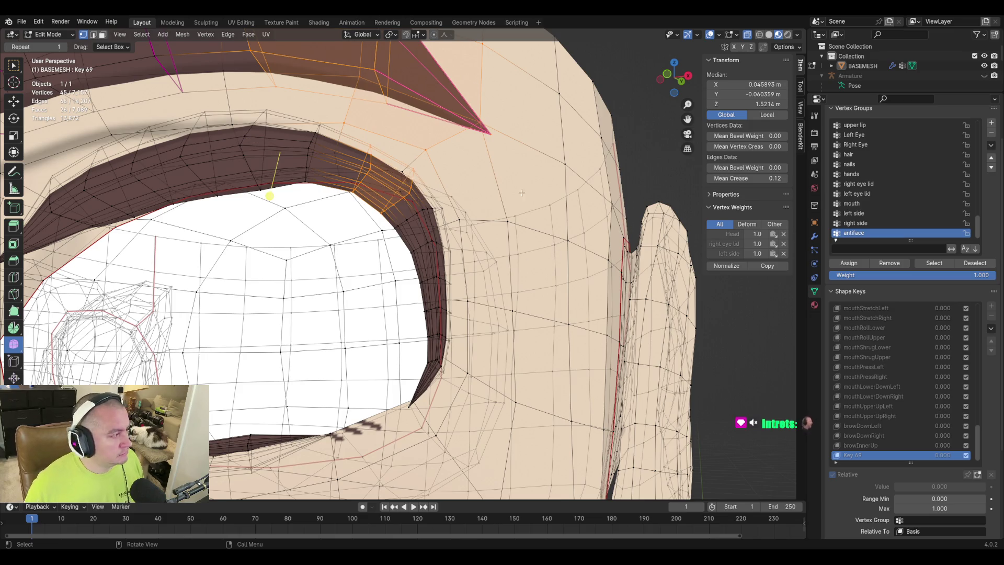
{"action": "scroll", "coordinate": [529, 193], "scroll_direction": "down", "scroll_amount": 3}
{"action": "middle_click_drag", "start_coordinate": [530, 193], "coordinate": [408, 185]}
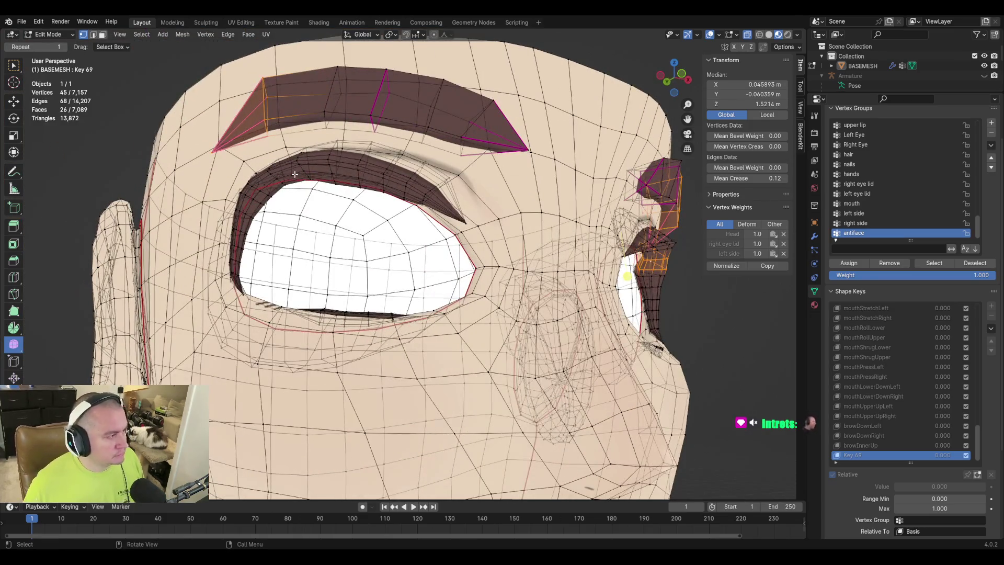
{"action": "key", "text": "KP_1"}
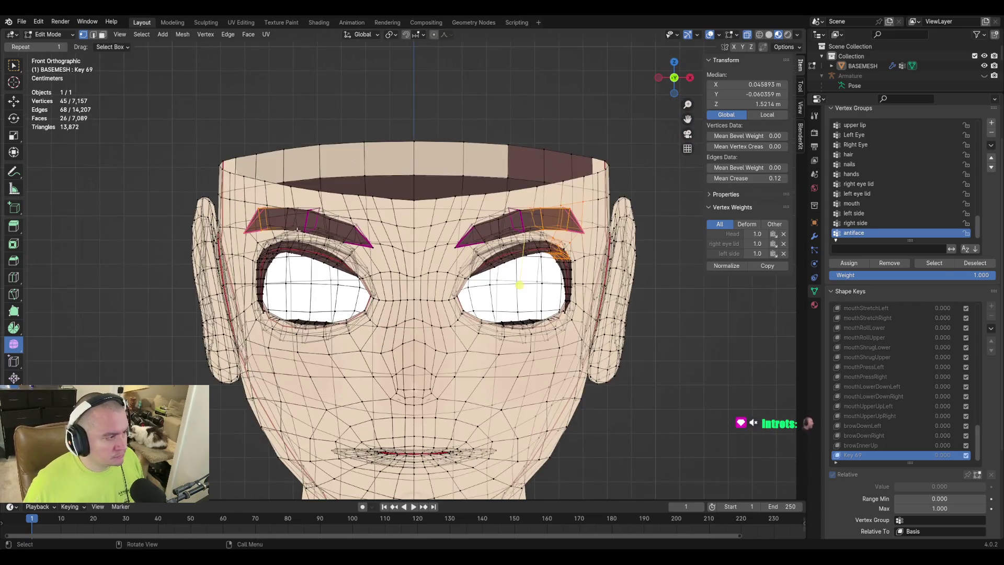
Turn X-Ray off, add the left eye's upper rim loops, and move the selection along Z.
{"action": "scroll", "coordinate": [295, 230], "scroll_direction": "up", "scroll_amount": 2}
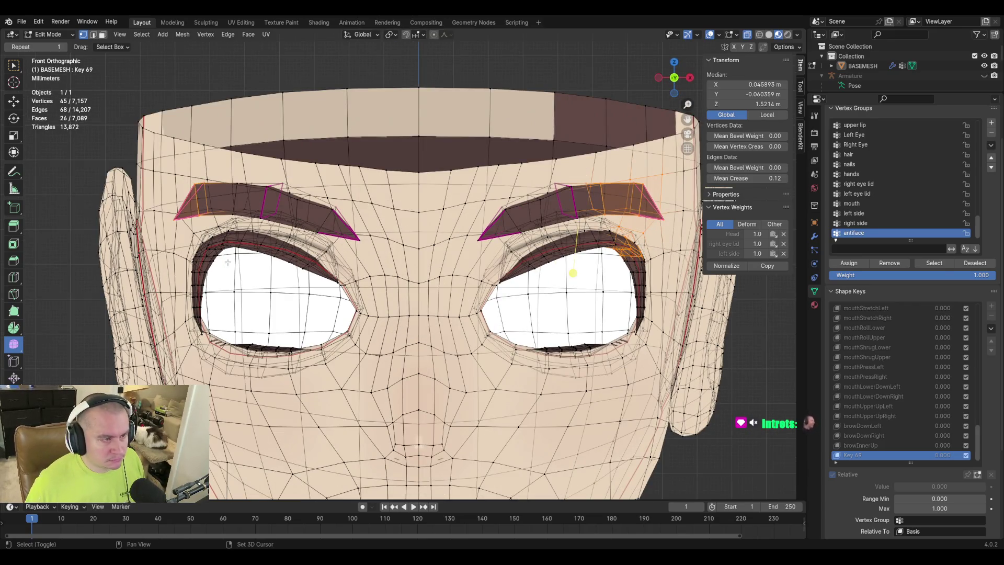
{"action": "left_click", "coordinate": [204, 258], "text": "alt+shift"}
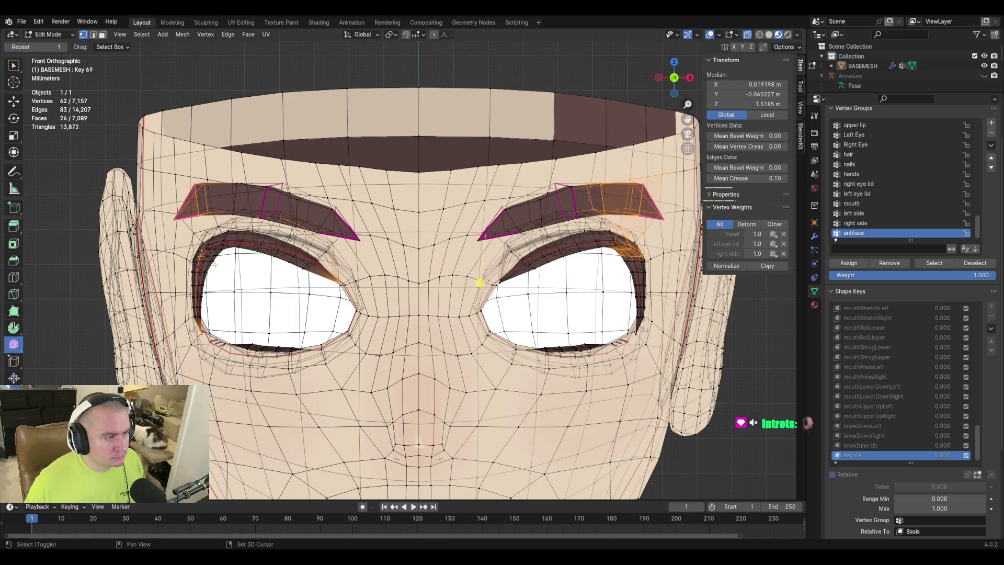
{"action": "left_click", "coordinate": [202, 257], "text": "alt+shift"}
{"action": "left_click", "coordinate": [748, 35]}
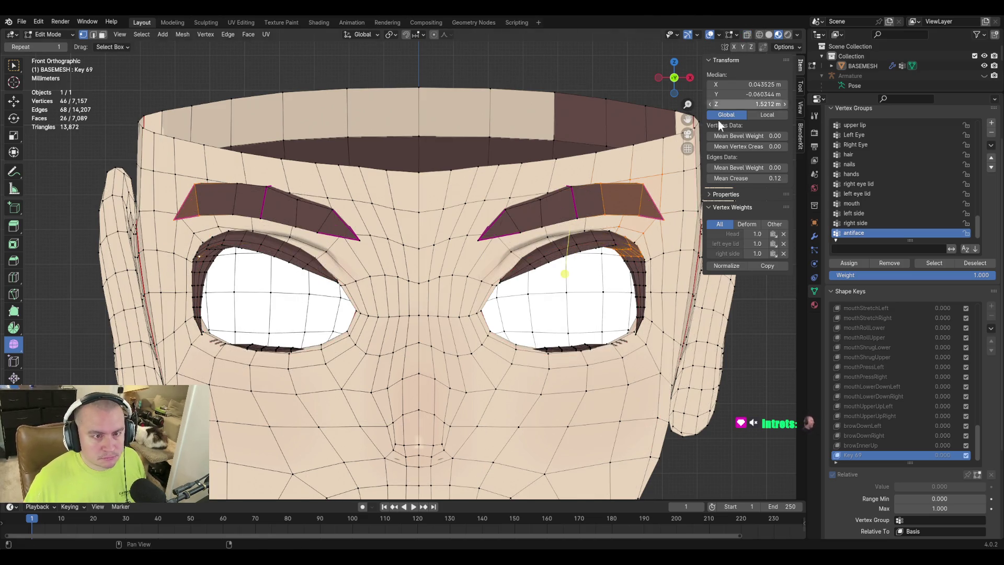
{"action": "left_click", "coordinate": [209, 248], "text": "alt+shift"}
{"action": "left_click", "coordinate": [207, 257], "text": "alt+shift"}
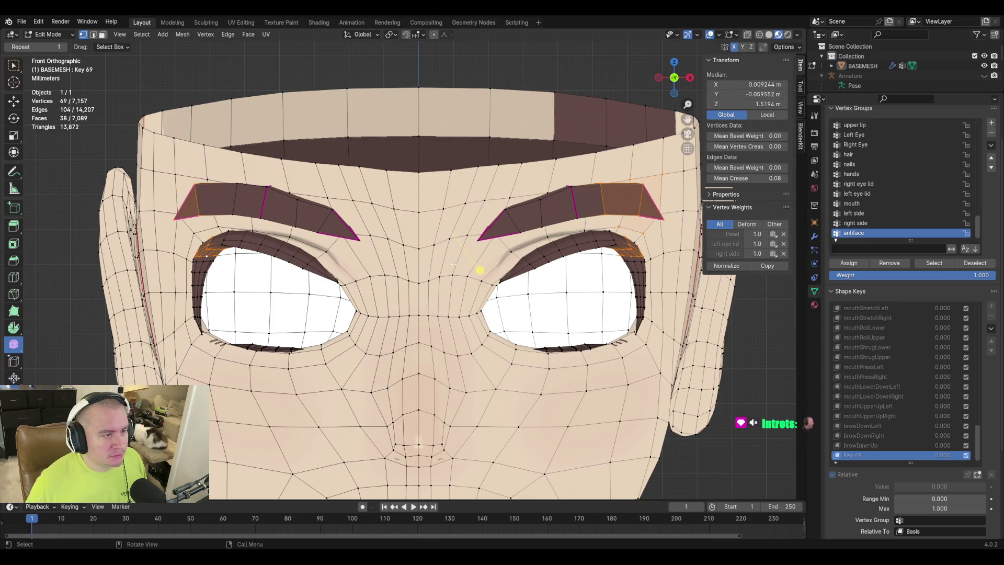
{"action": "key", "text": "g"}
{"action": "key", "text": "z"}
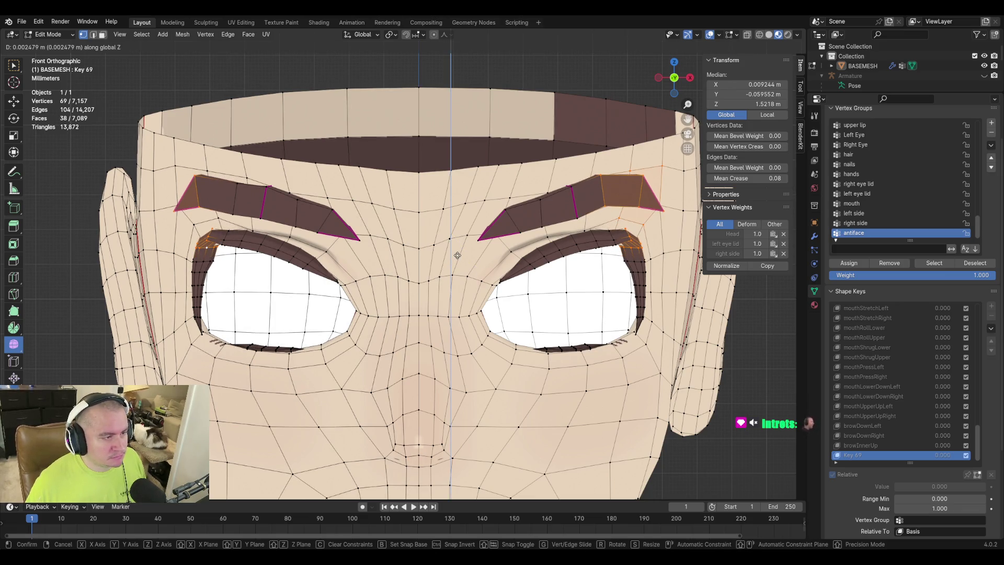